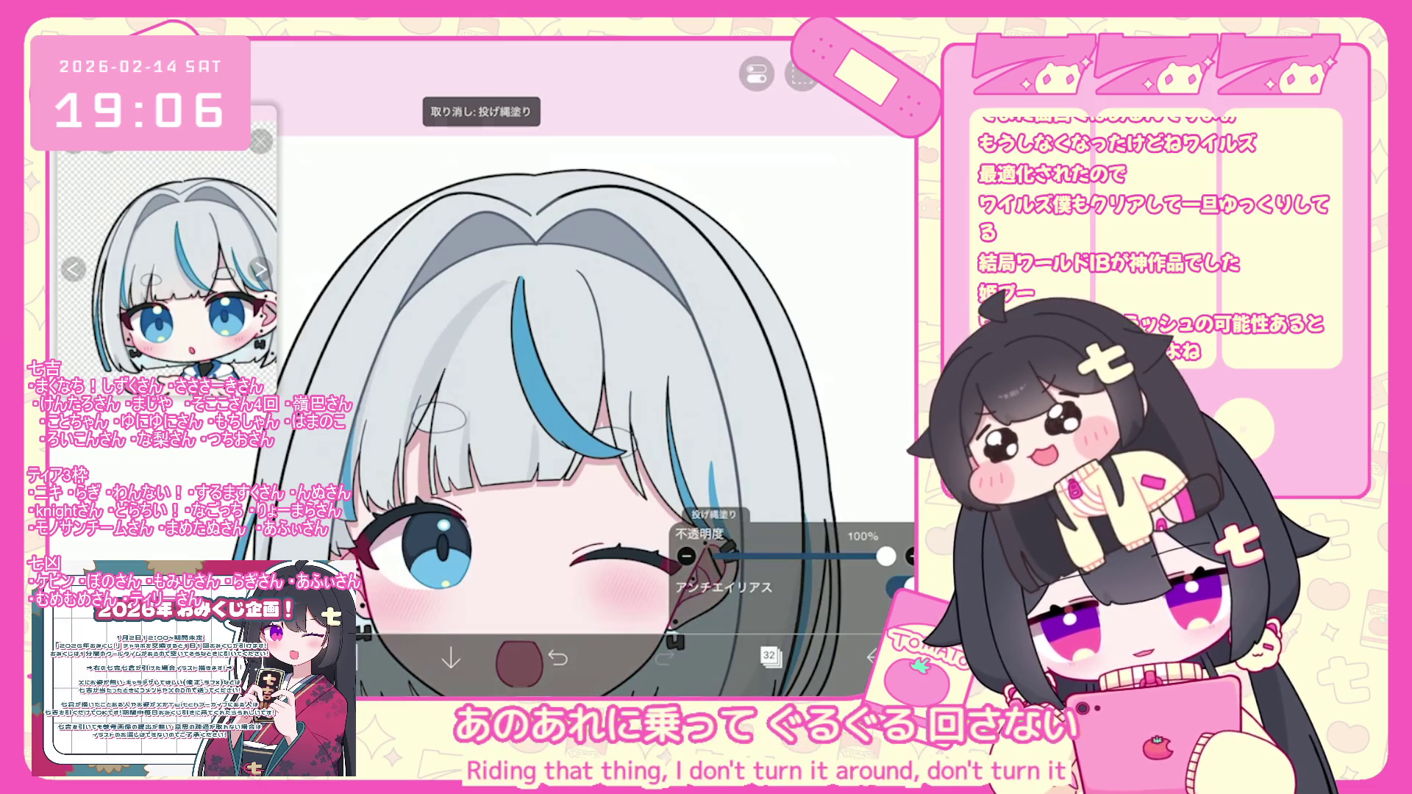
Zoom around the hair and undo the latest trial lasso fill.
scroll(514, 331, "up", 5)
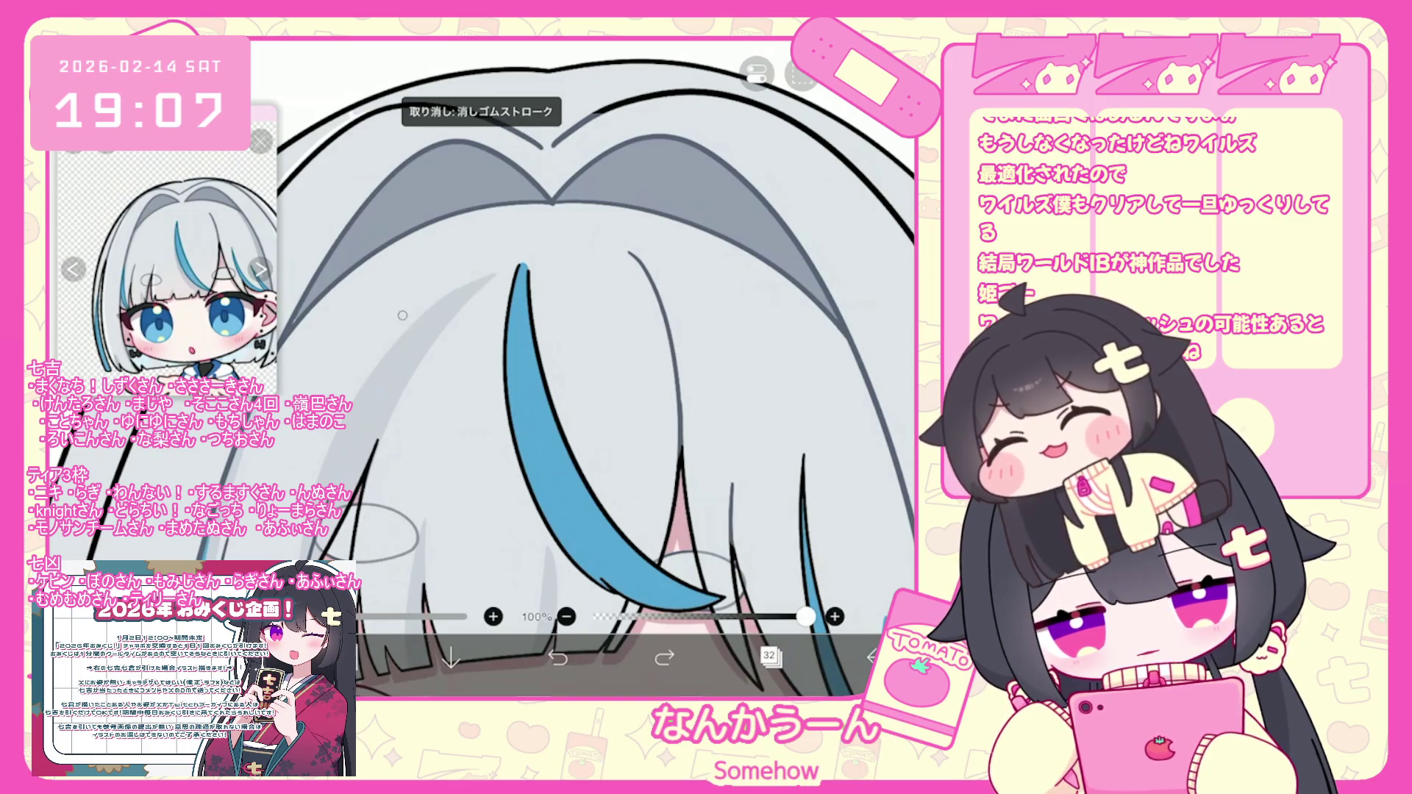
left_click(472, 277)
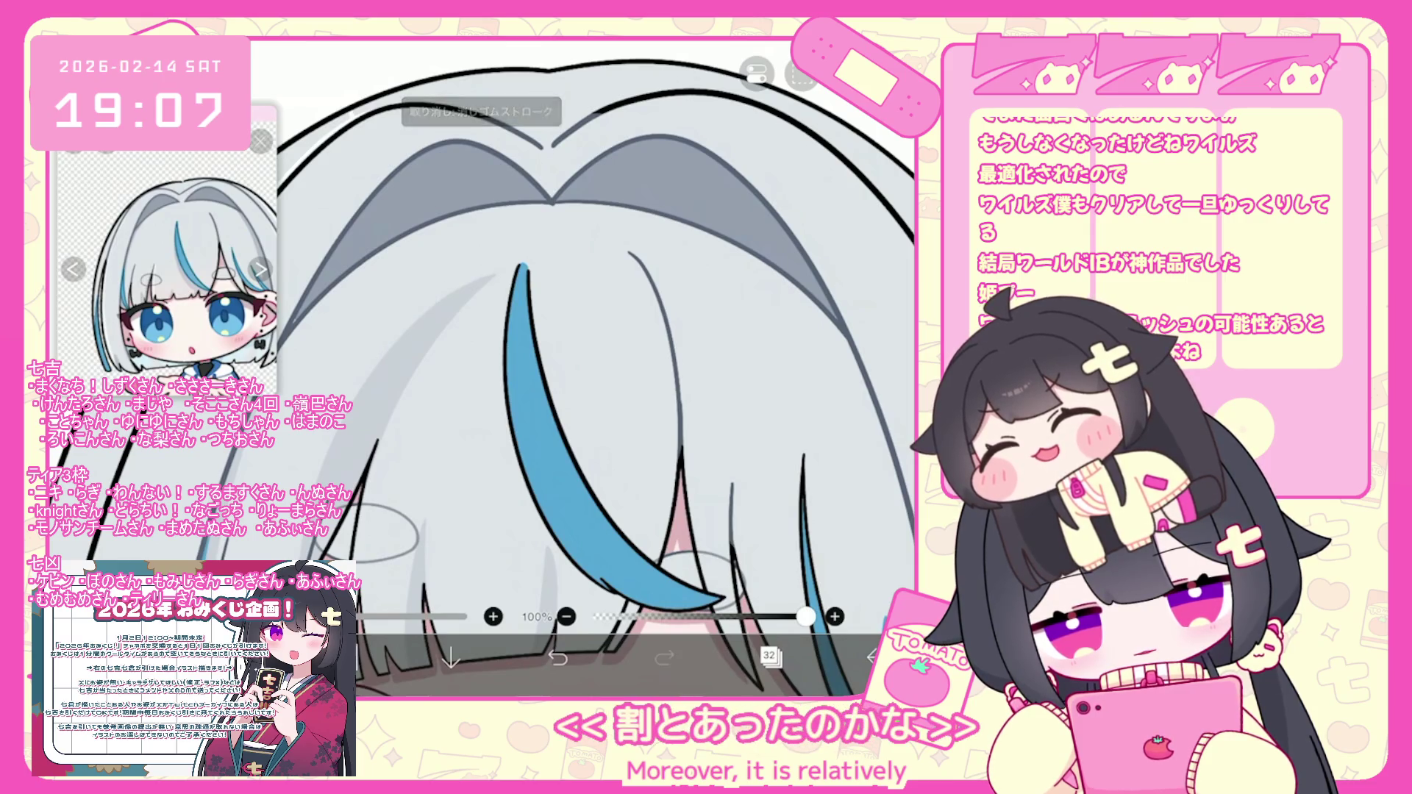
scroll(500, 412, "down", 5)
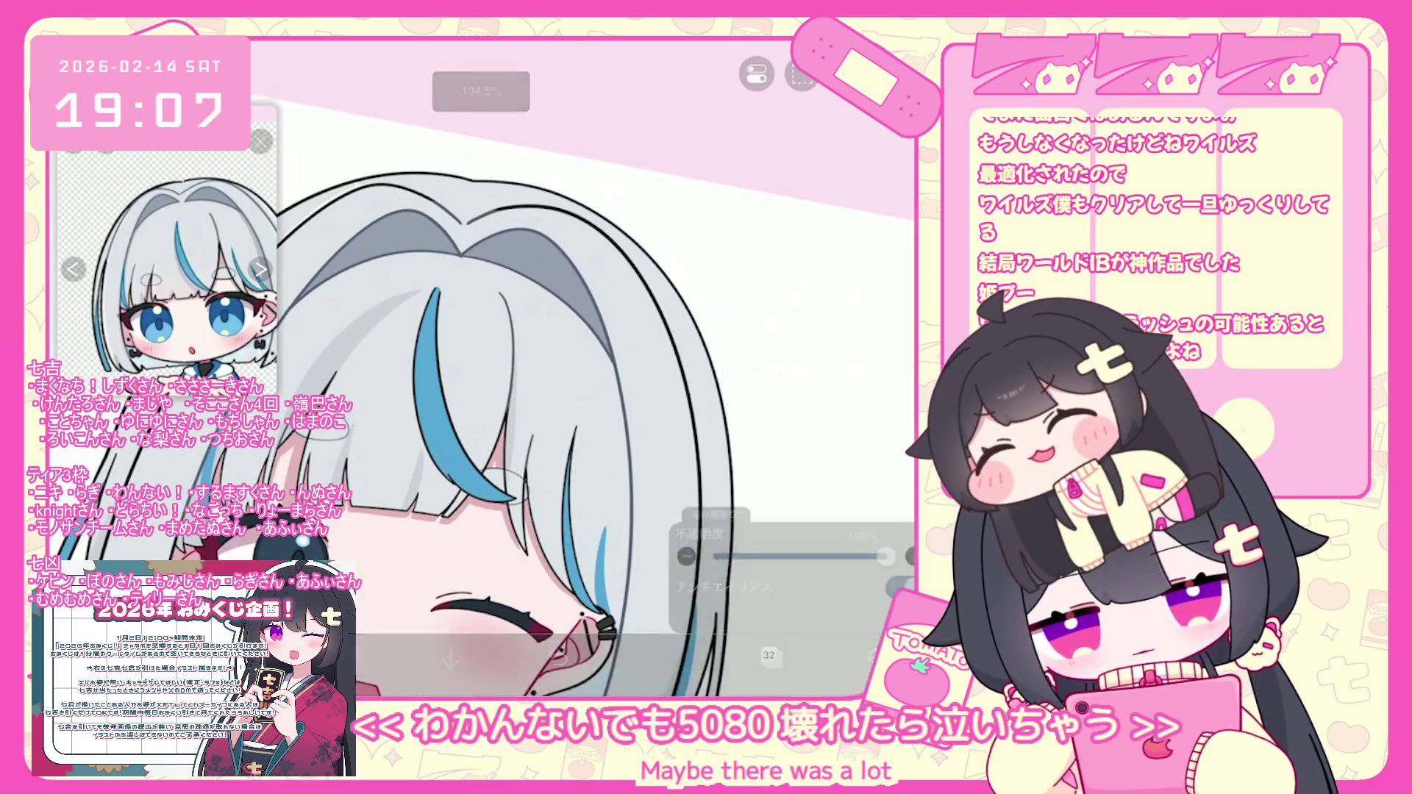
scroll(508, 487, "down", 3)
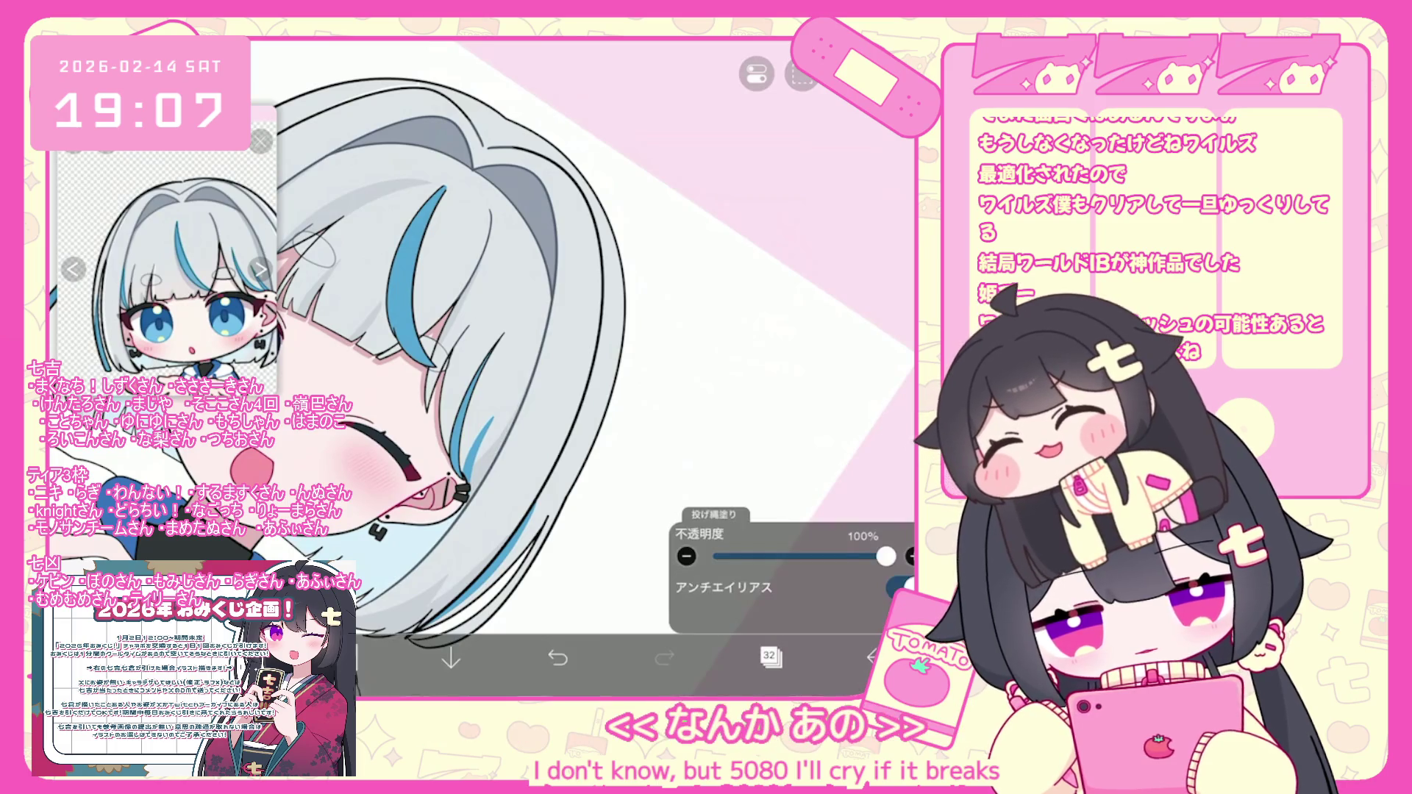
scroll(441, 367, "down", 5)
scroll(456, 390, "up", 5)
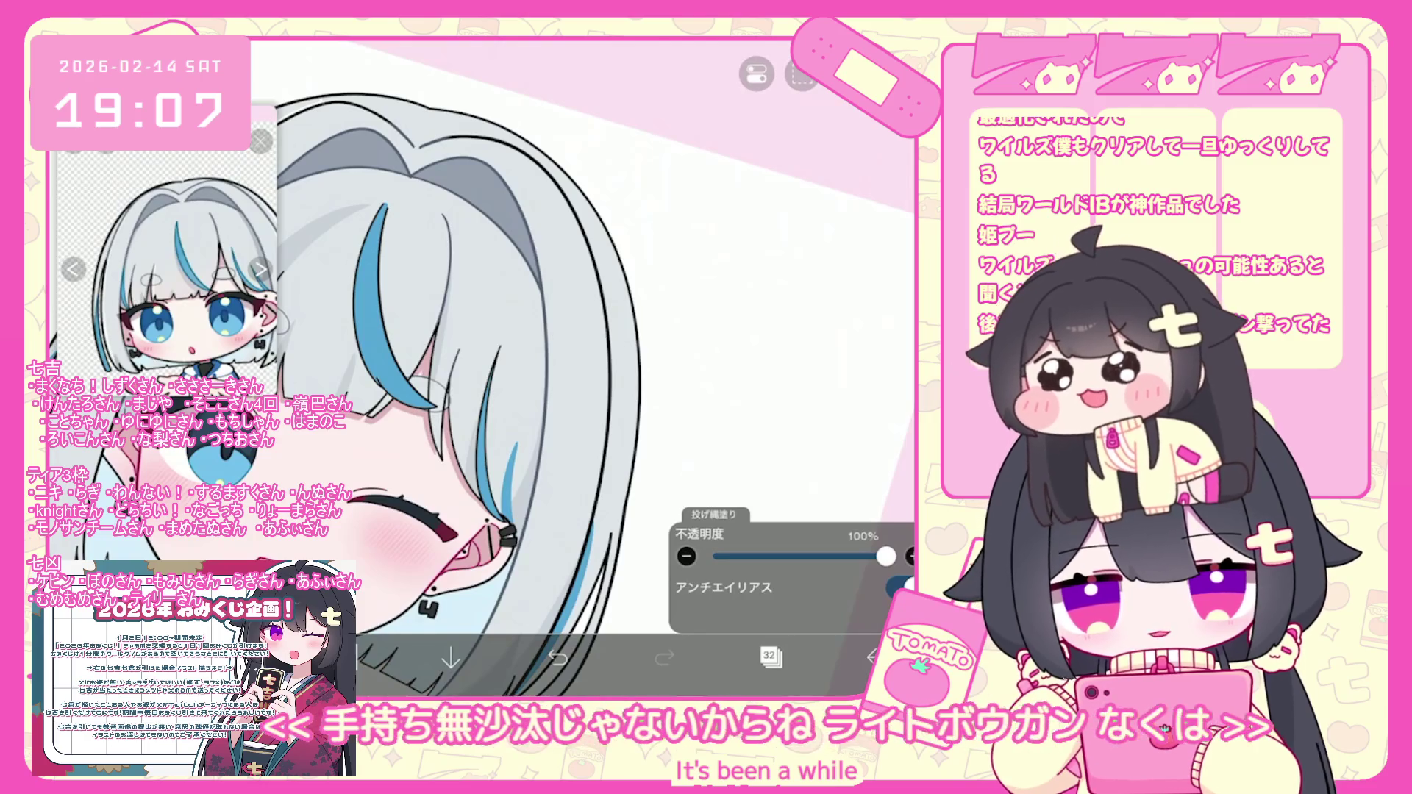
scroll(456, 368, "down", 5)
scroll(596, 423, "up", 1)
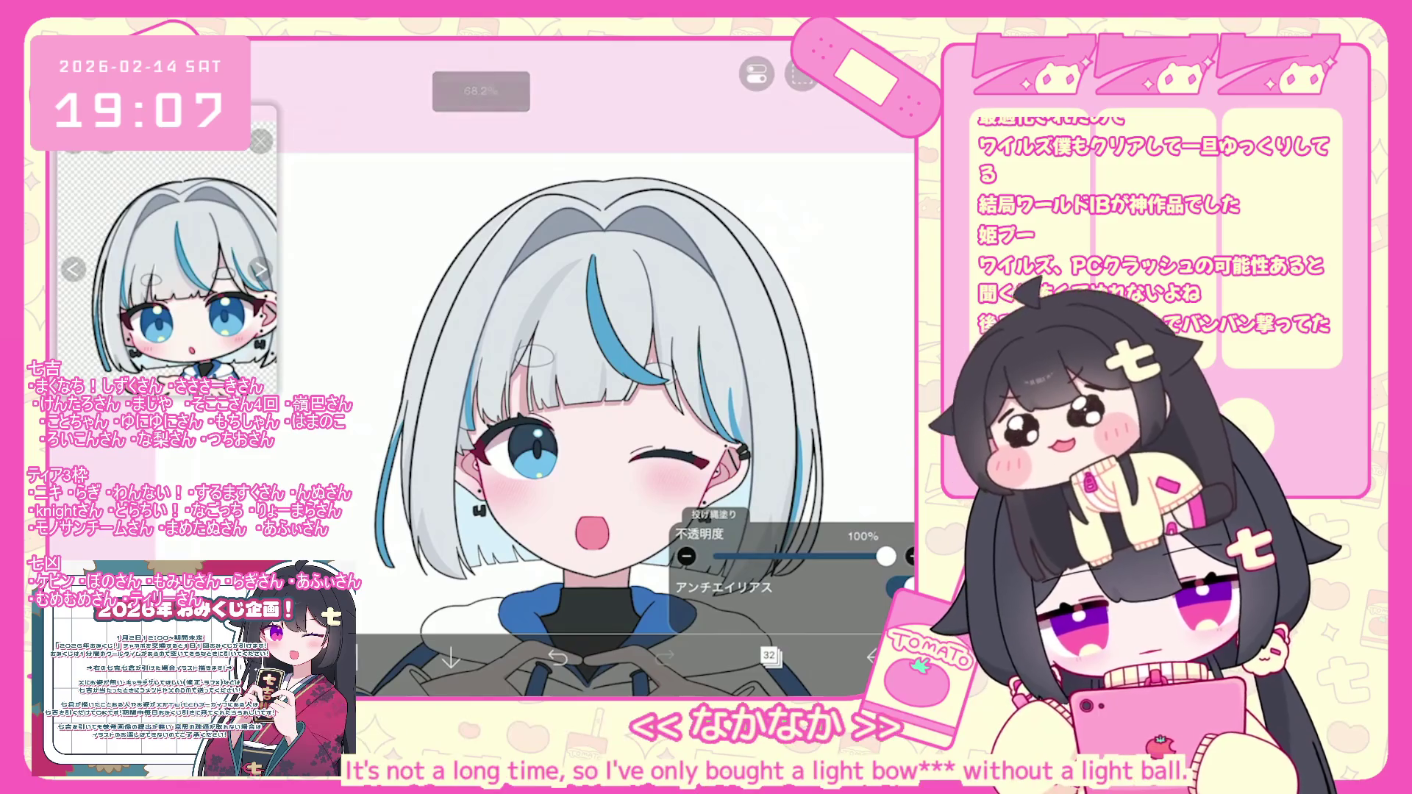
scroll(558, 326, "up", 5)
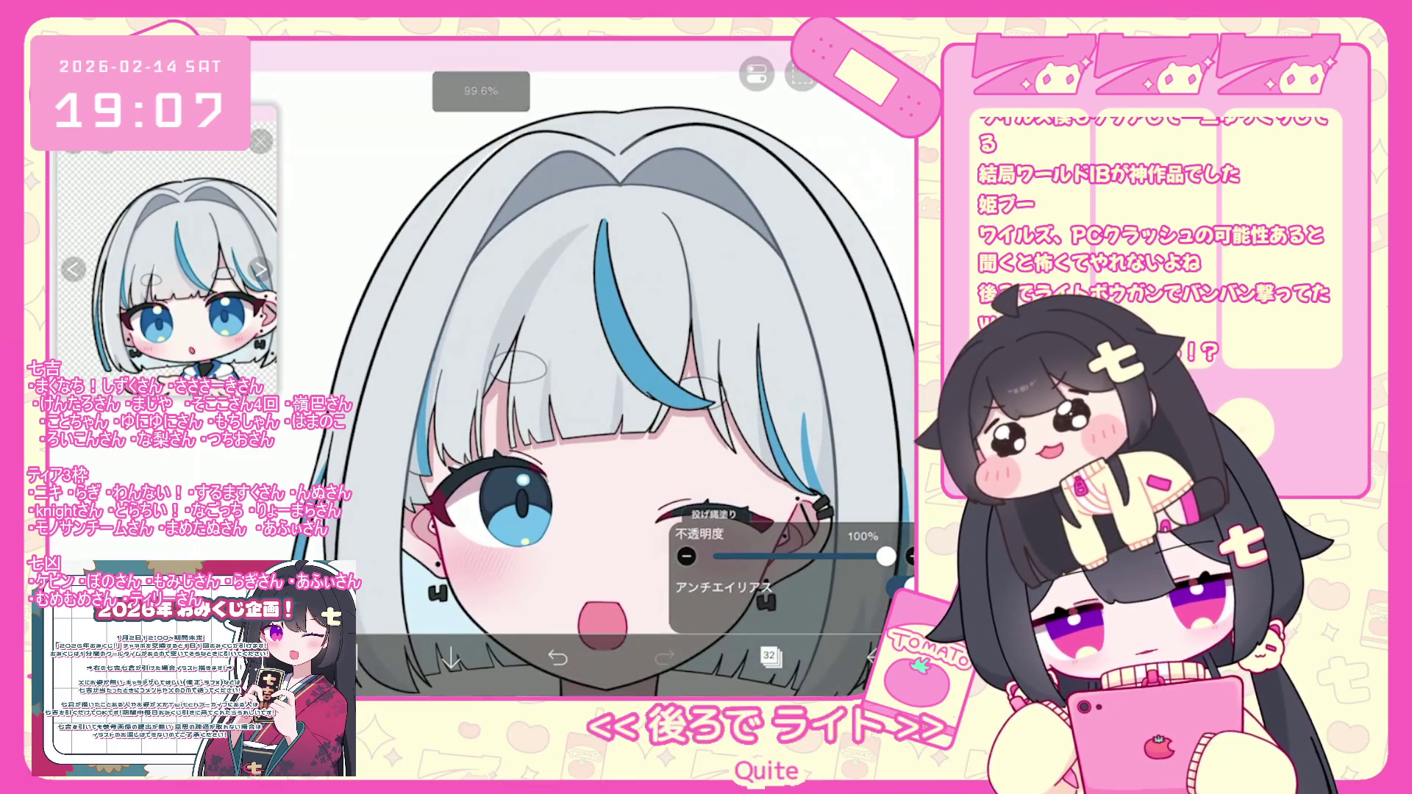
key("ctrl+z")
scroll(578, 367, "up", 1)
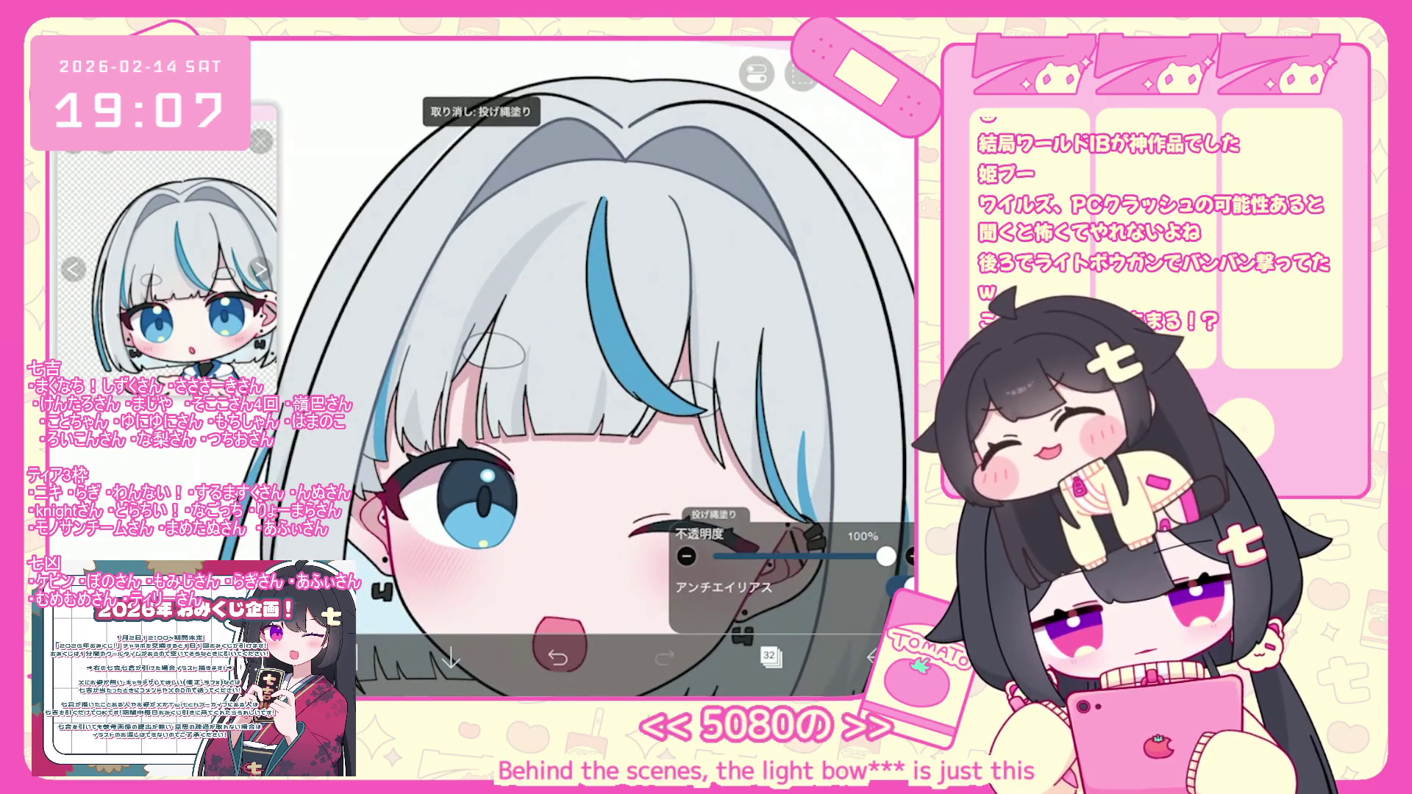
Undo two more lasso fills on the hair and face, then show the layer list.
scroll(578, 367, "down", 3)
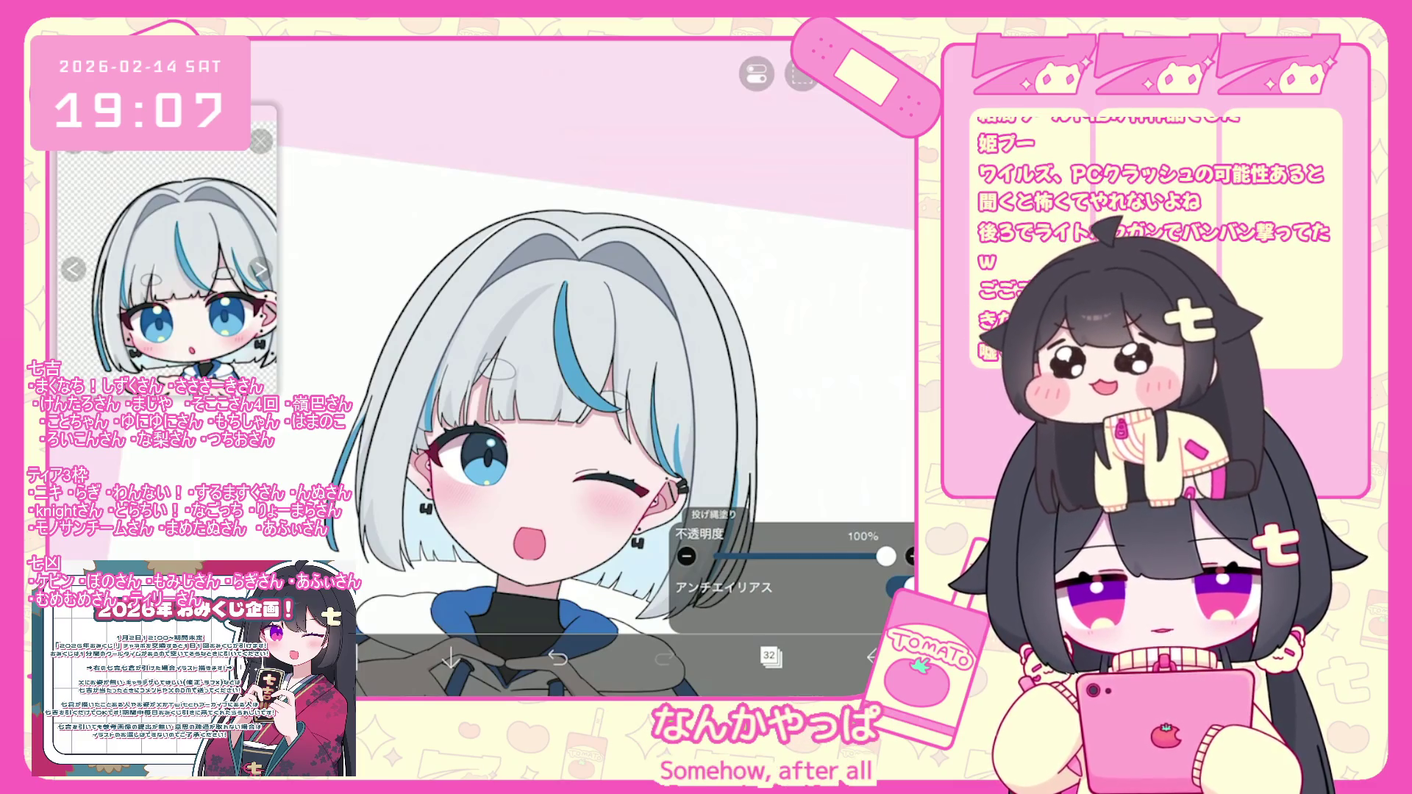
scroll(482, 368, "up", 5)
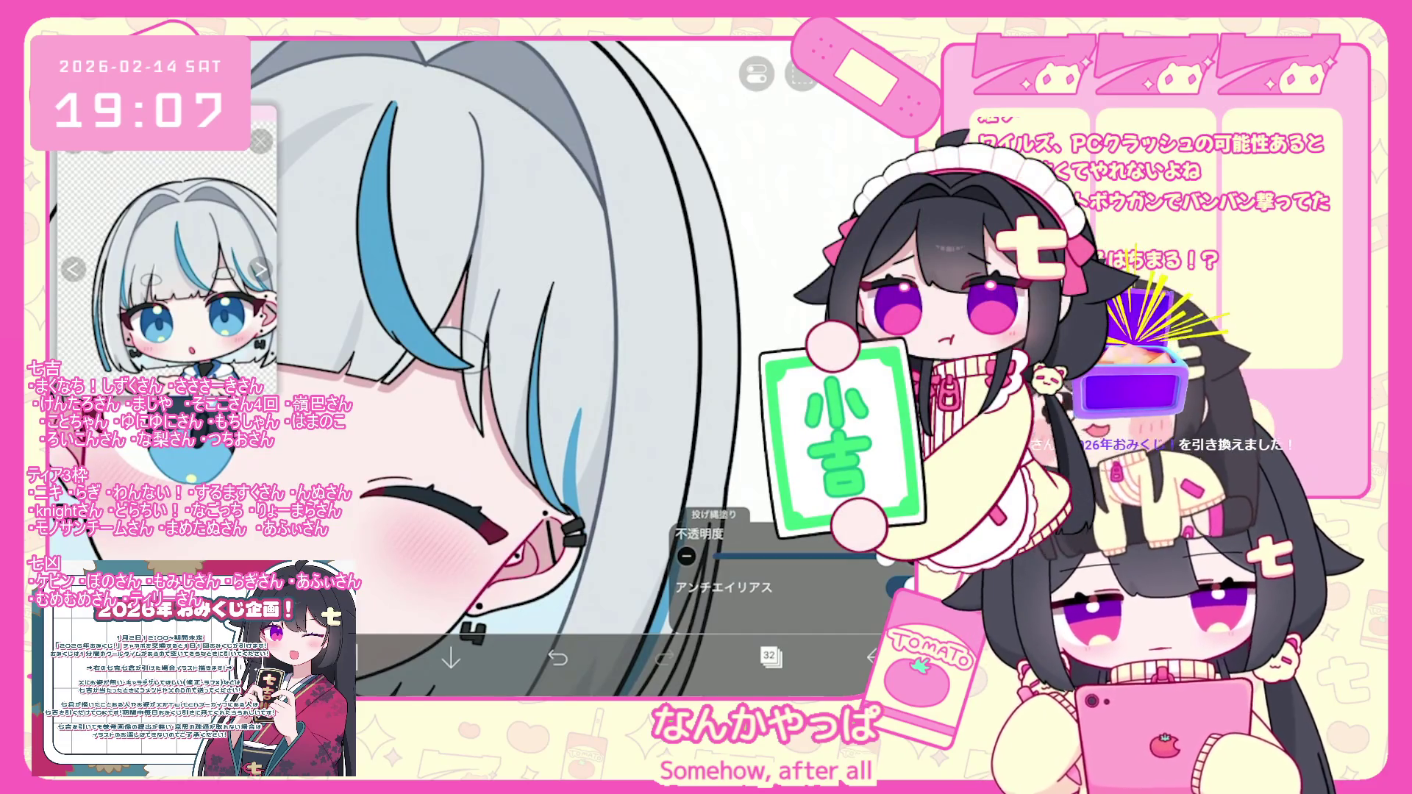
key("ctrl+z")
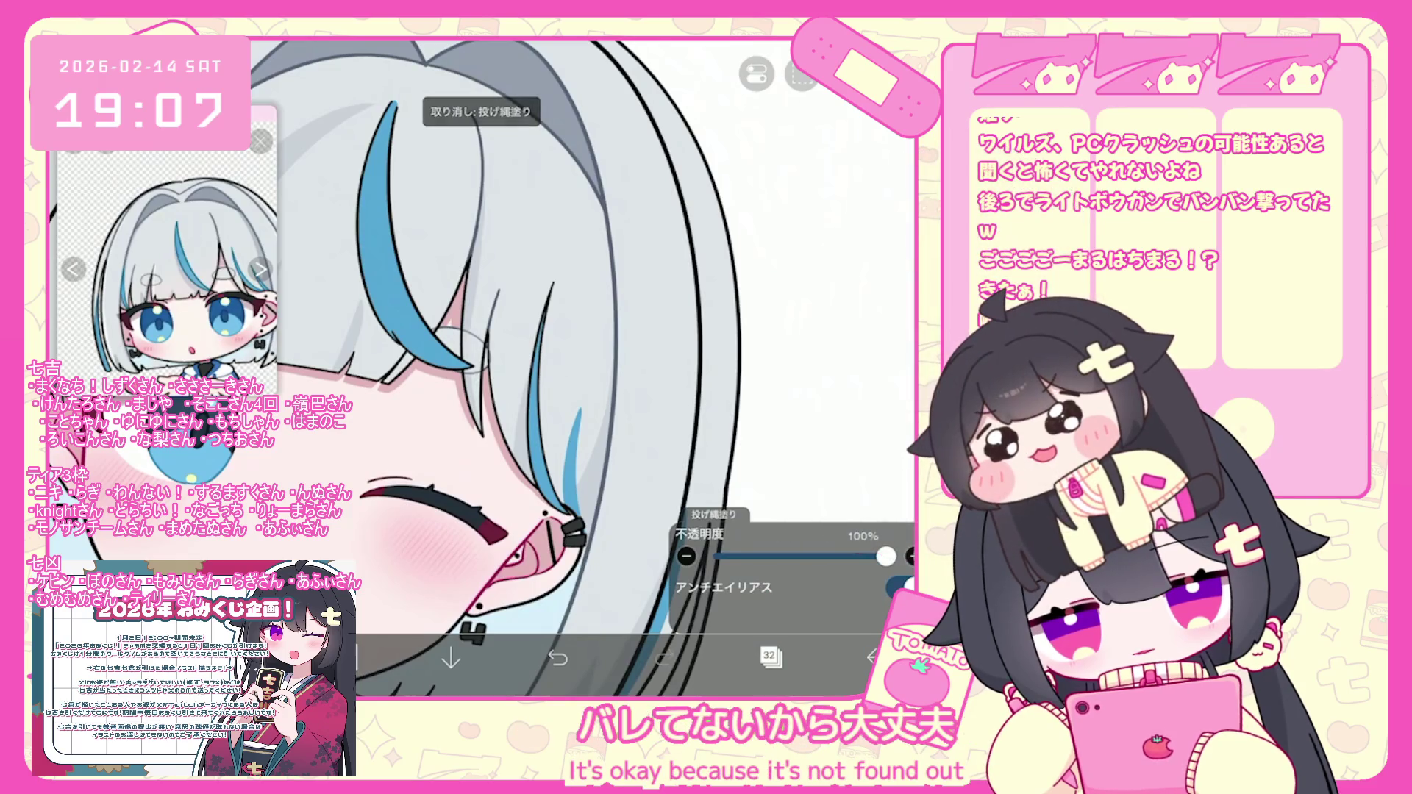
scroll(471, 368, "up", 2)
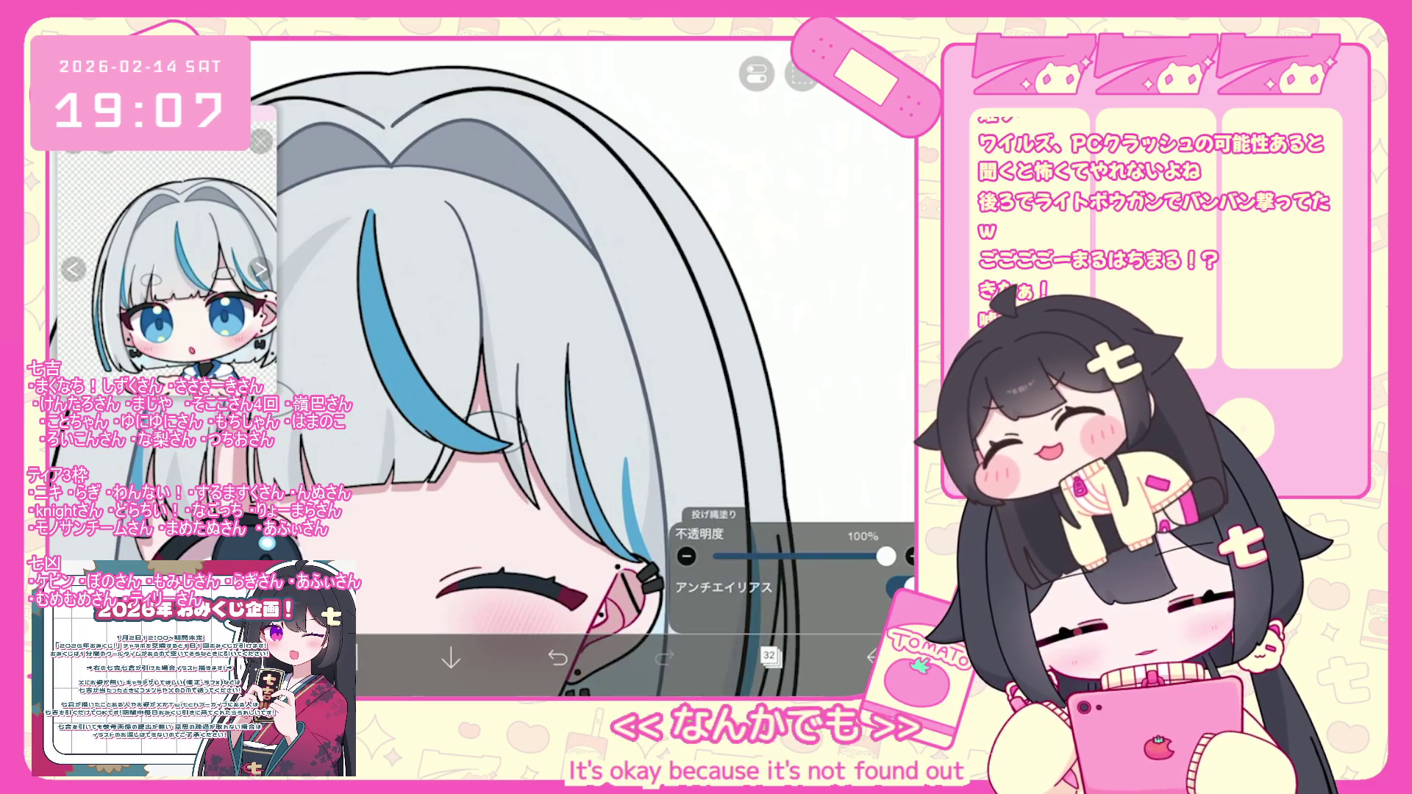
key("ctrl+z")
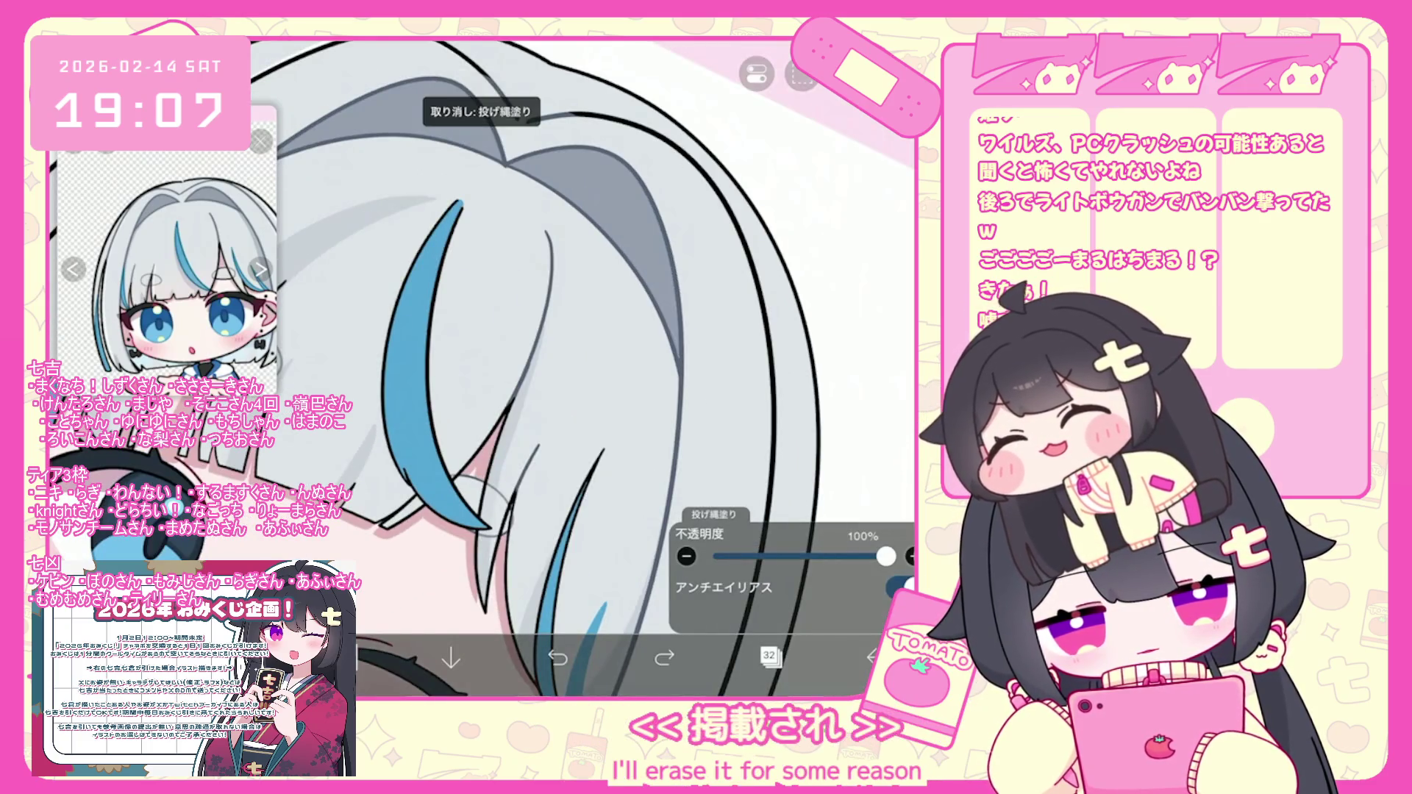
scroll(478, 368, "down", 2)
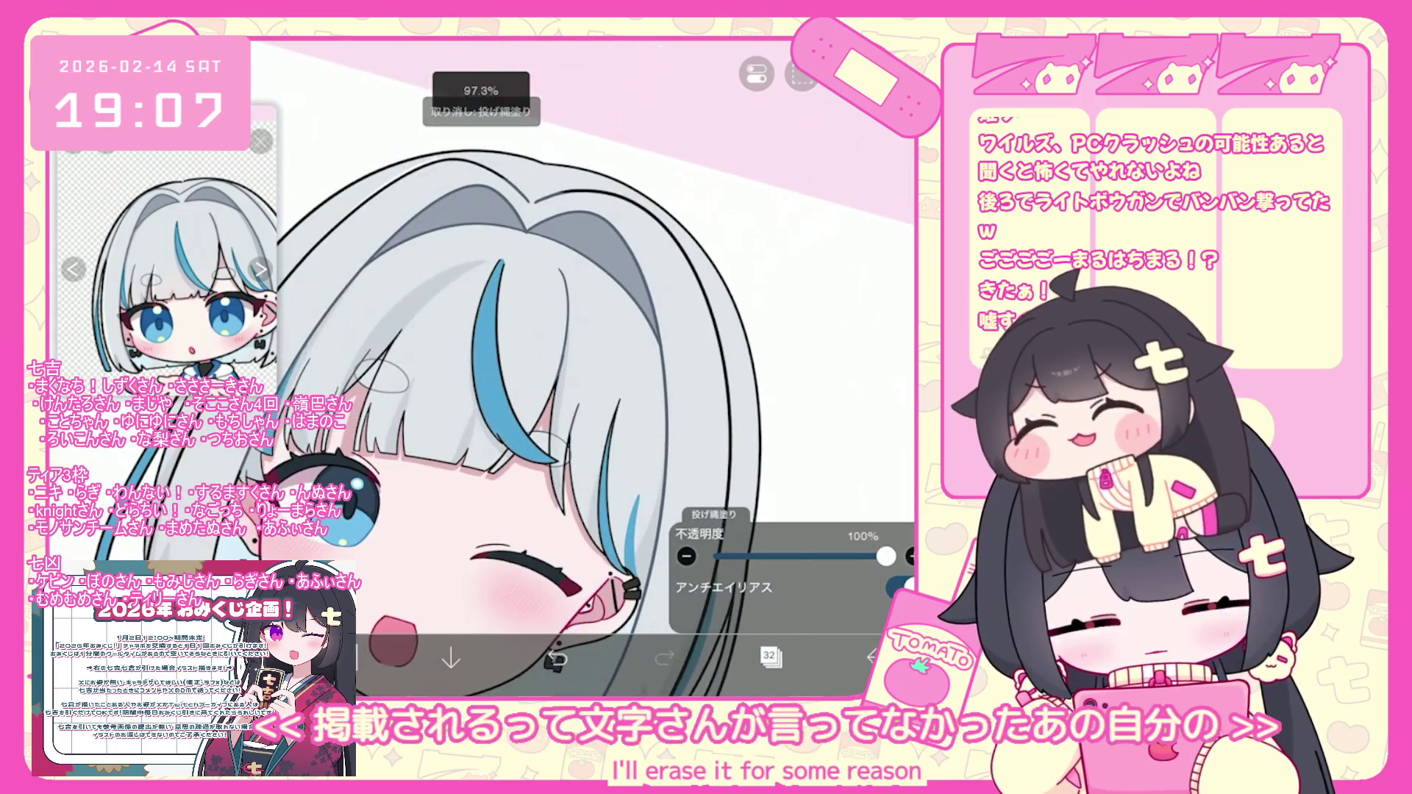
scroll(478, 367, "down", 3)
left_click(769, 656)
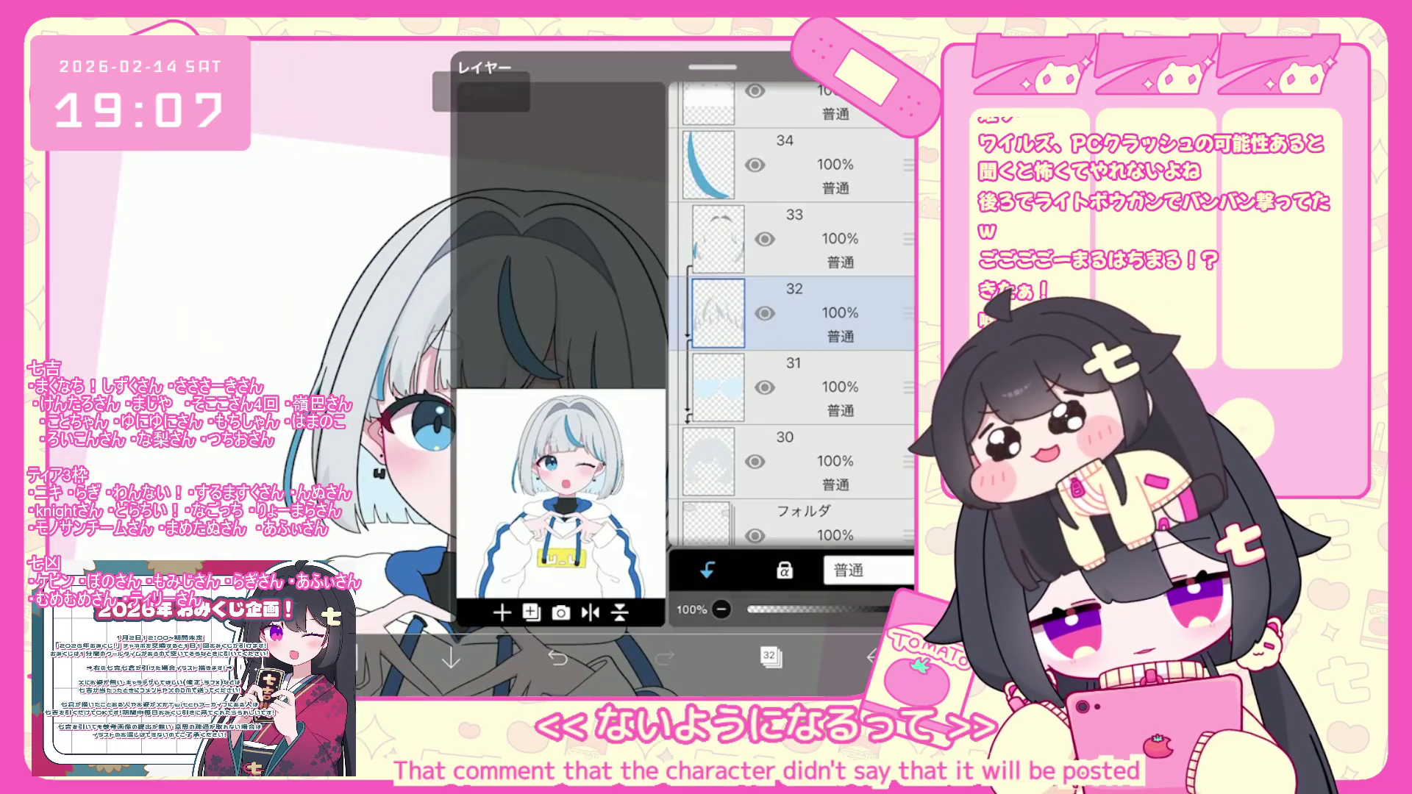
Add a new empty layer above layer 33 and bring up the colour picker.
left_click(502, 613)
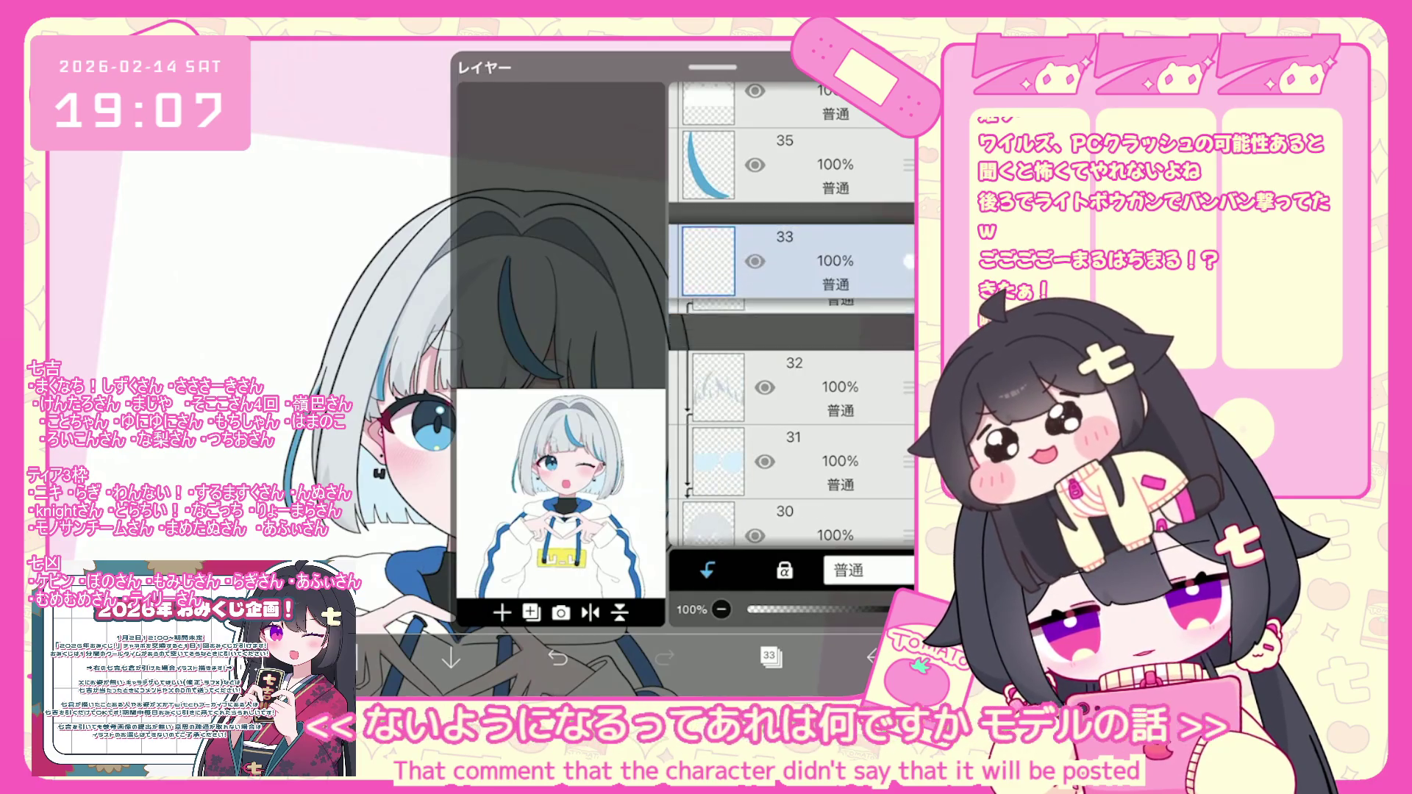
left_click(769, 656)
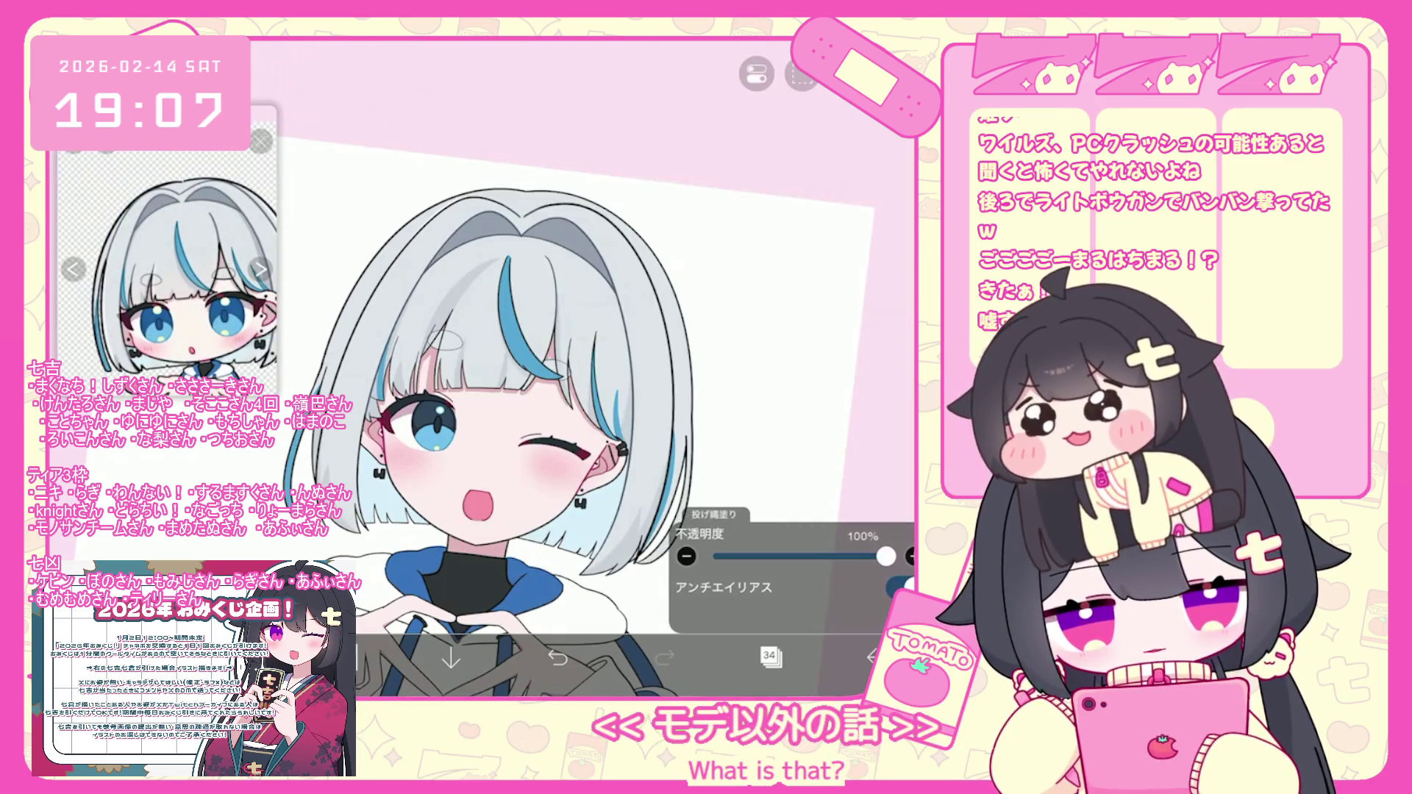
left_click(344, 656)
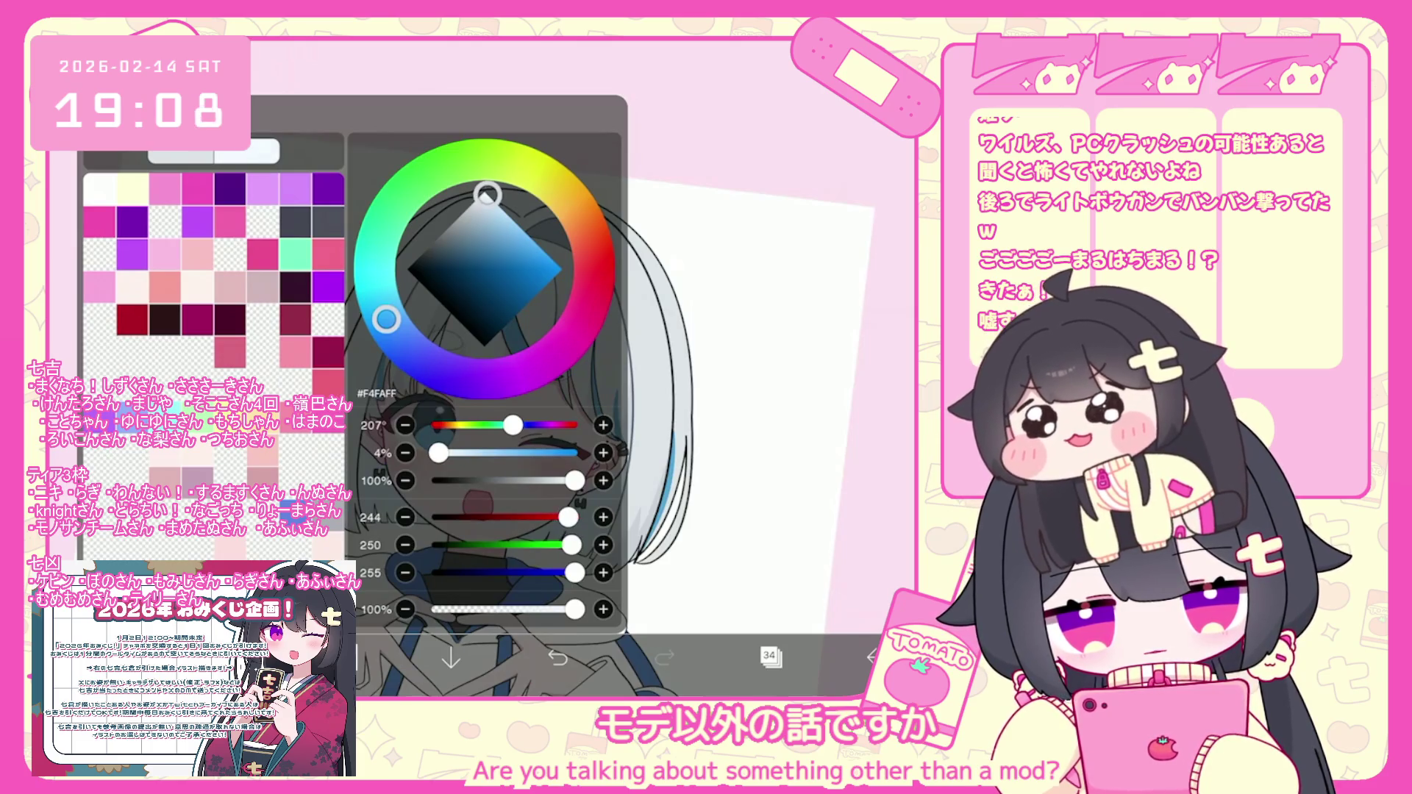
scroll(559, 367, "up", 3)
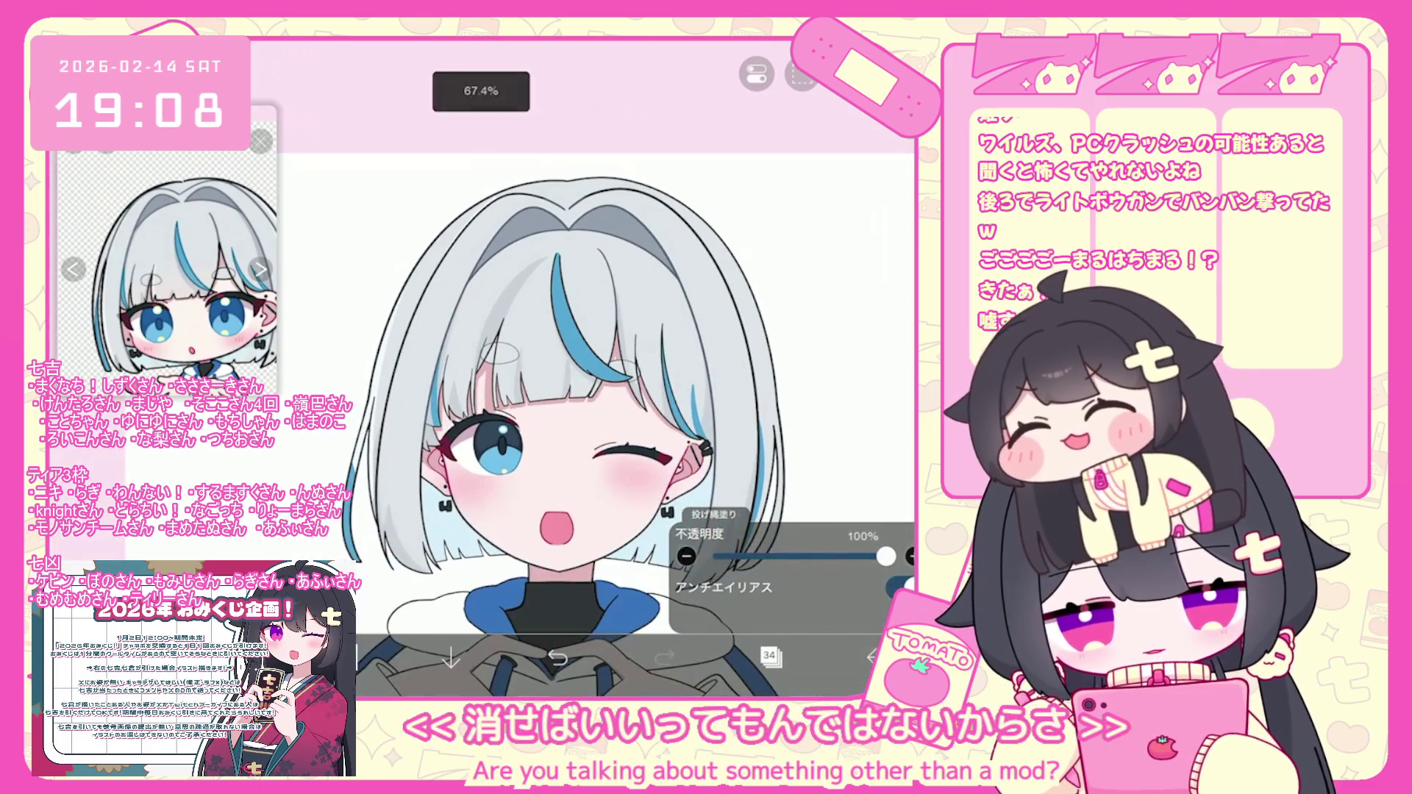
scroll(559, 367, "down", 2)
Undo the two most recent lasso fills.
key("ctrl+z")
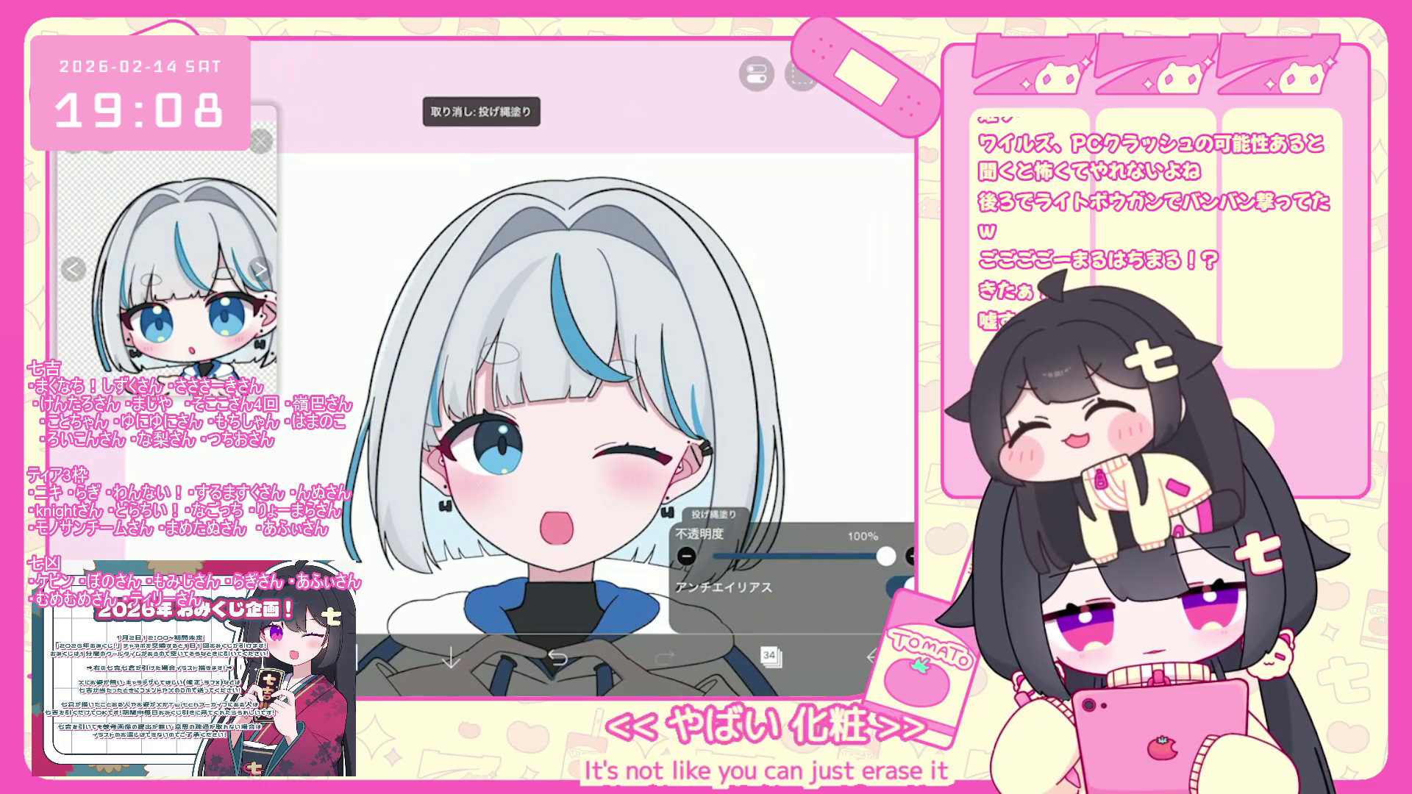
scroll(595, 425, "up", 5)
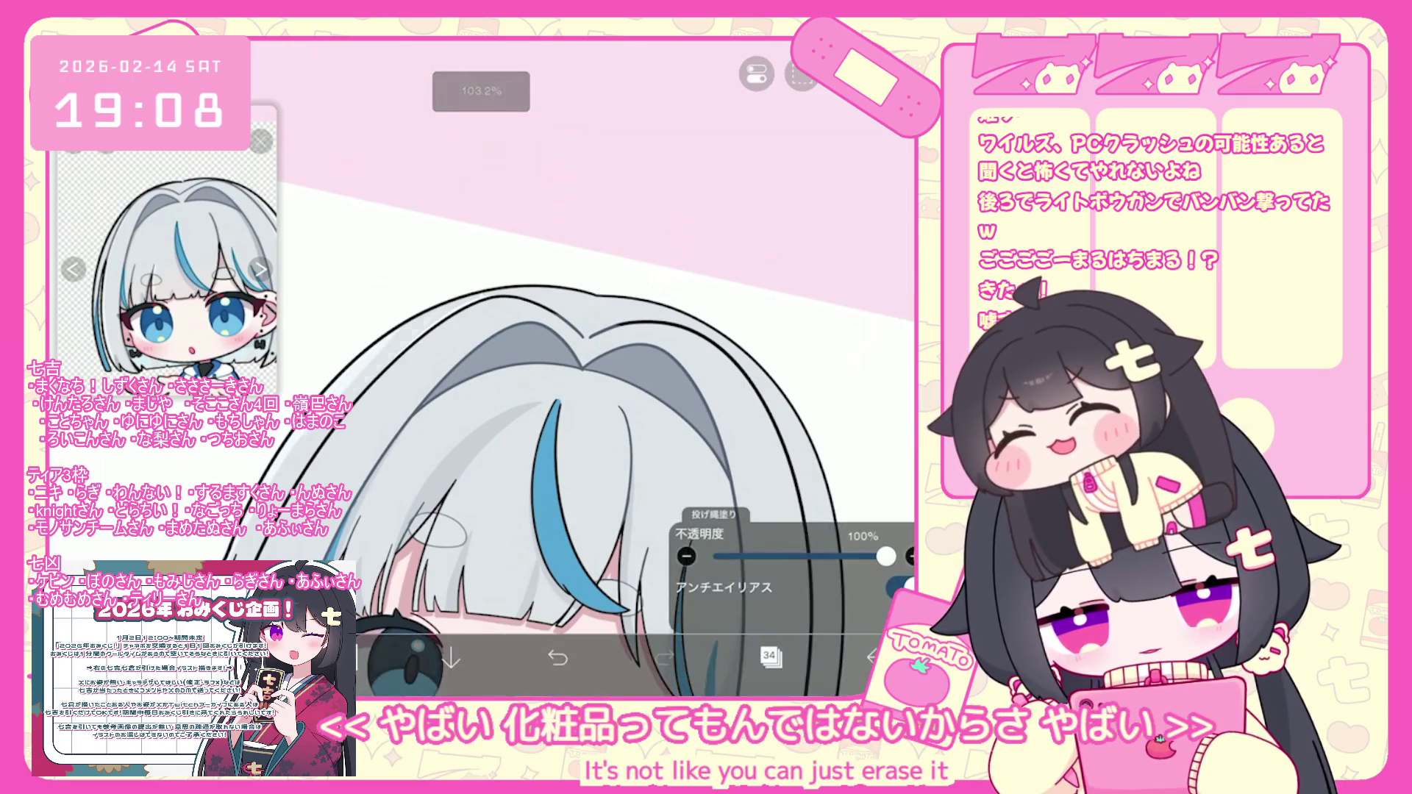
left_click(558, 657)
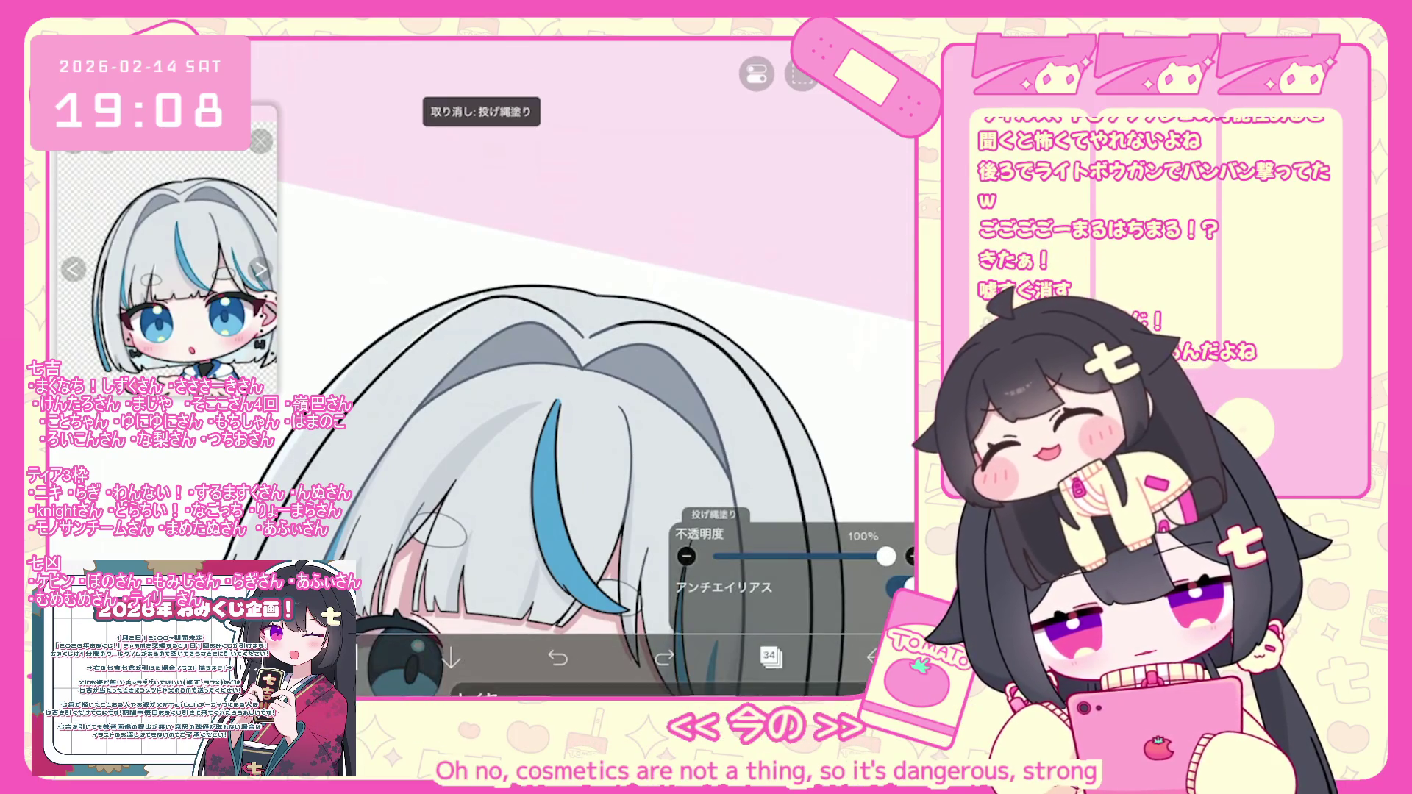
Switch to layer 30, then back to layer 33, leaving the layer list closed.
left_click(770, 655)
scroll(792, 314, "down", 3)
left_click(809, 452)
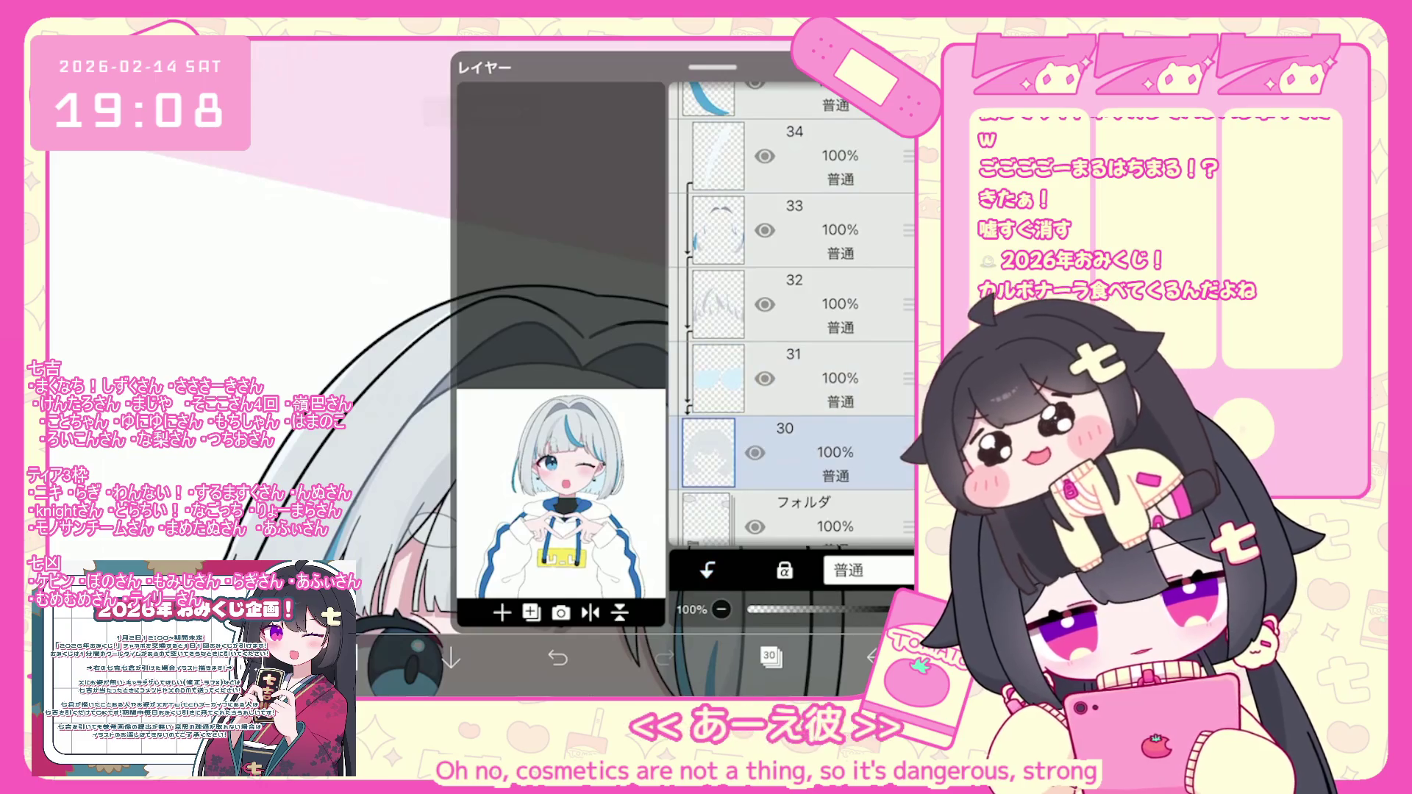
left_click(770, 655)
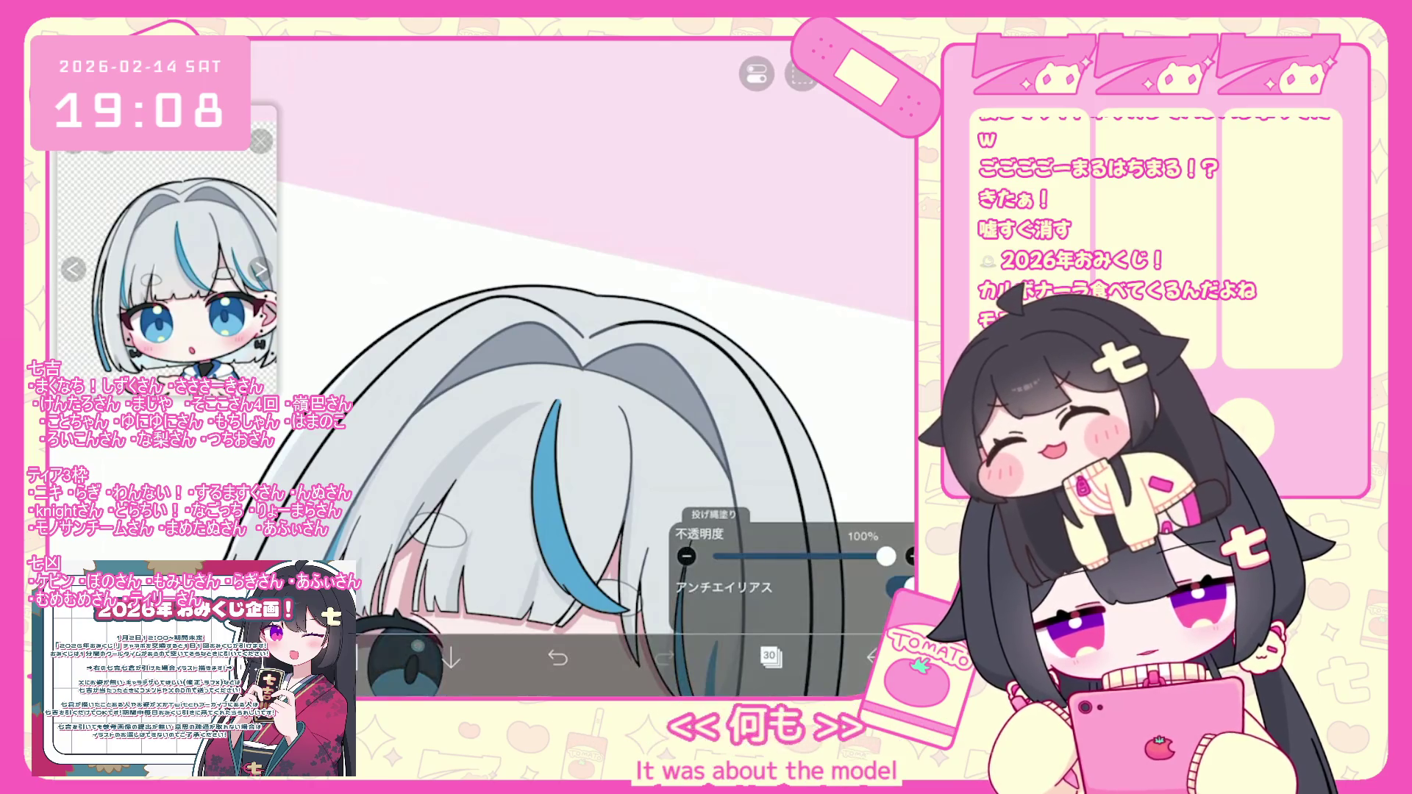
left_click(770, 655)
scroll(791, 316, "up", 2)
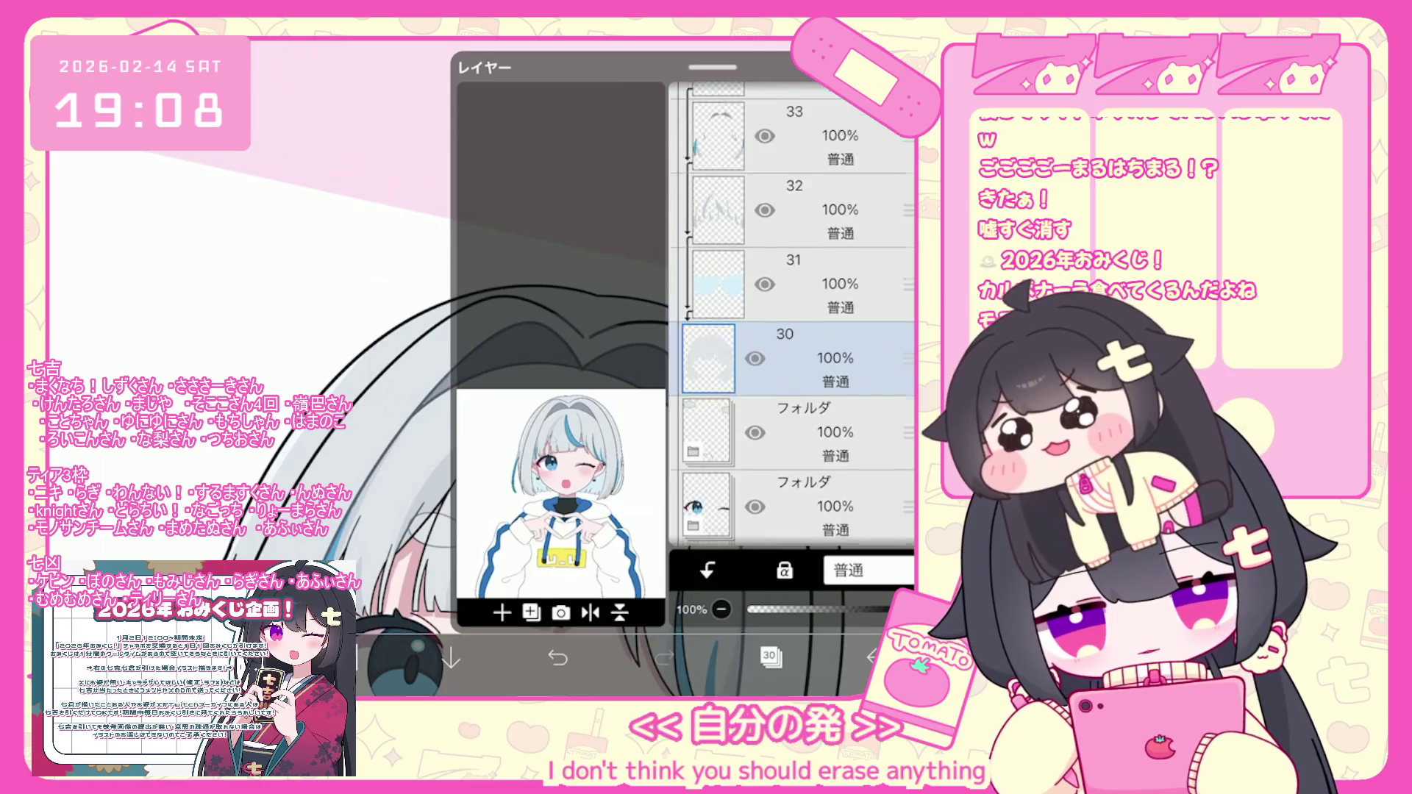
left_click(794, 243)
left_click(769, 655)
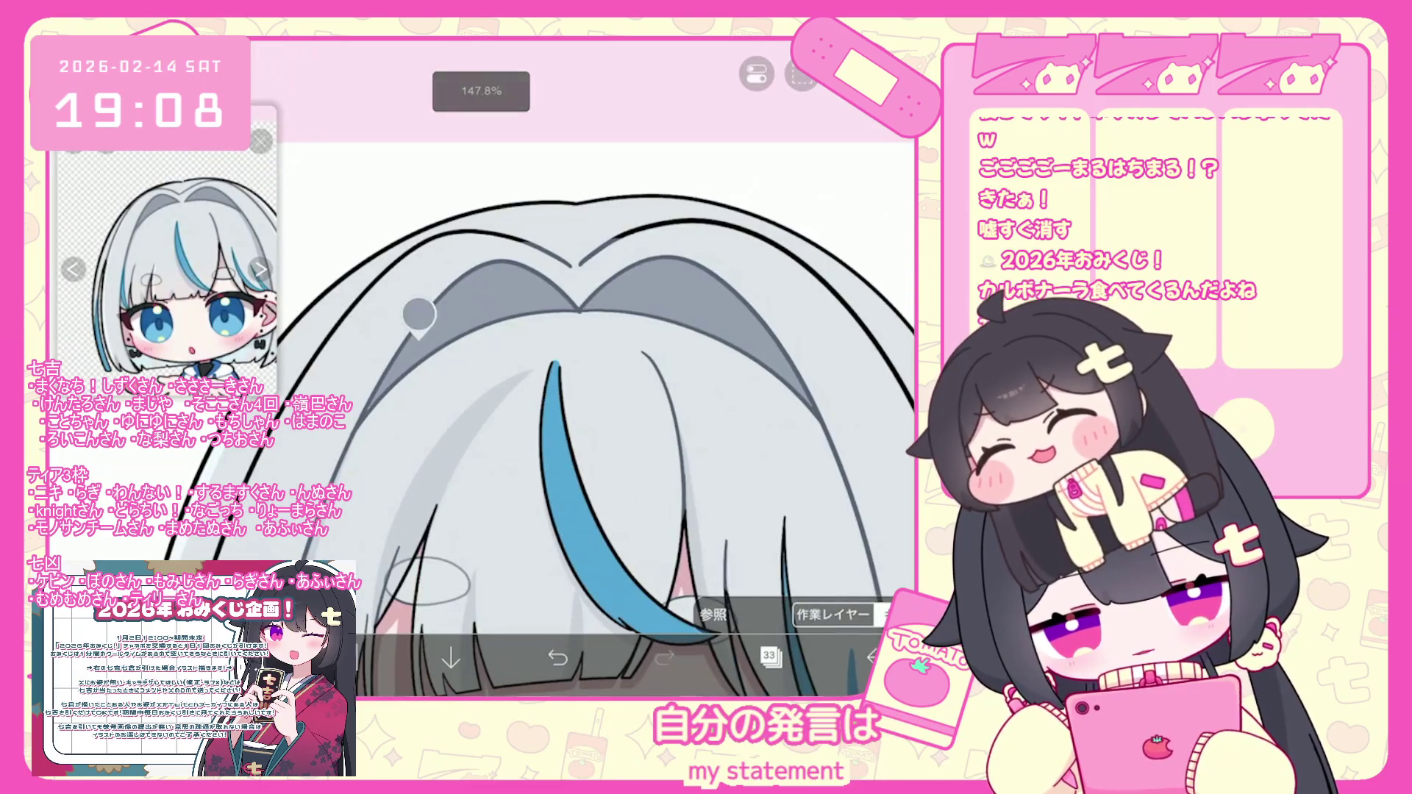
Make the new empty layer 34 the active layer.
scroll(588, 368, "up", 5)
scroll(589, 367, "down", 2)
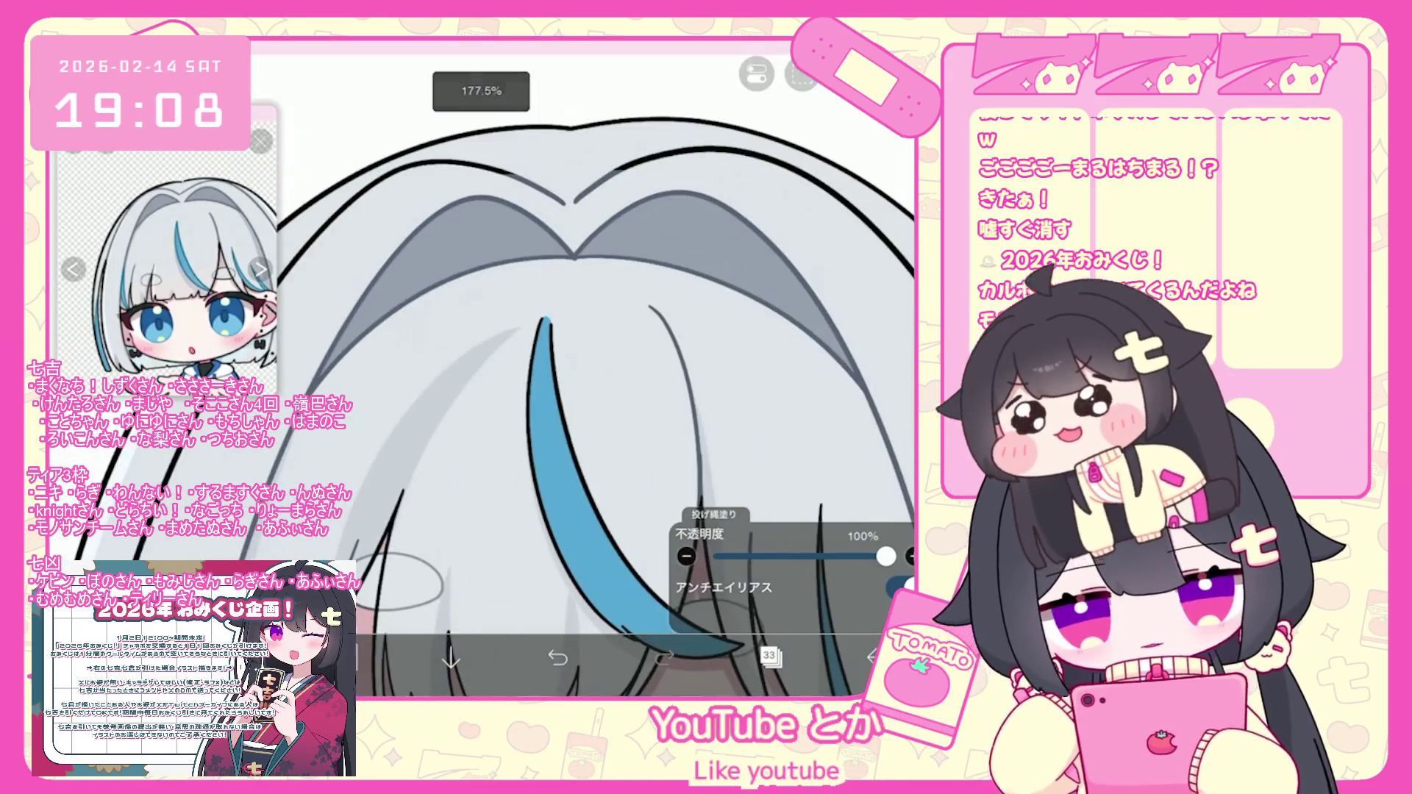
scroll(588, 368, "down", 5)
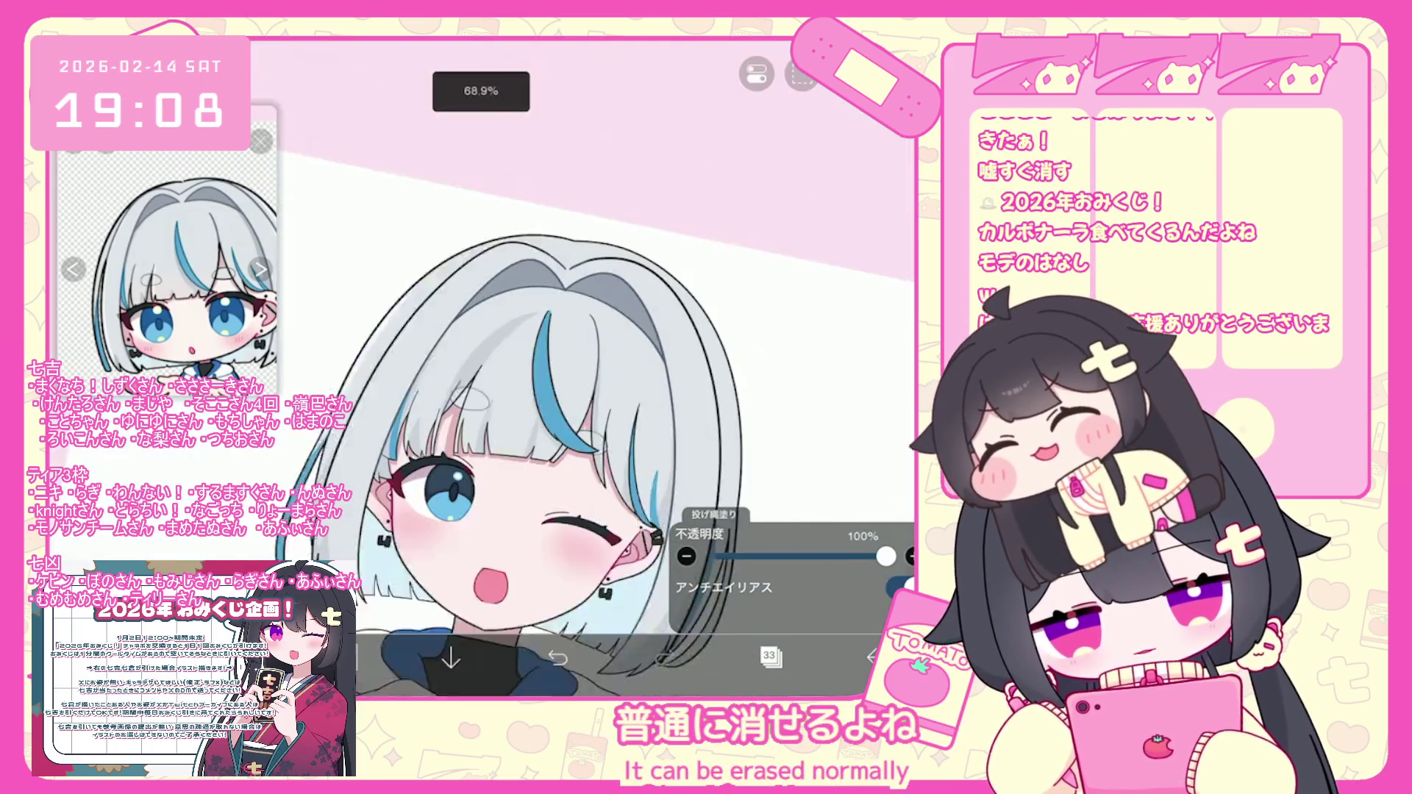
left_click(770, 655)
left_click(795, 239)
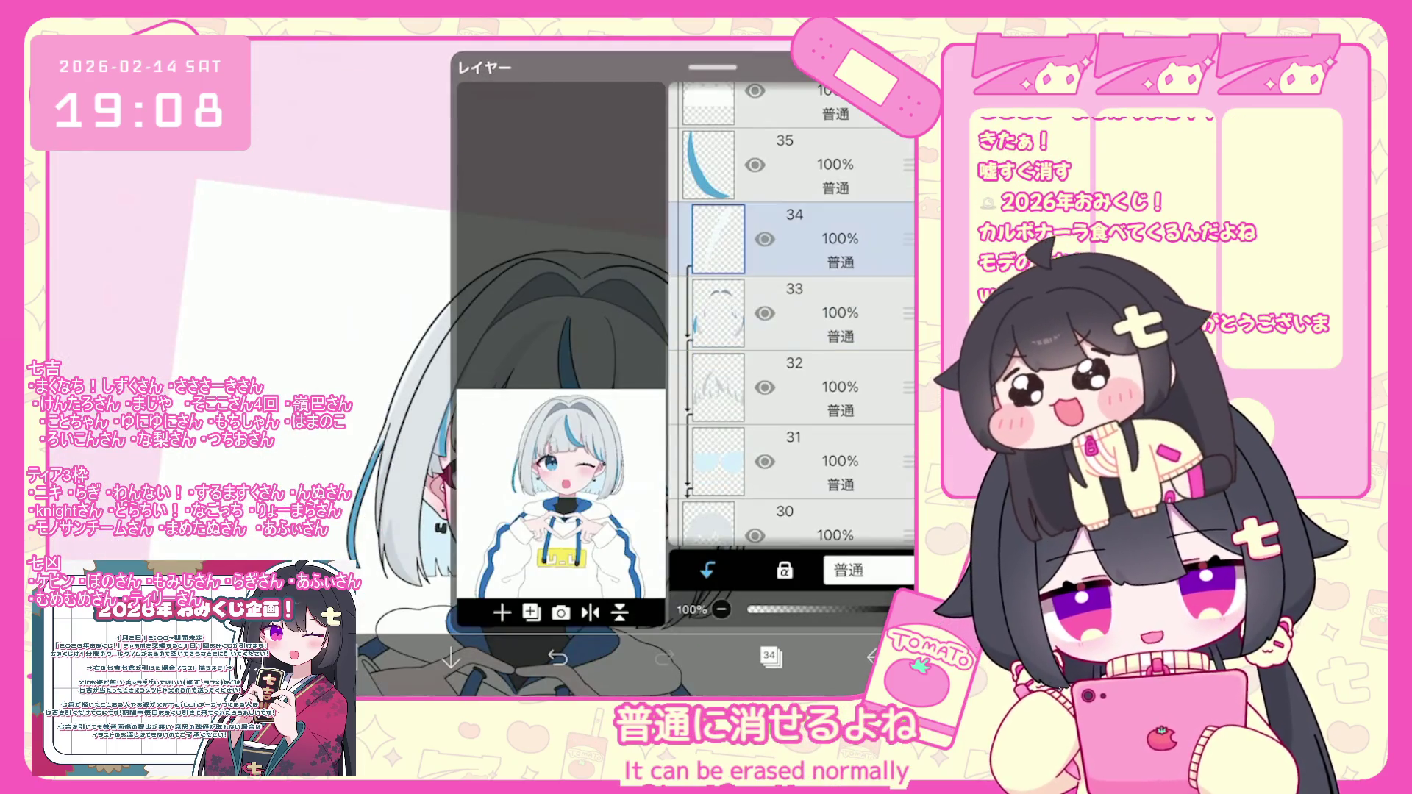
left_click(770, 656)
Undo the last two lasso fills on the hair.
scroll(588, 367, "up", 5)
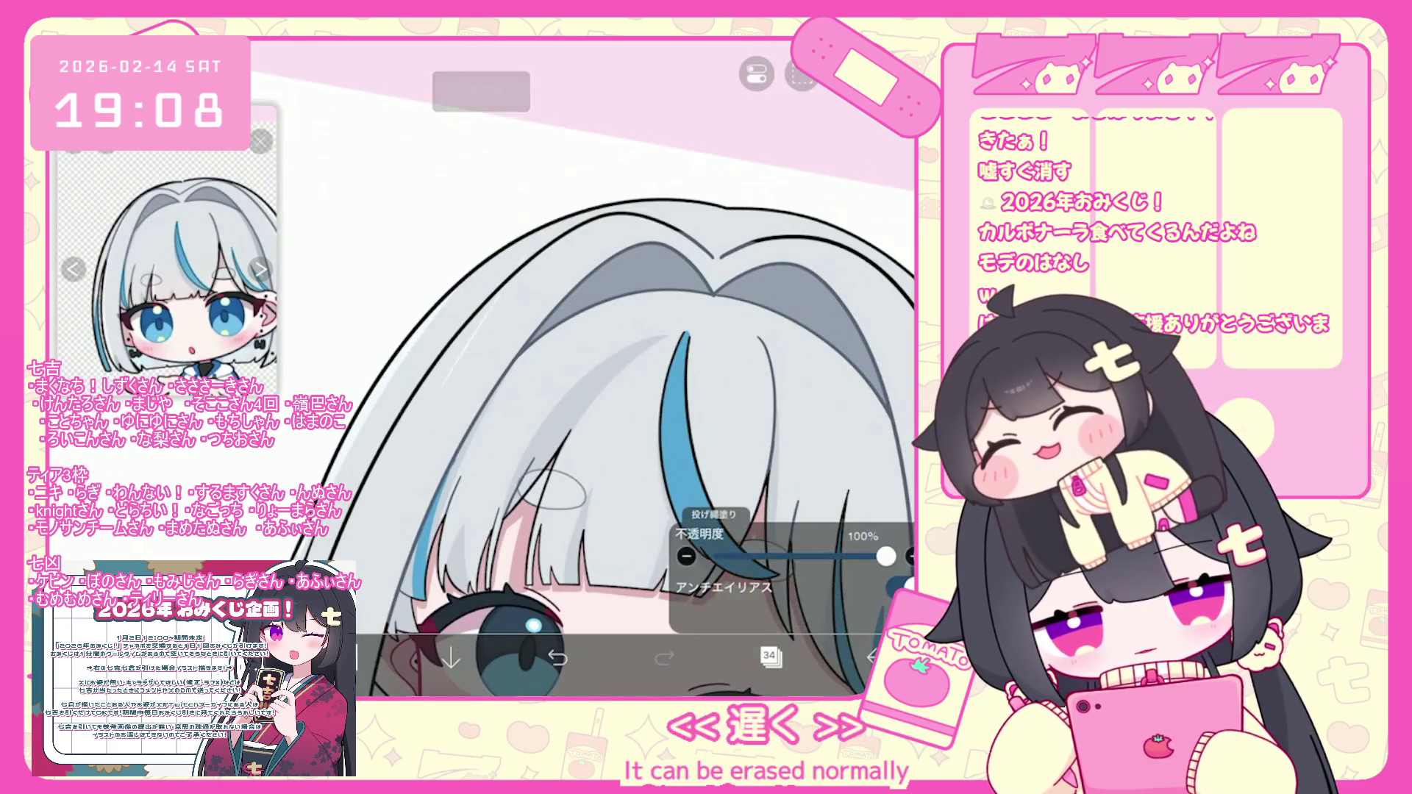
scroll(588, 368, "down", 2)
key("ctrl+z")
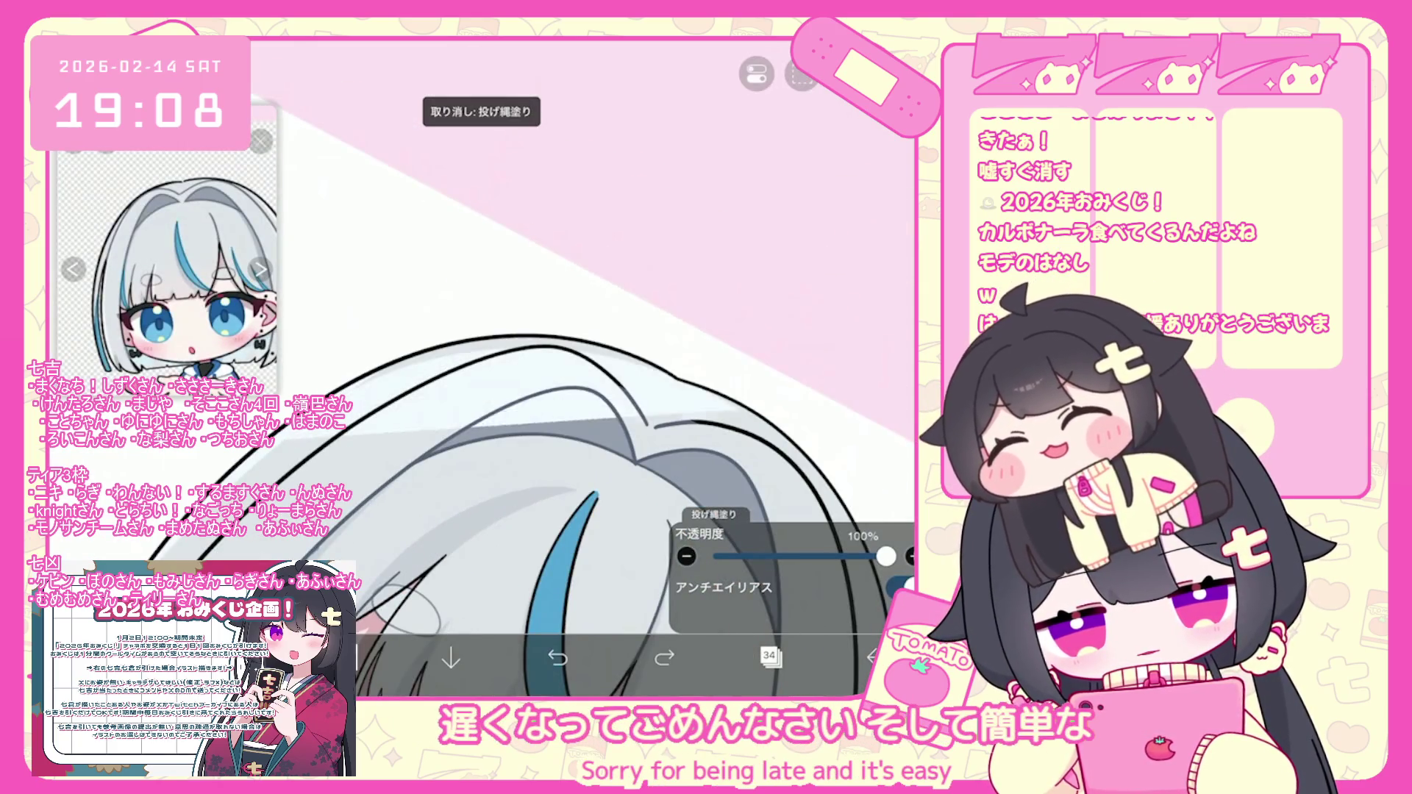
scroll(588, 441, "up", 3)
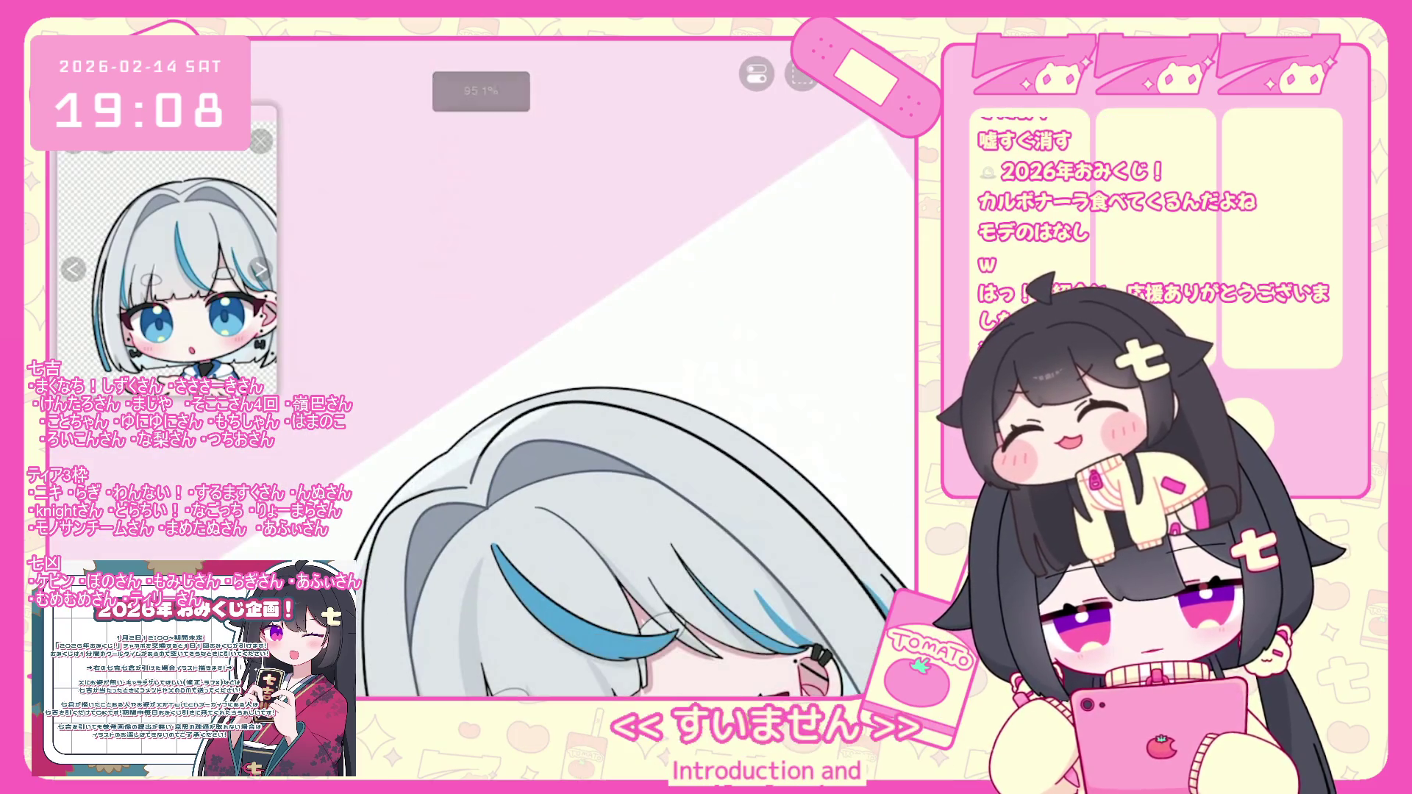
scroll(589, 442, "down", 1)
scroll(588, 441, "up", 2)
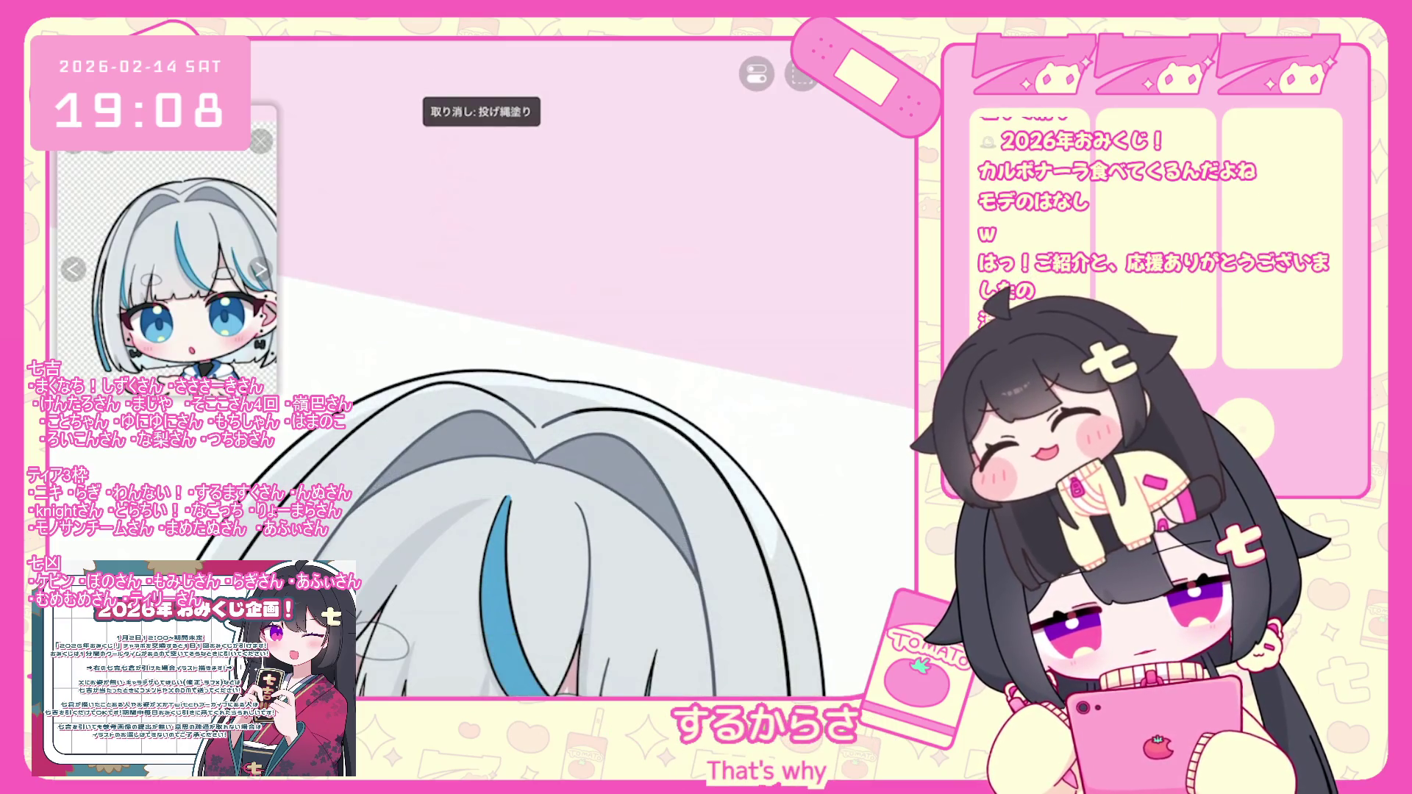
left_click(557, 657)
Zoom around the hair and undo another lasso fill.
scroll(589, 441, "down", 1)
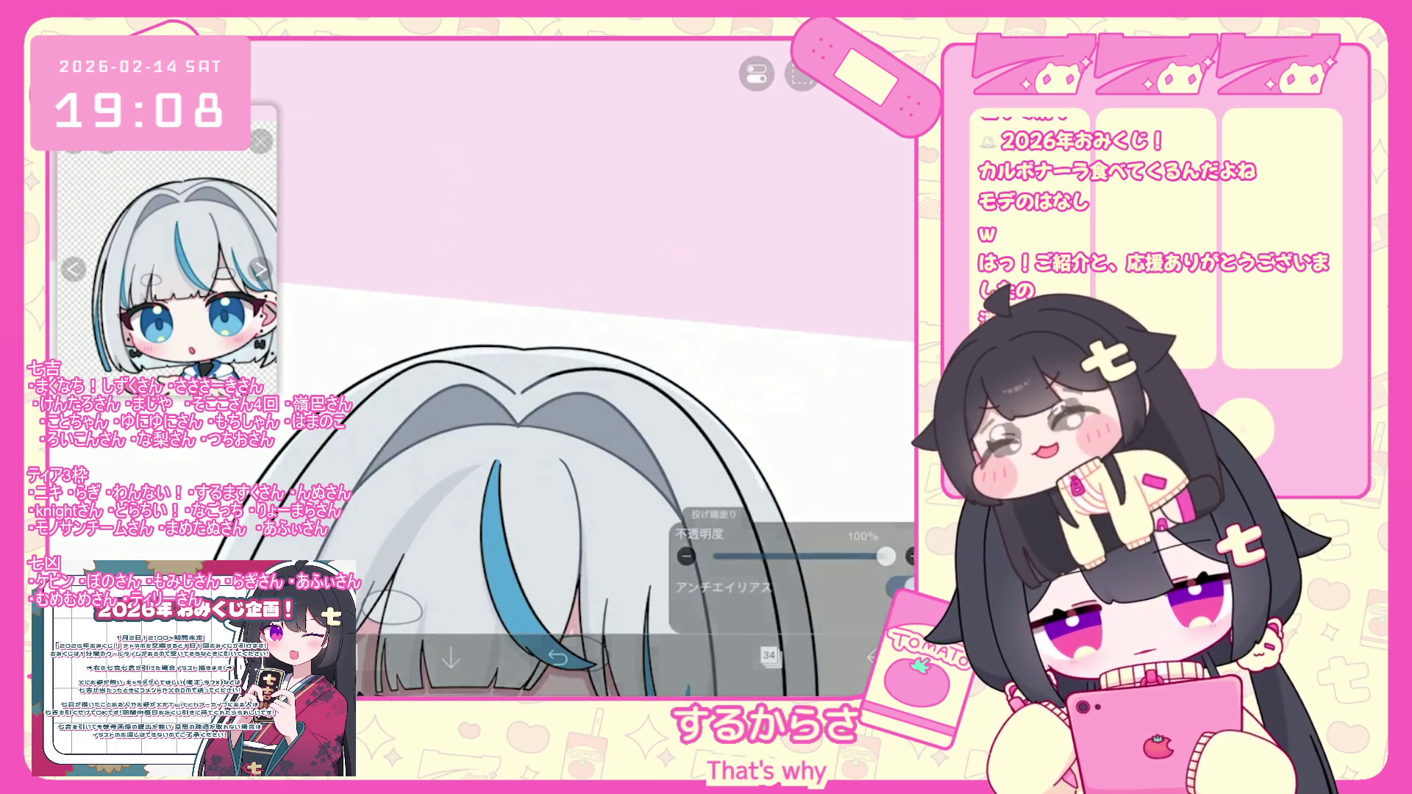
scroll(537, 486, "down", 3)
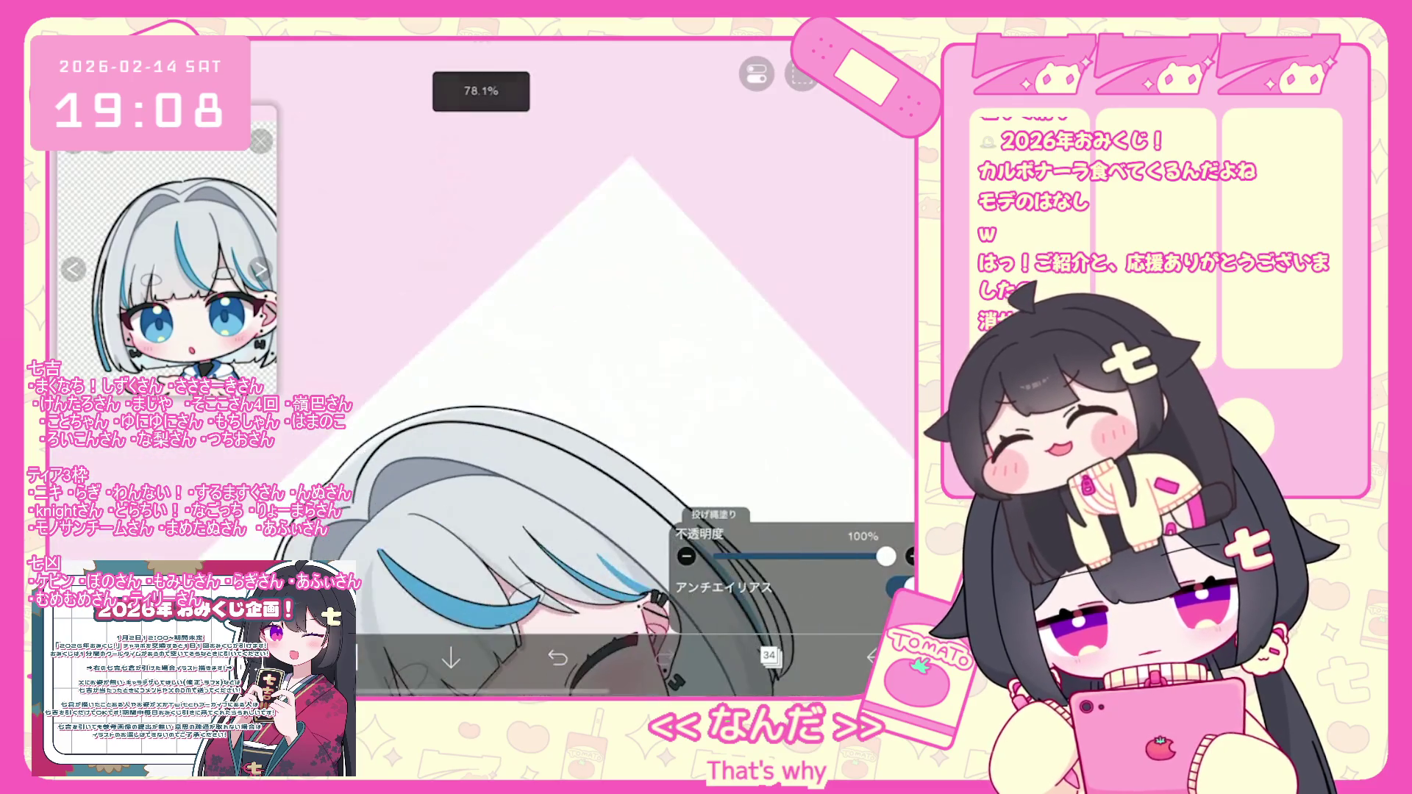
scroll(537, 441, "down", 1)
scroll(536, 442, "down", 1)
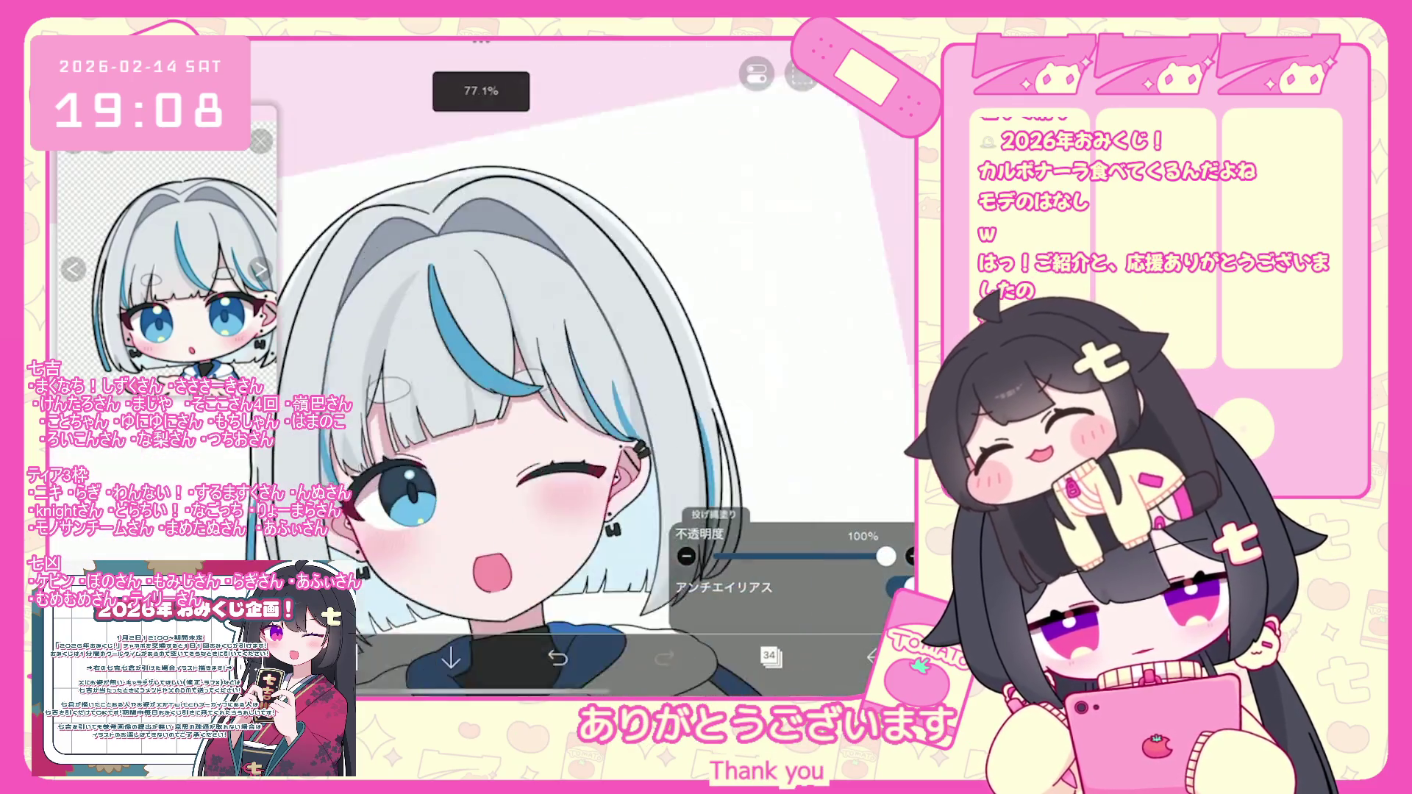
scroll(515, 353, "up", 2)
scroll(515, 368, "down", 5)
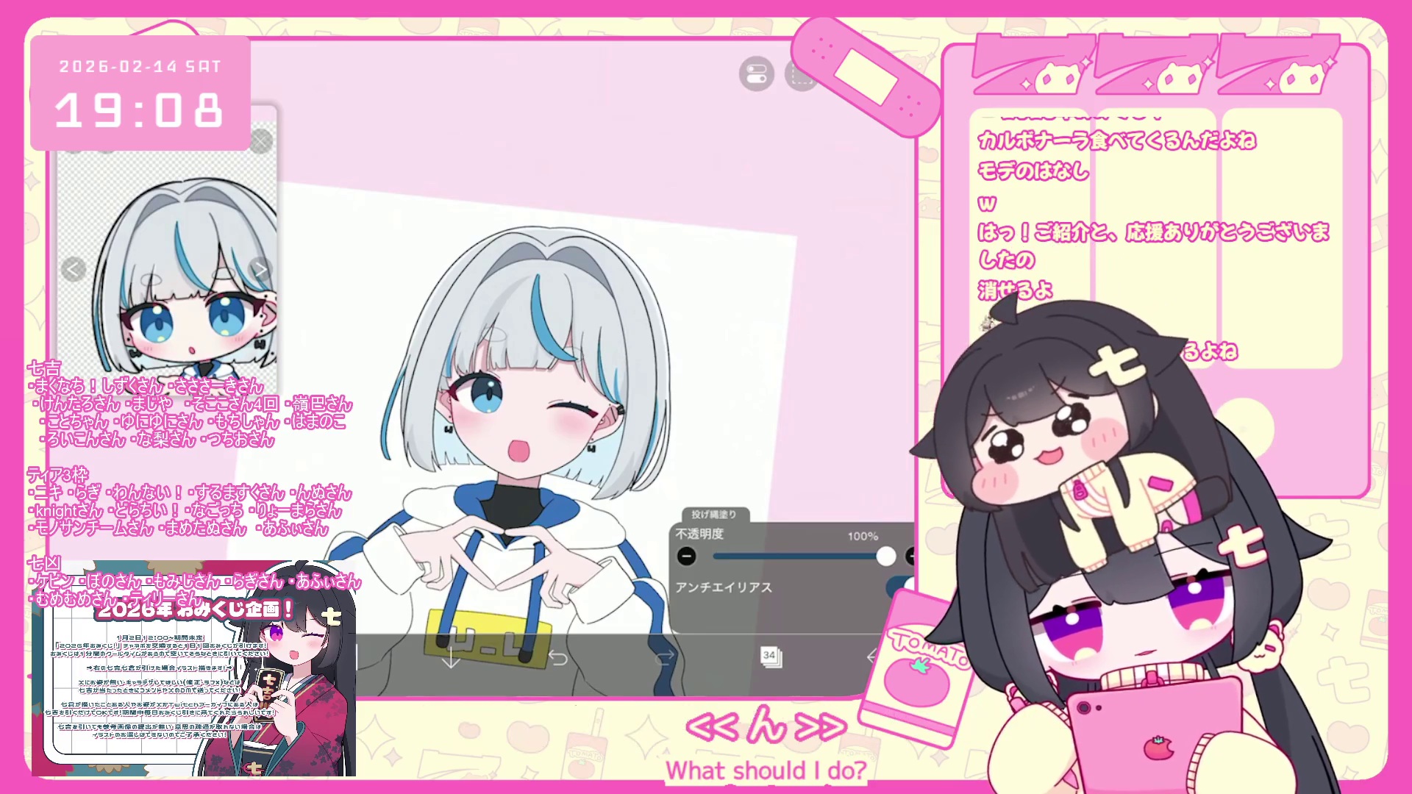
scroll(581, 382, "up", 3)
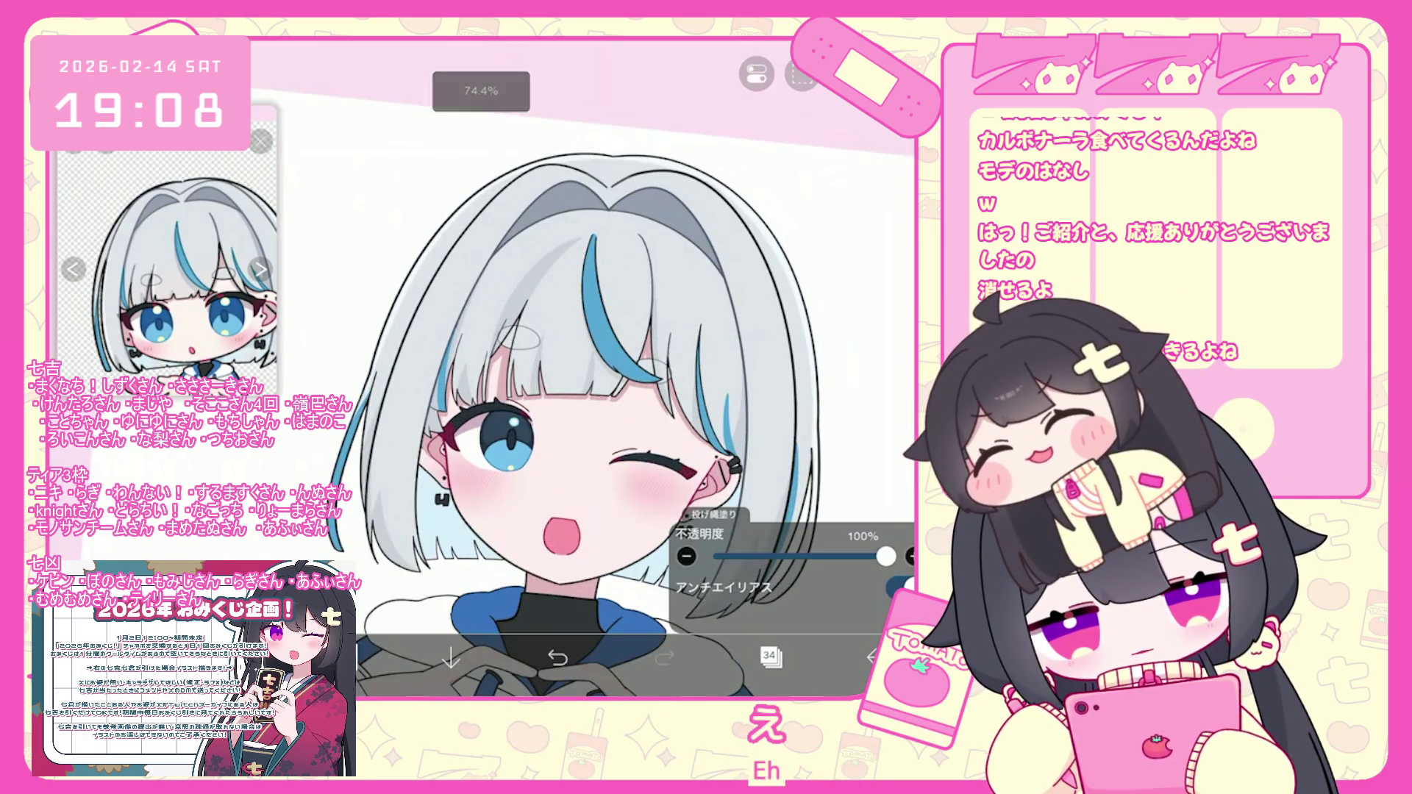
key("ctrl+z")
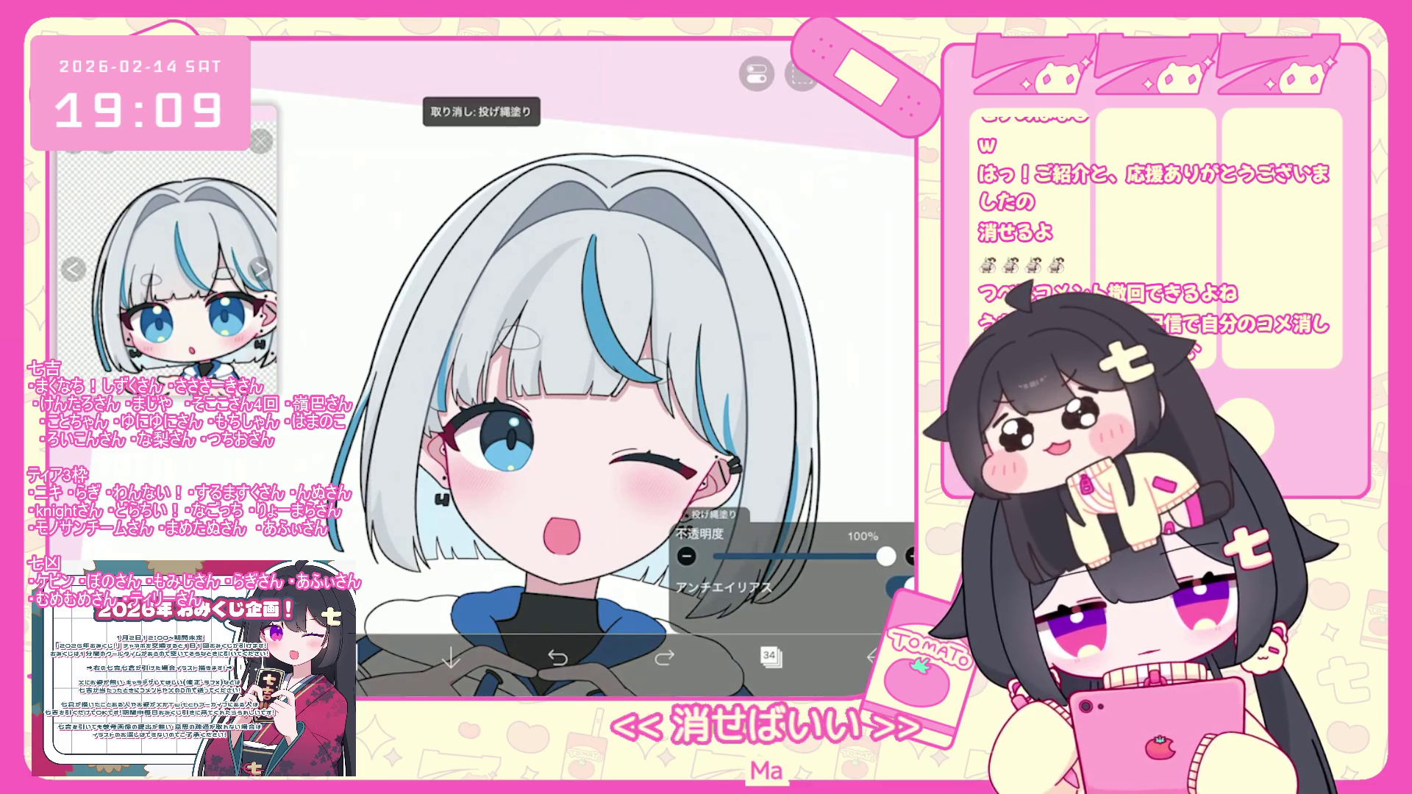
Lasso-fill a gap on the hair's left side, then undo it and the earlier ear fill.
left_click_drag(412, 302, 383, 544)
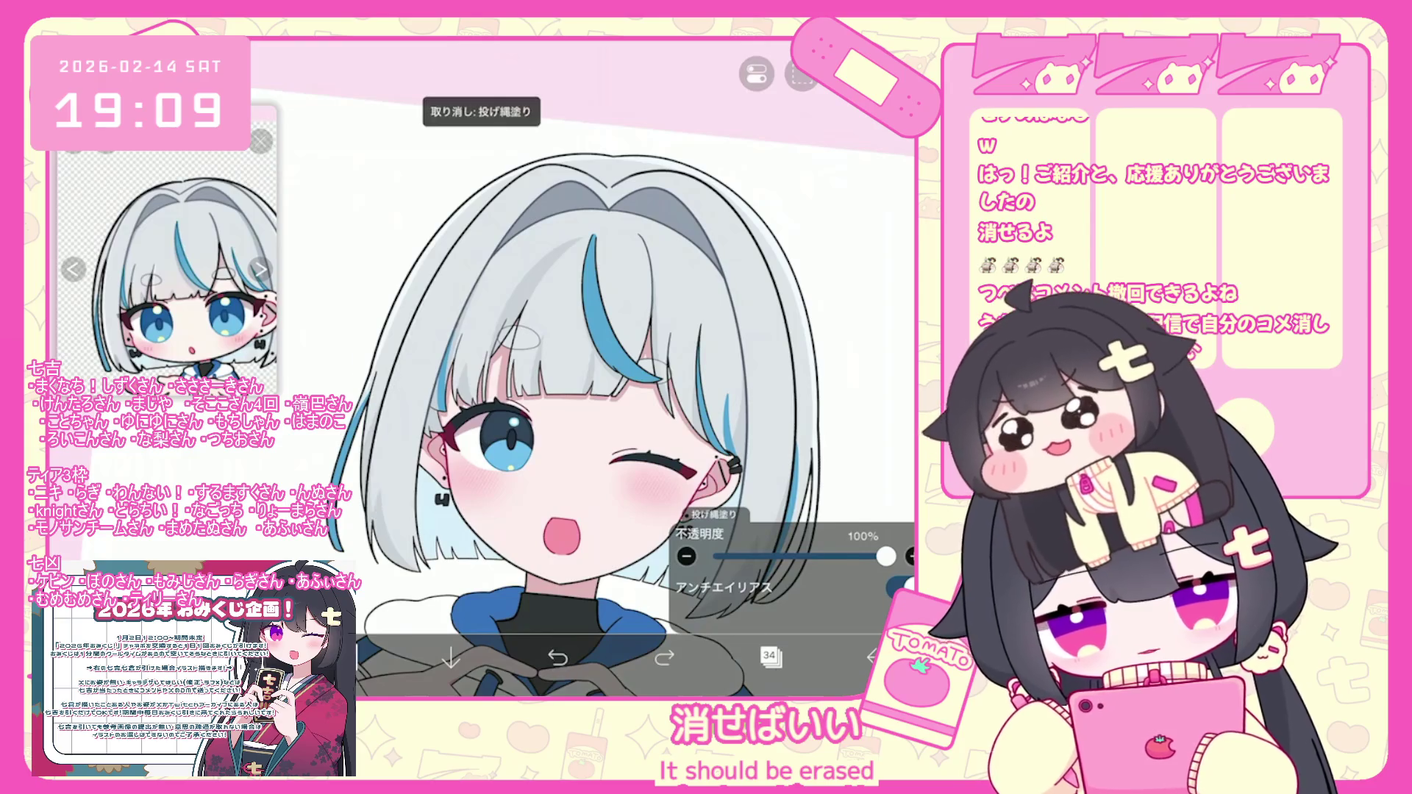
scroll(581, 367, "up", 2)
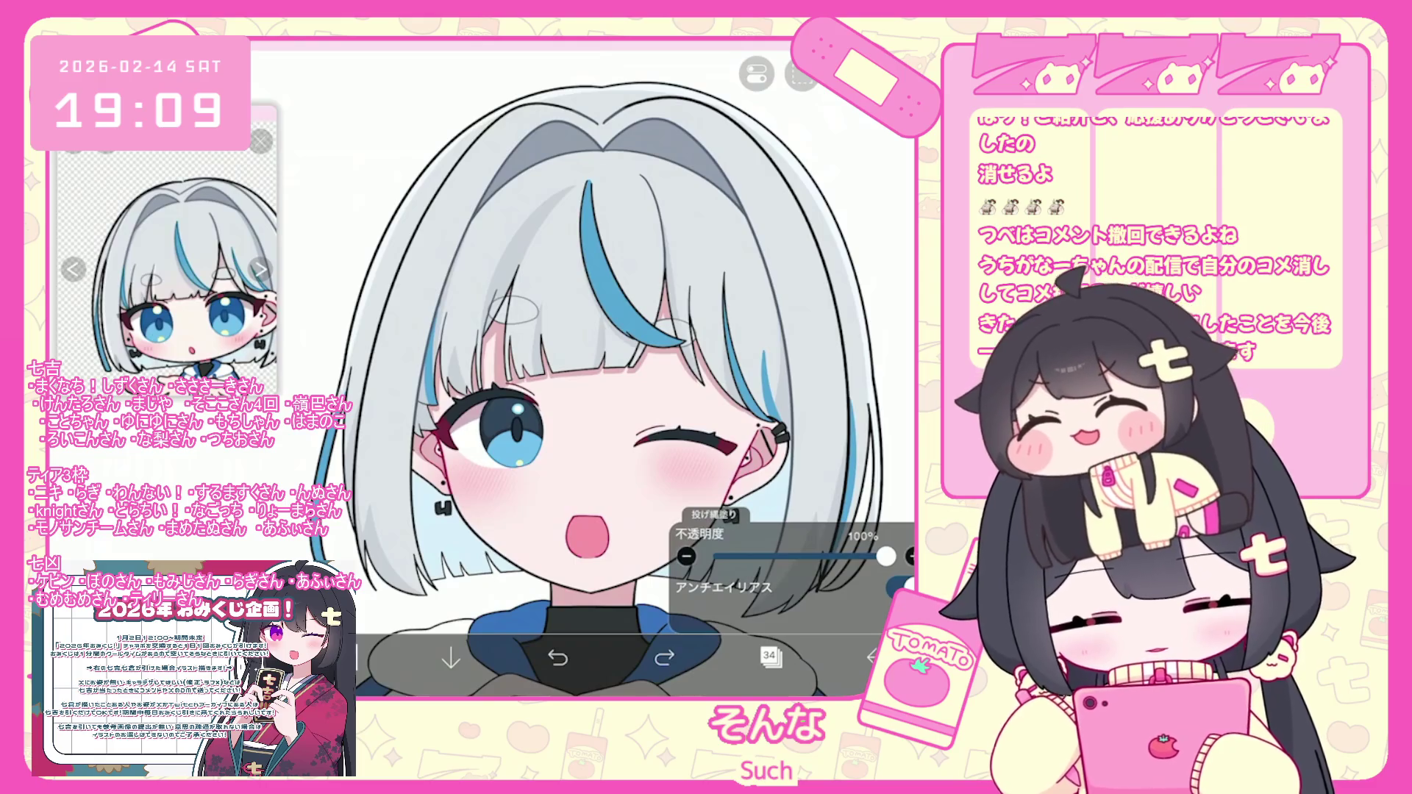
left_click(558, 656)
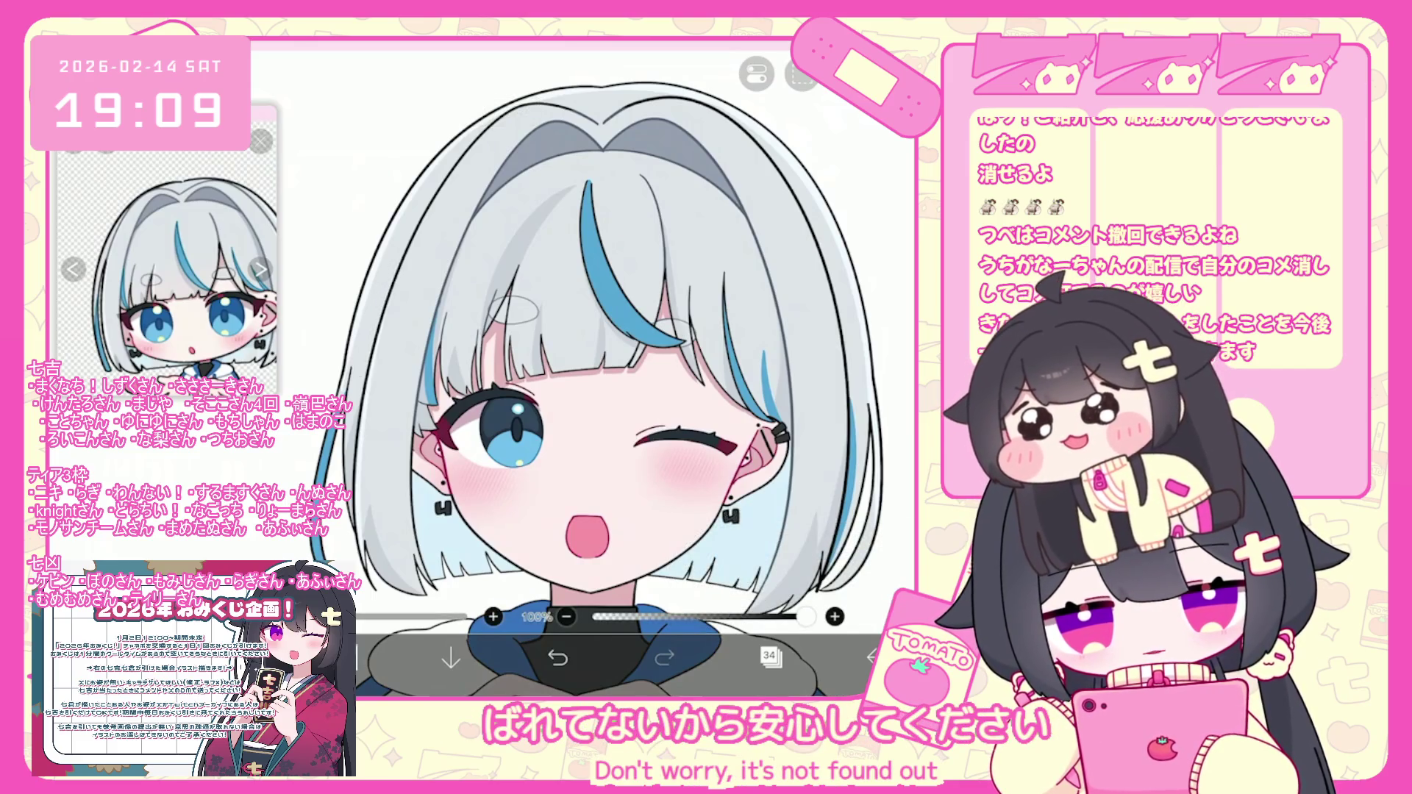
scroll(581, 368, "up", 1)
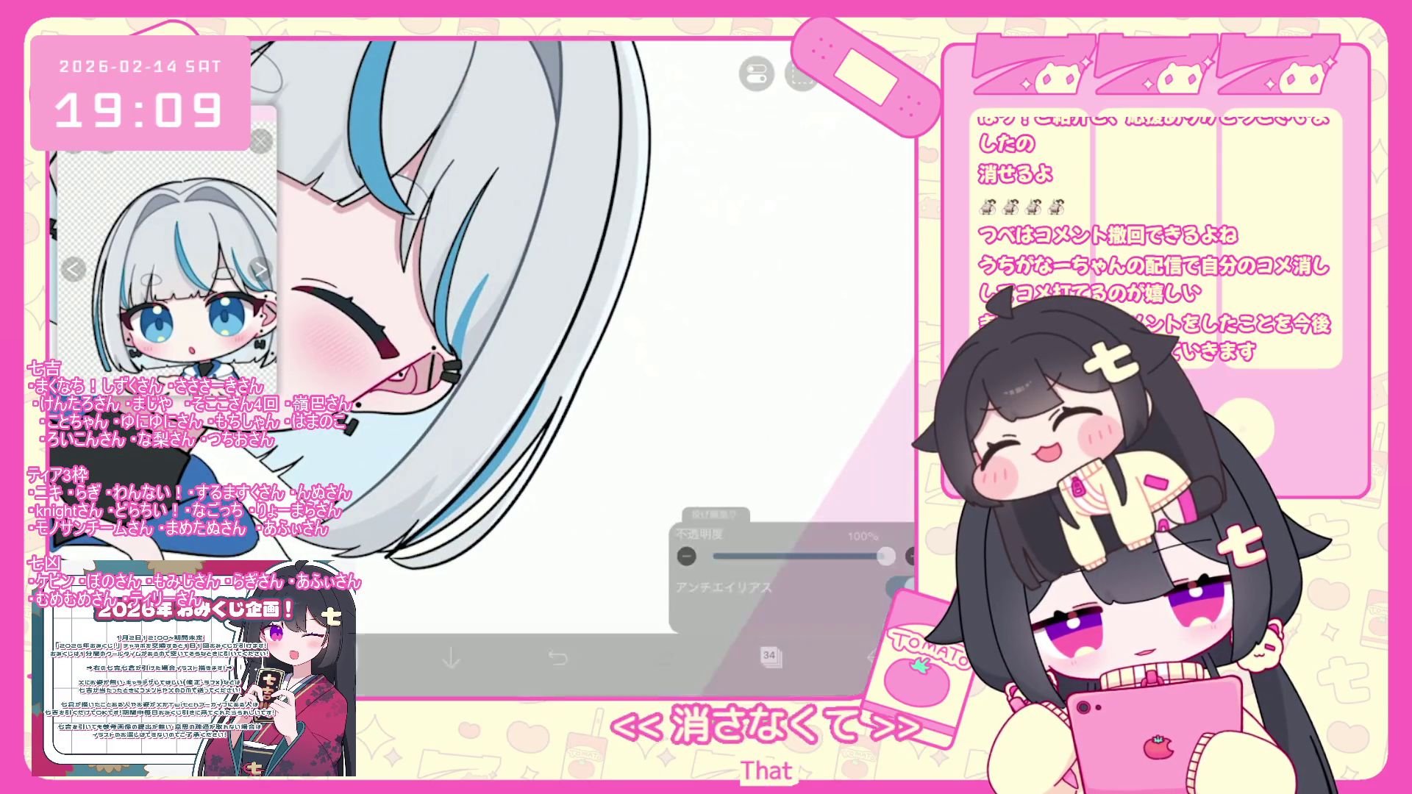
key("ctrl+z")
Try a small lasso fill near the ear, undo it, and show the brush panel.
left_click(470, 478)
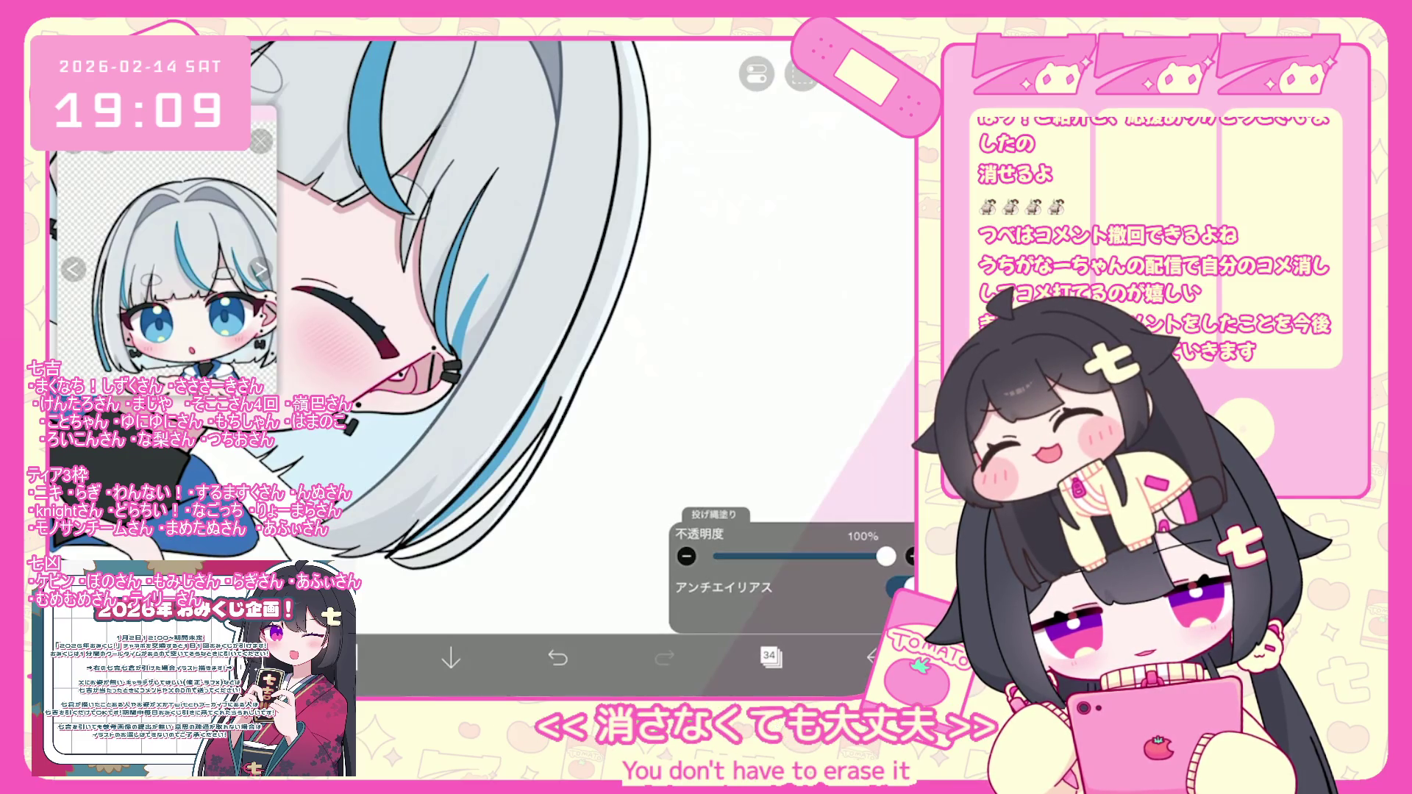
scroll(482, 368, "down", 5)
scroll(556, 367, "up", 3)
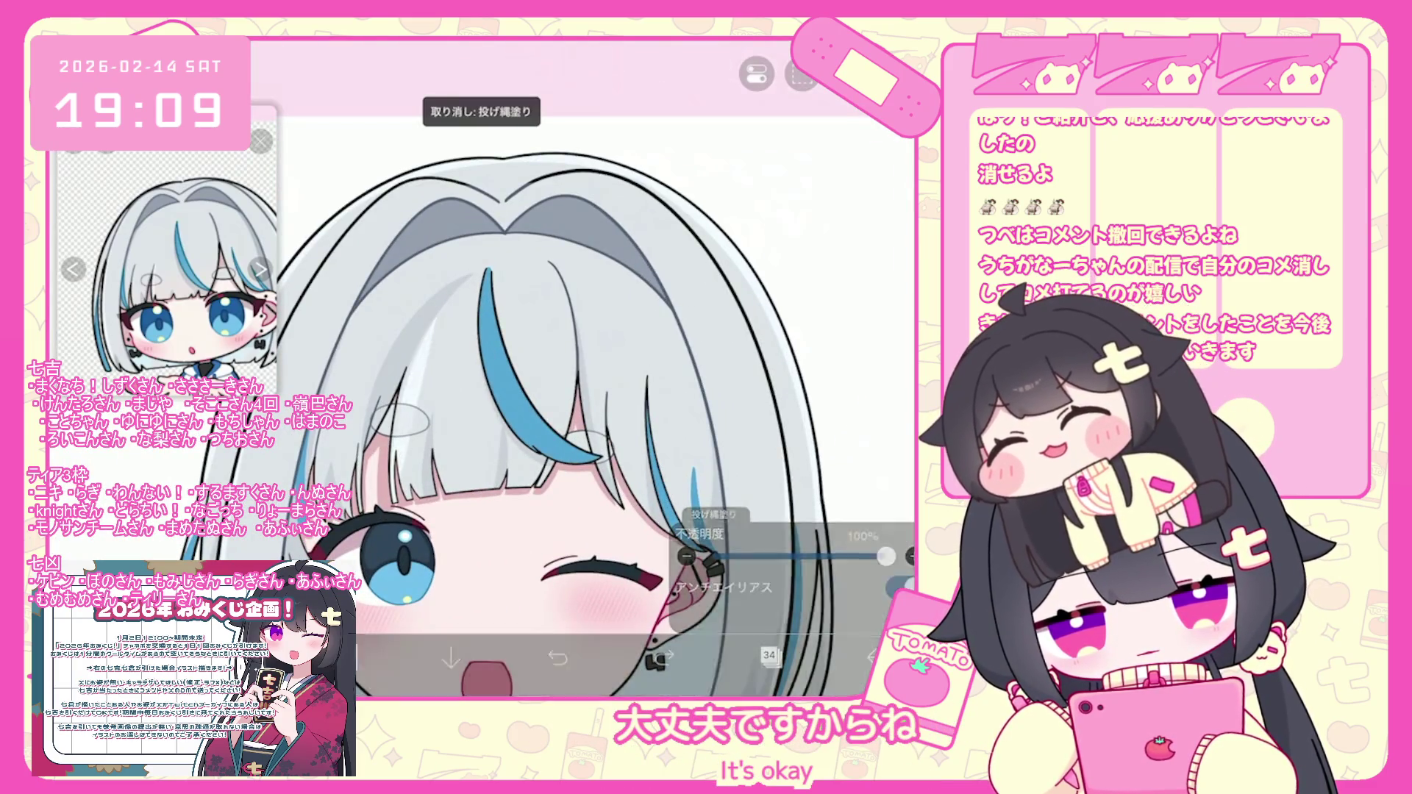
scroll(514, 367, "down", 3)
scroll(515, 367, "up", 4)
scroll(552, 368, "up", 4)
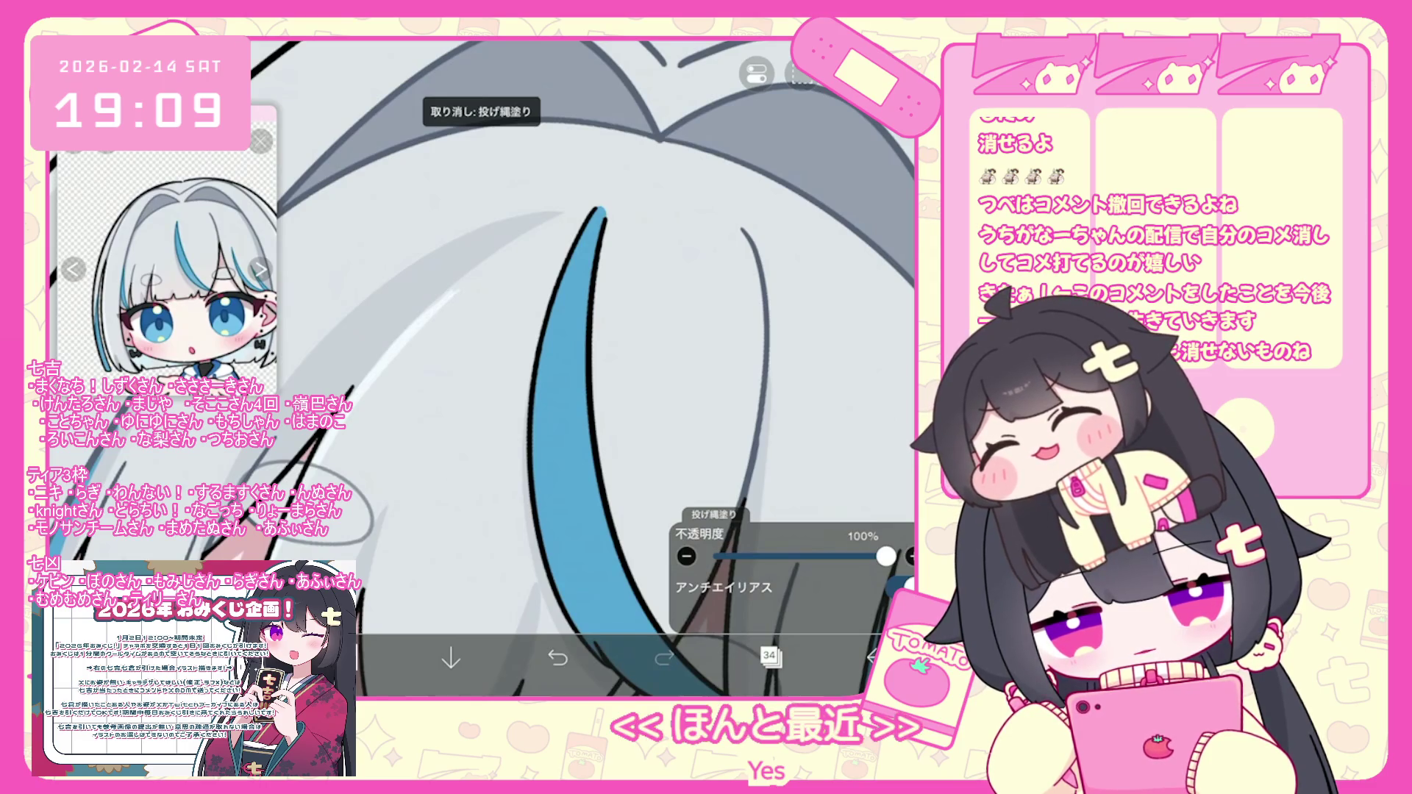
key("ctrl+z")
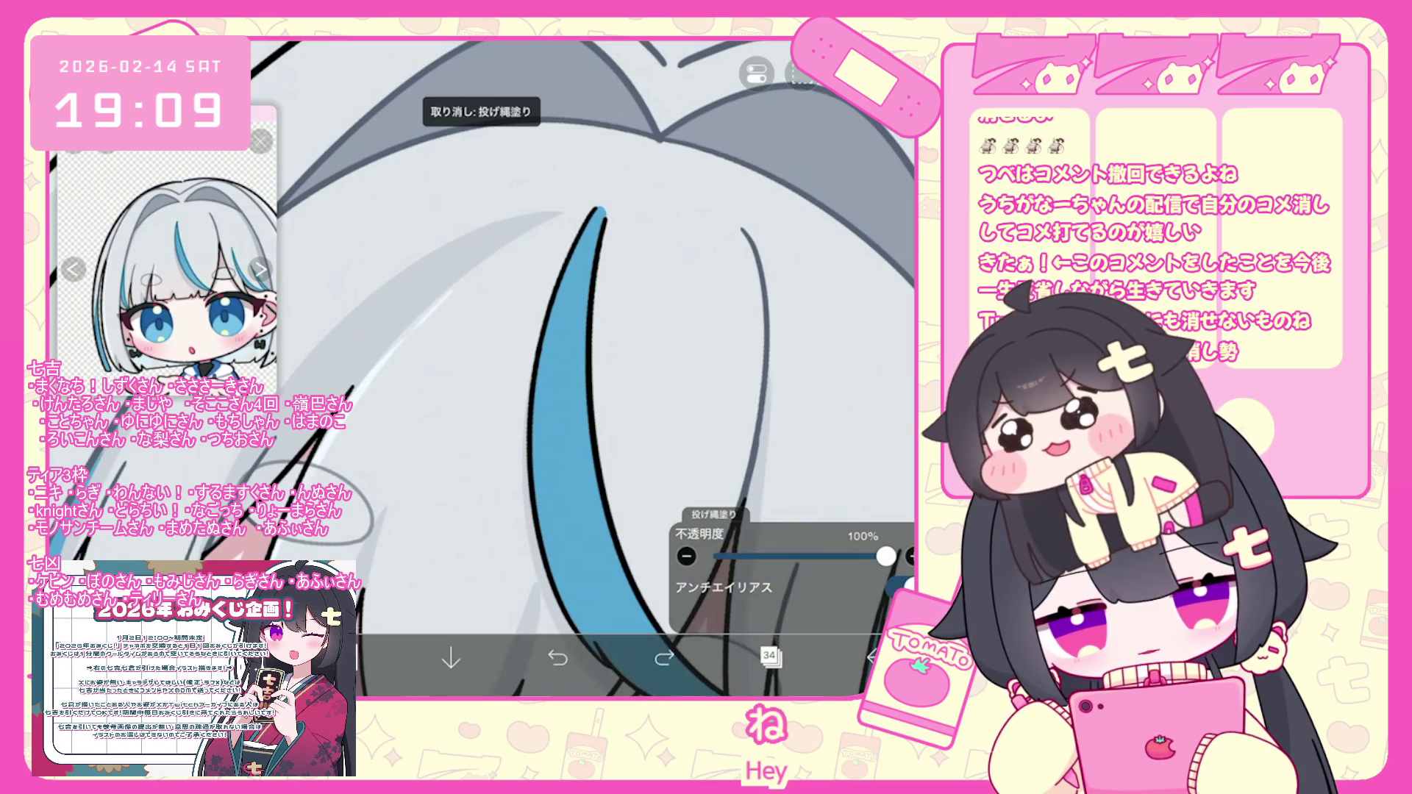
scroll(588, 331, "down", 3)
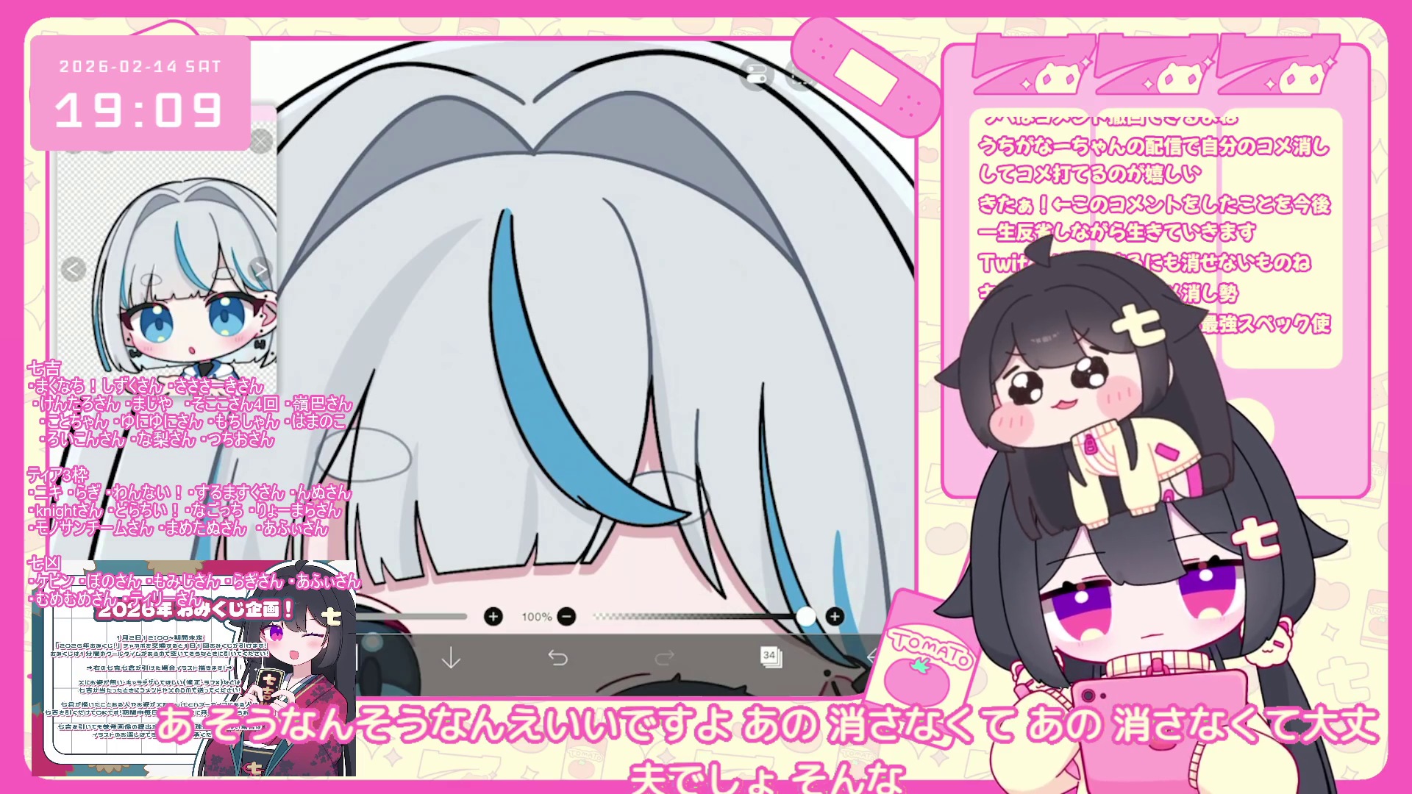
left_click(757, 74)
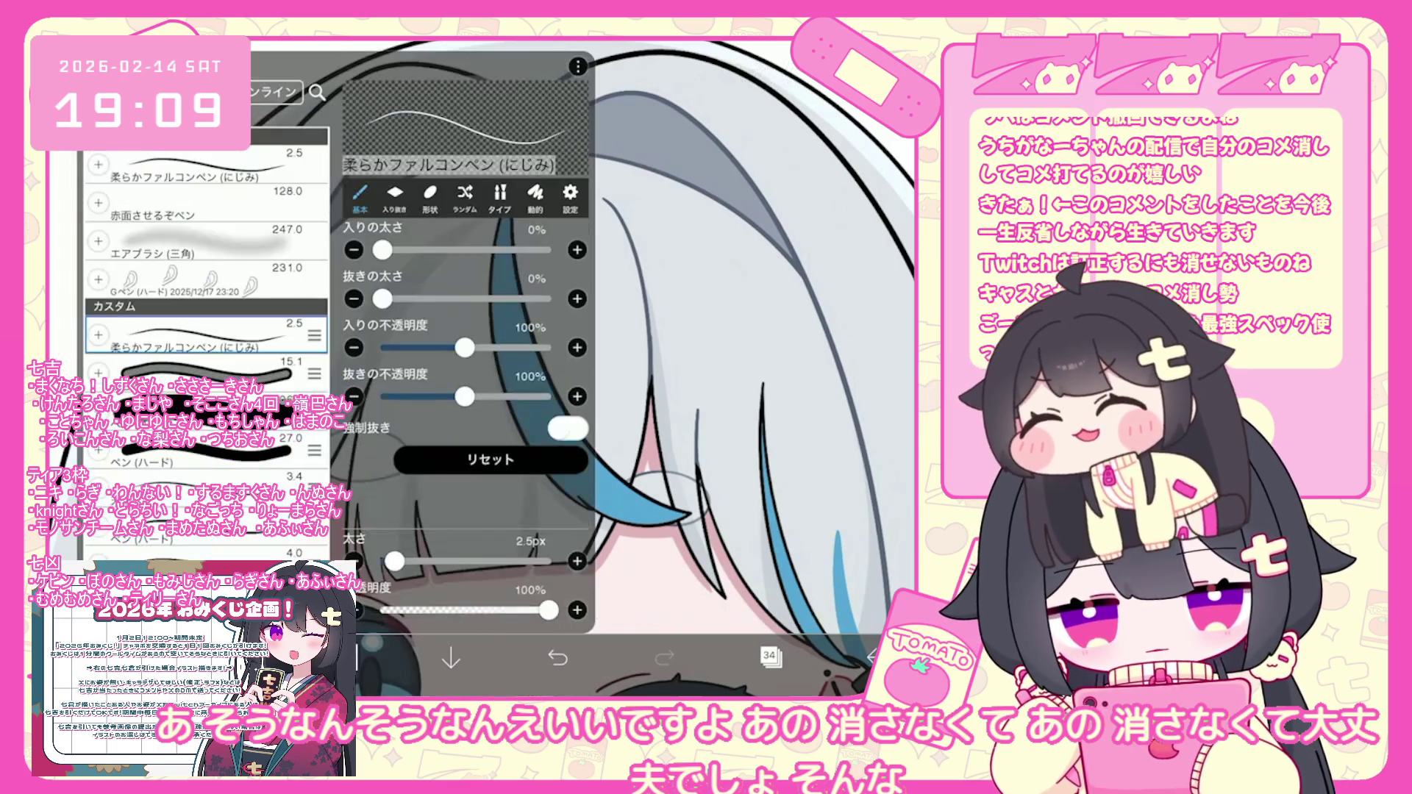
Undo the accidentally added brush shape and select layer 35.
left_click(757, 74)
key("ctrl+z")
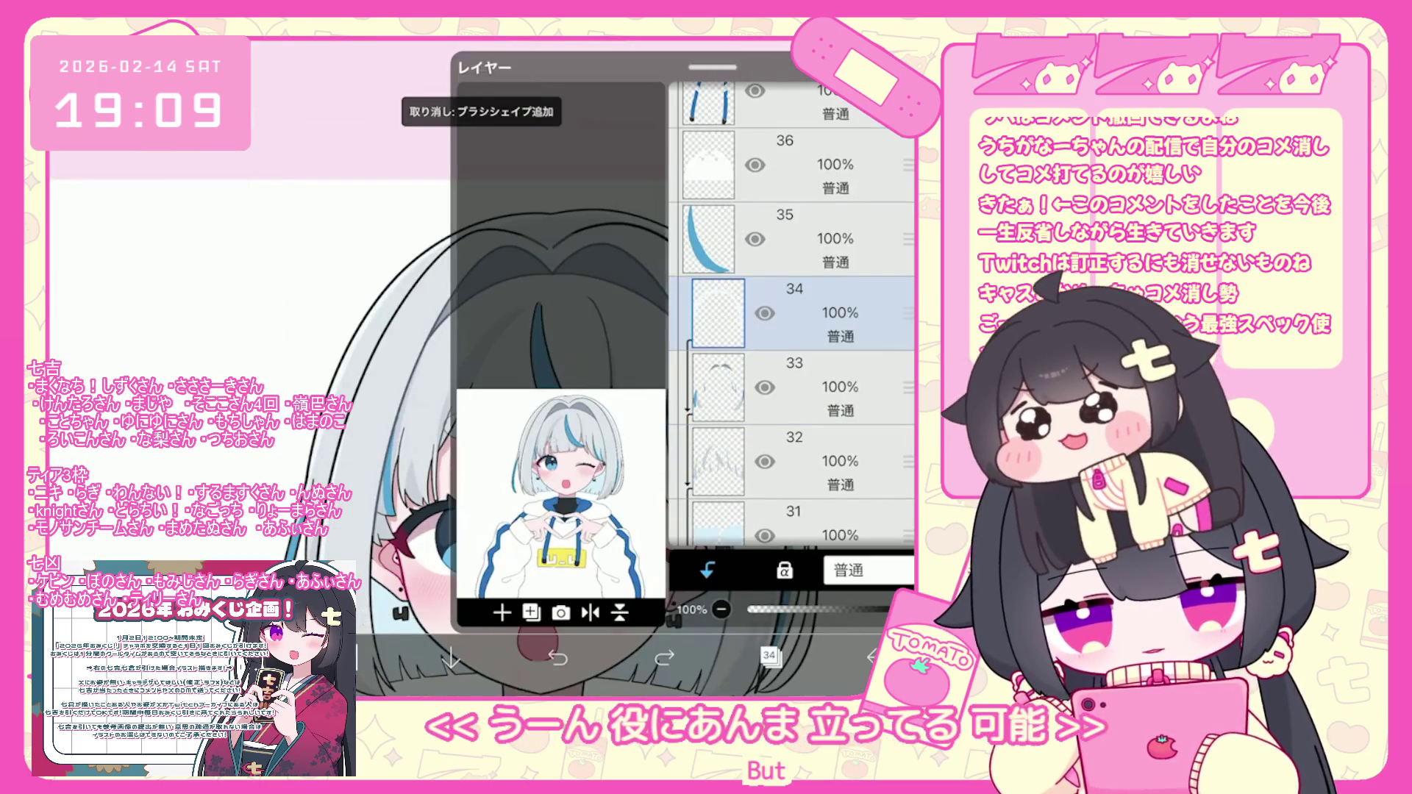
left_click(794, 239)
left_click(769, 655)
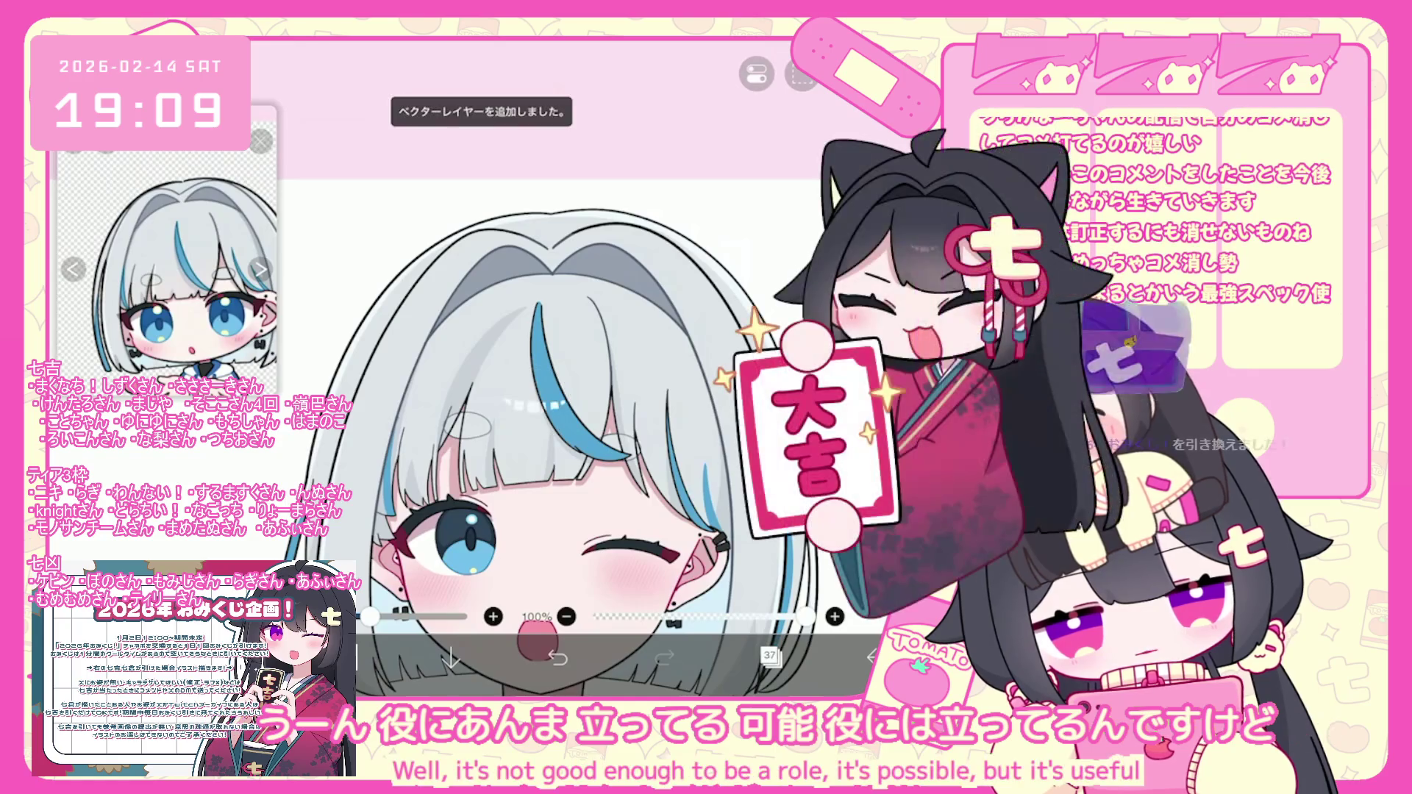
Add a new vector layer with Screen (スクリーン) blend mode.
left_click(770, 655)
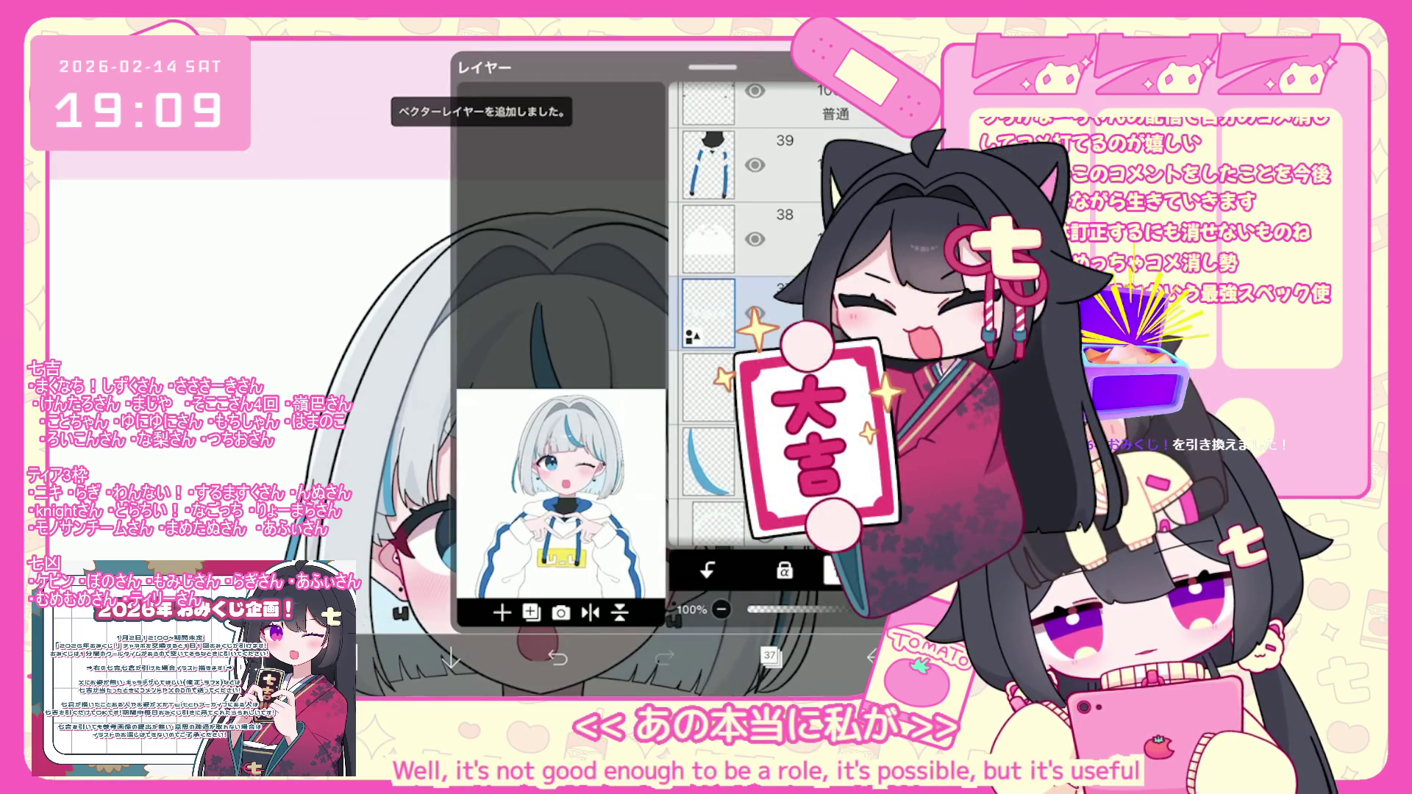
left_click(835, 114)
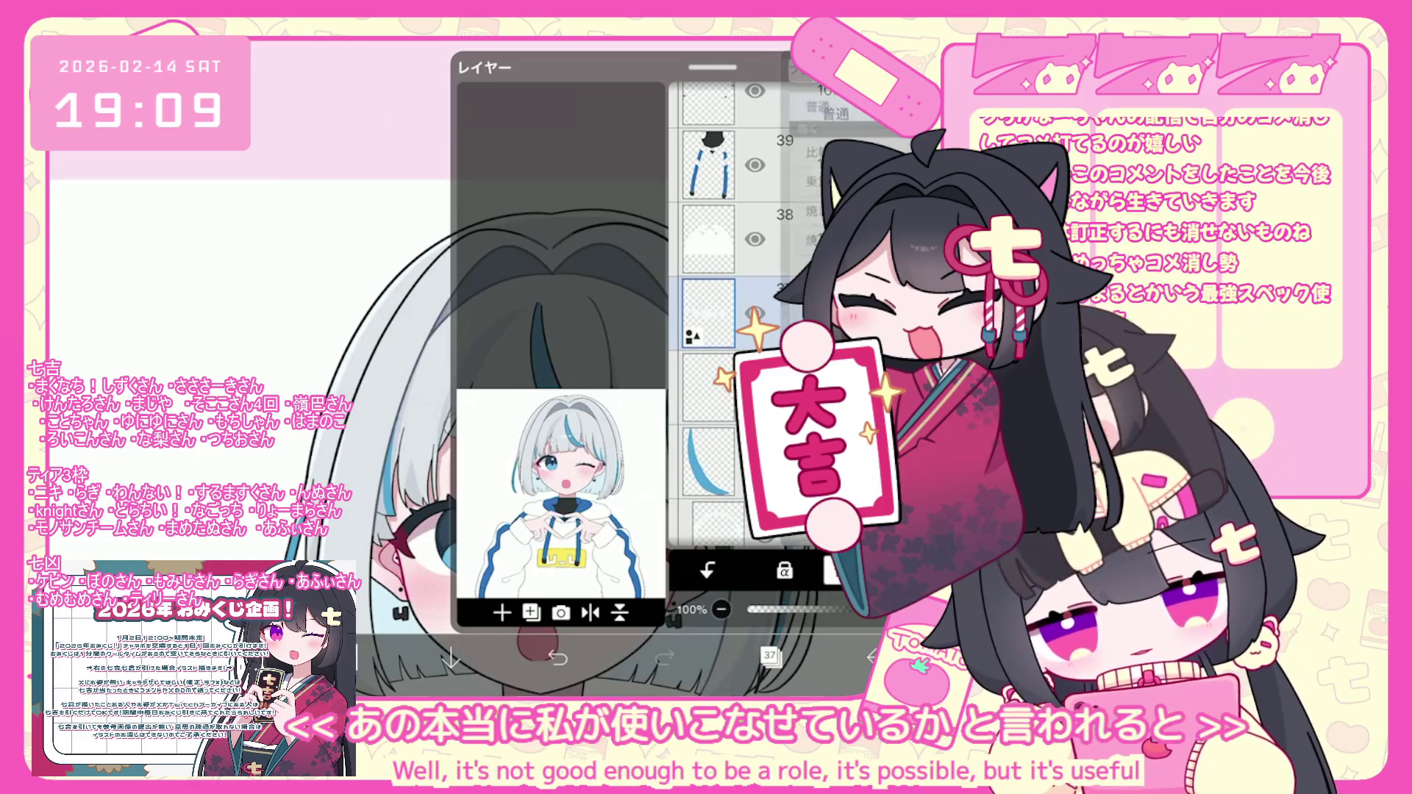
left_click(908, 312)
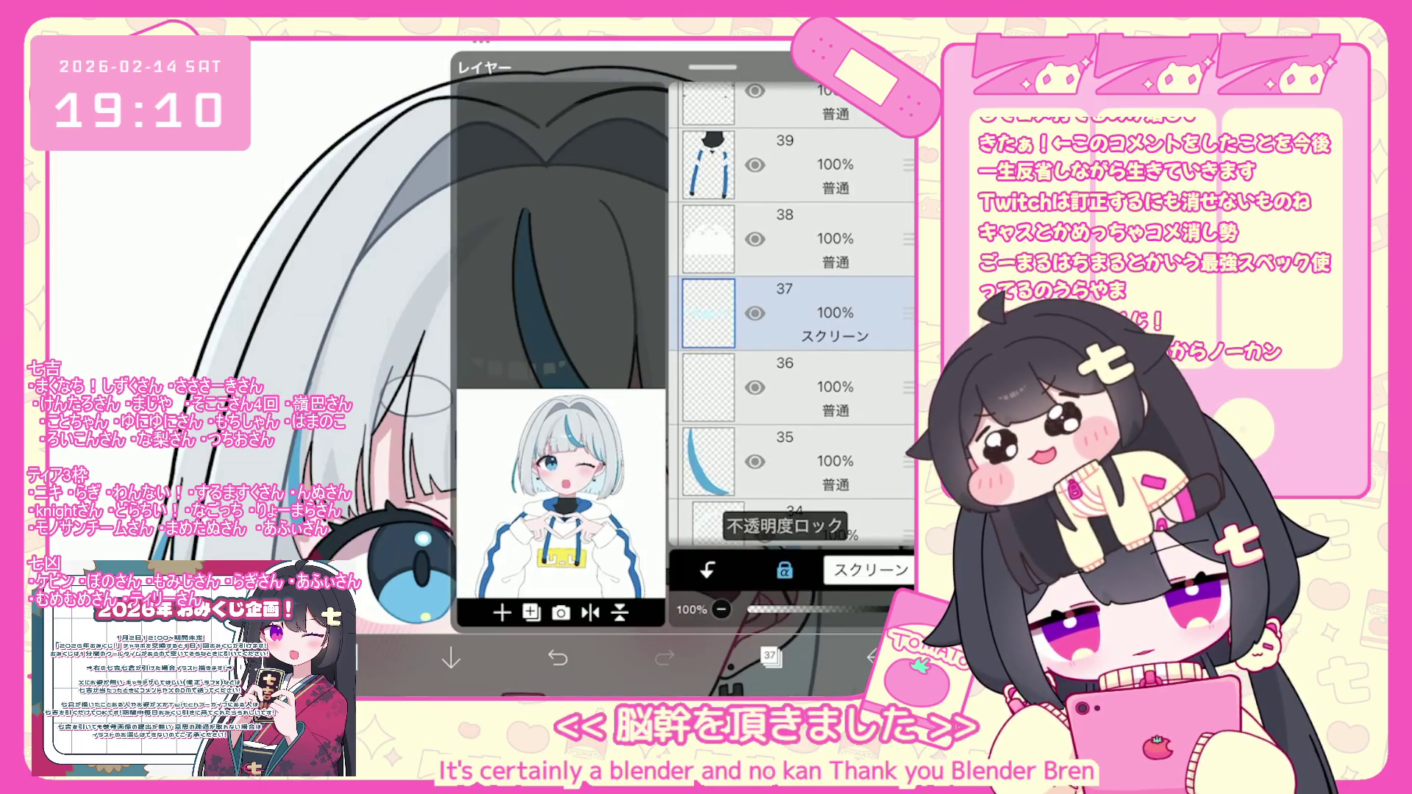
scroll(852, 317, "up", 1)
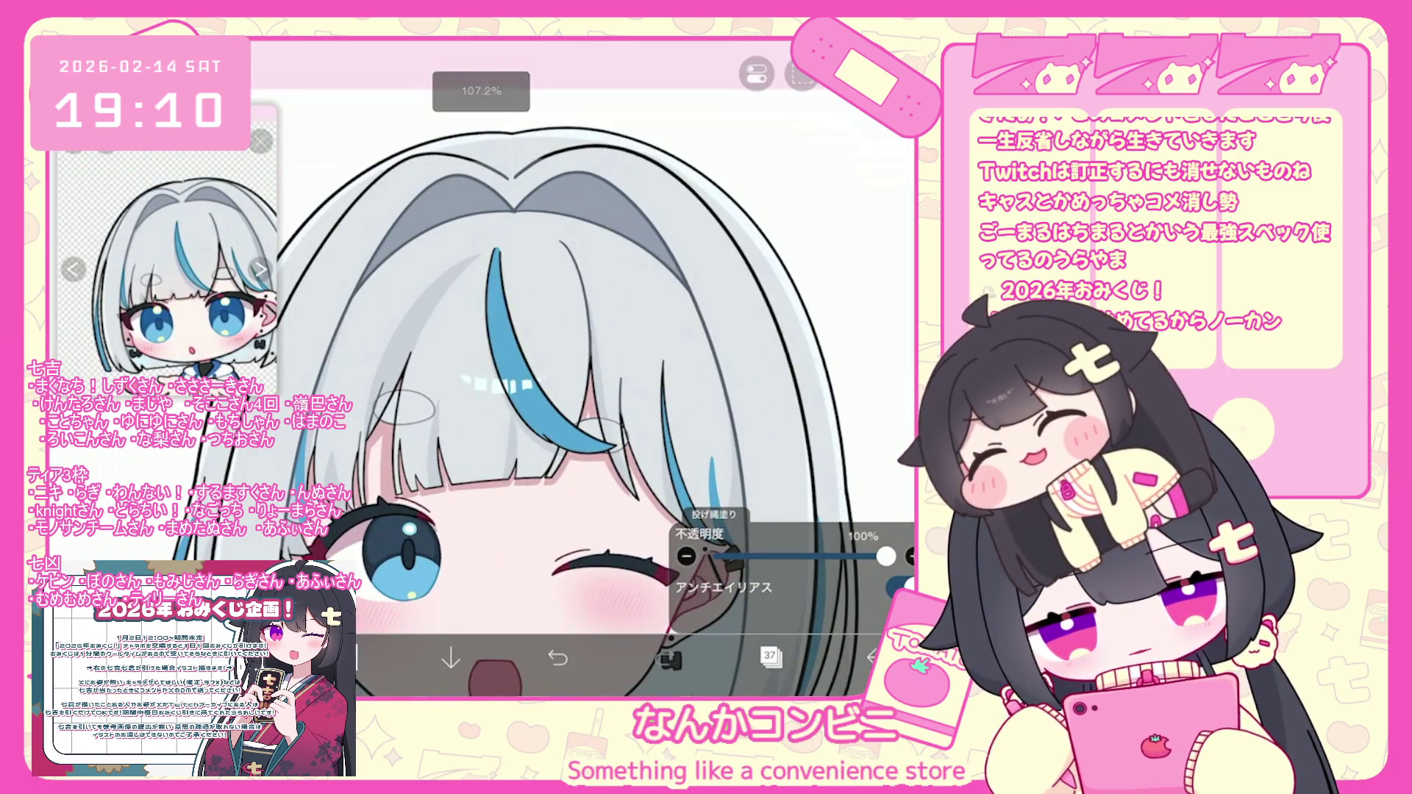
left_click(769, 655)
Add a new layer above layer 36 and switch to a soft watercolour brush.
left_click(787, 387)
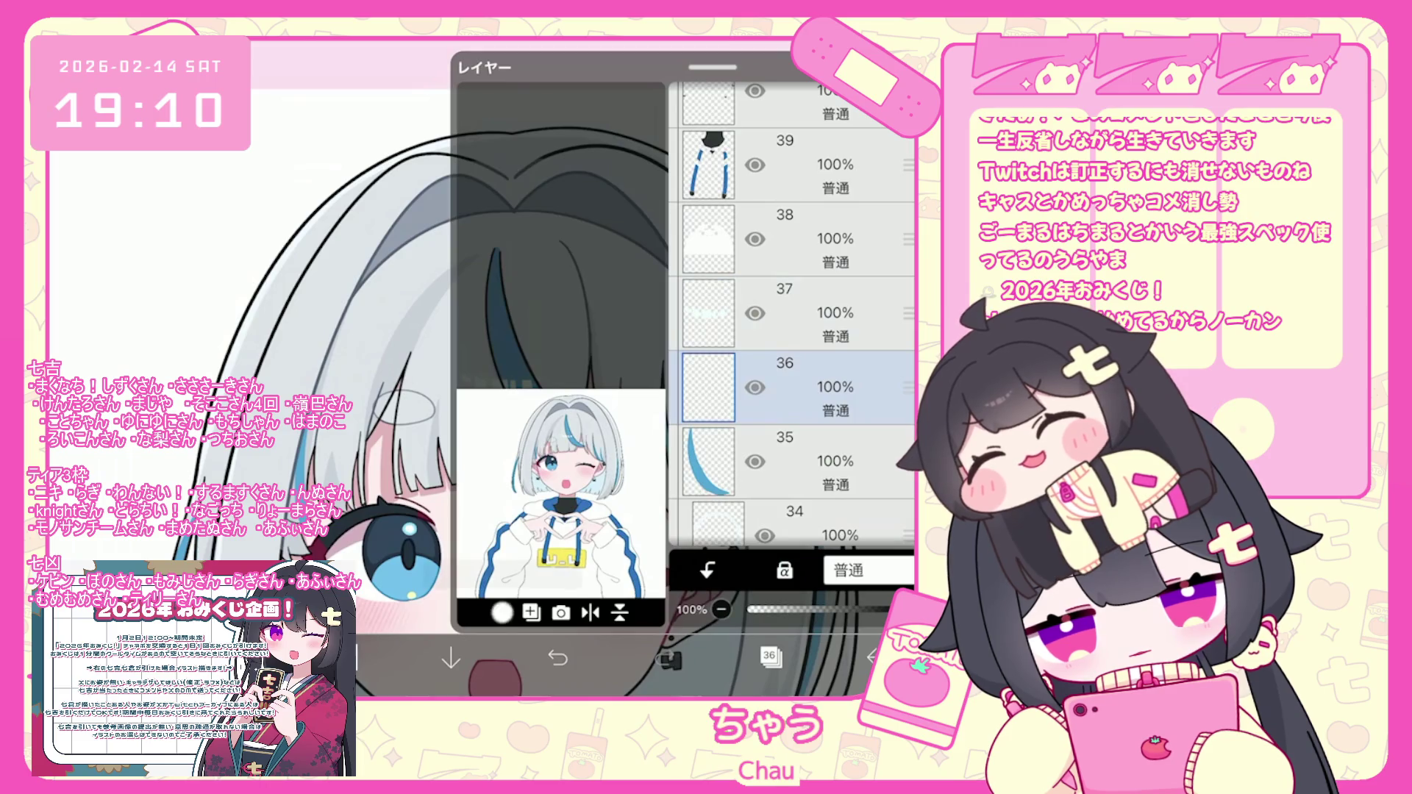
left_click(502, 612)
left_click(770, 655)
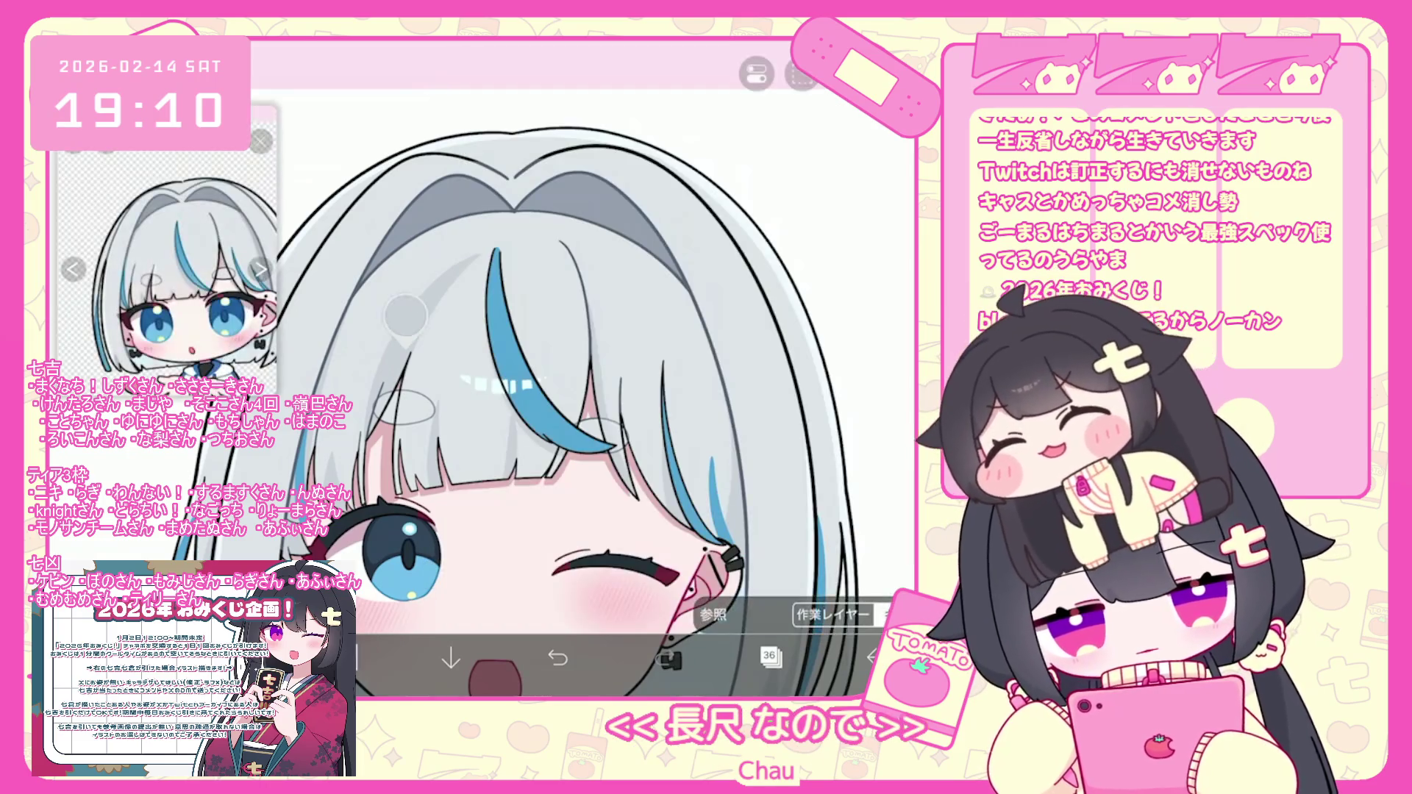
left_click(356, 656)
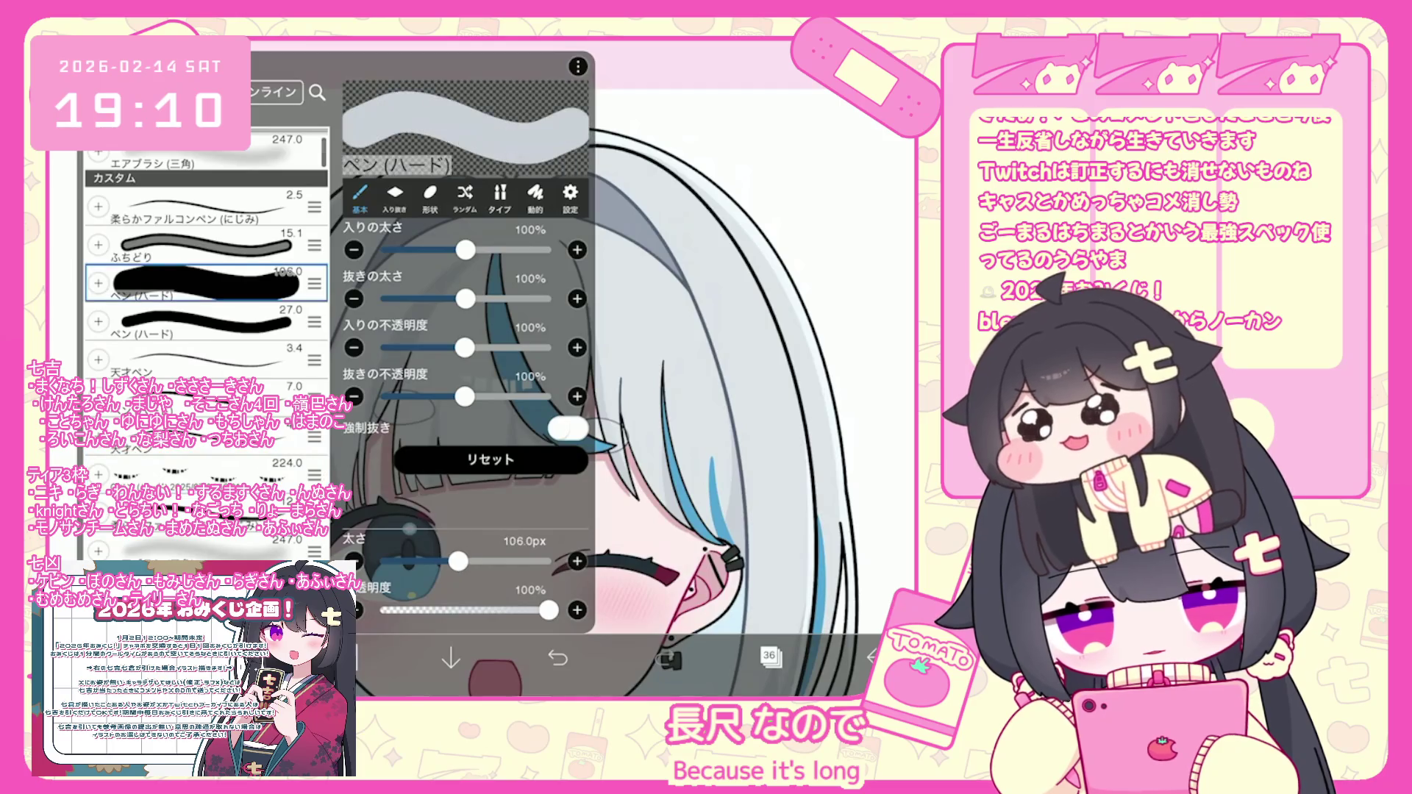
left_click(184, 529)
left_click(357, 655)
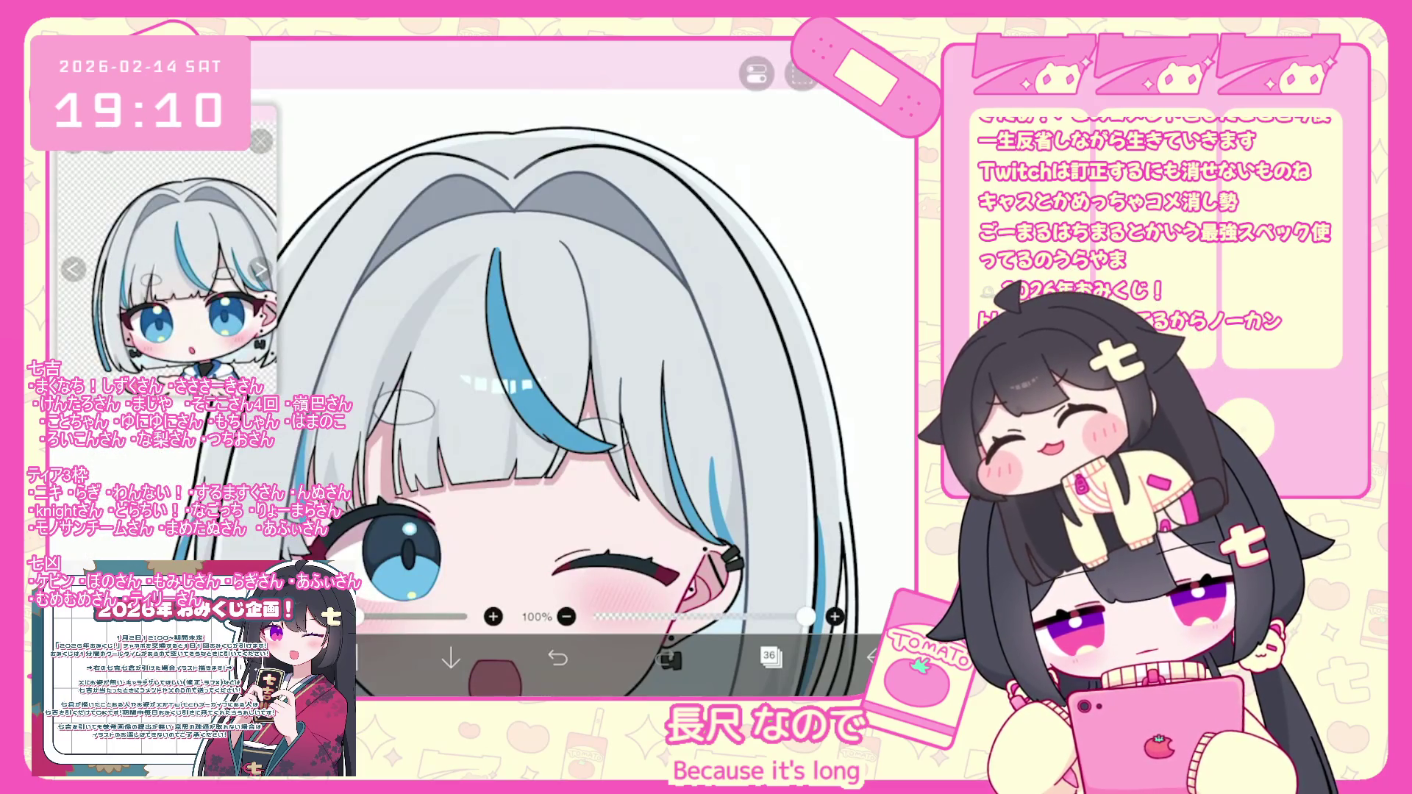
Paint a soft grey shadow left of the blue hair streak.
left_click_drag(463, 397, 544, 438)
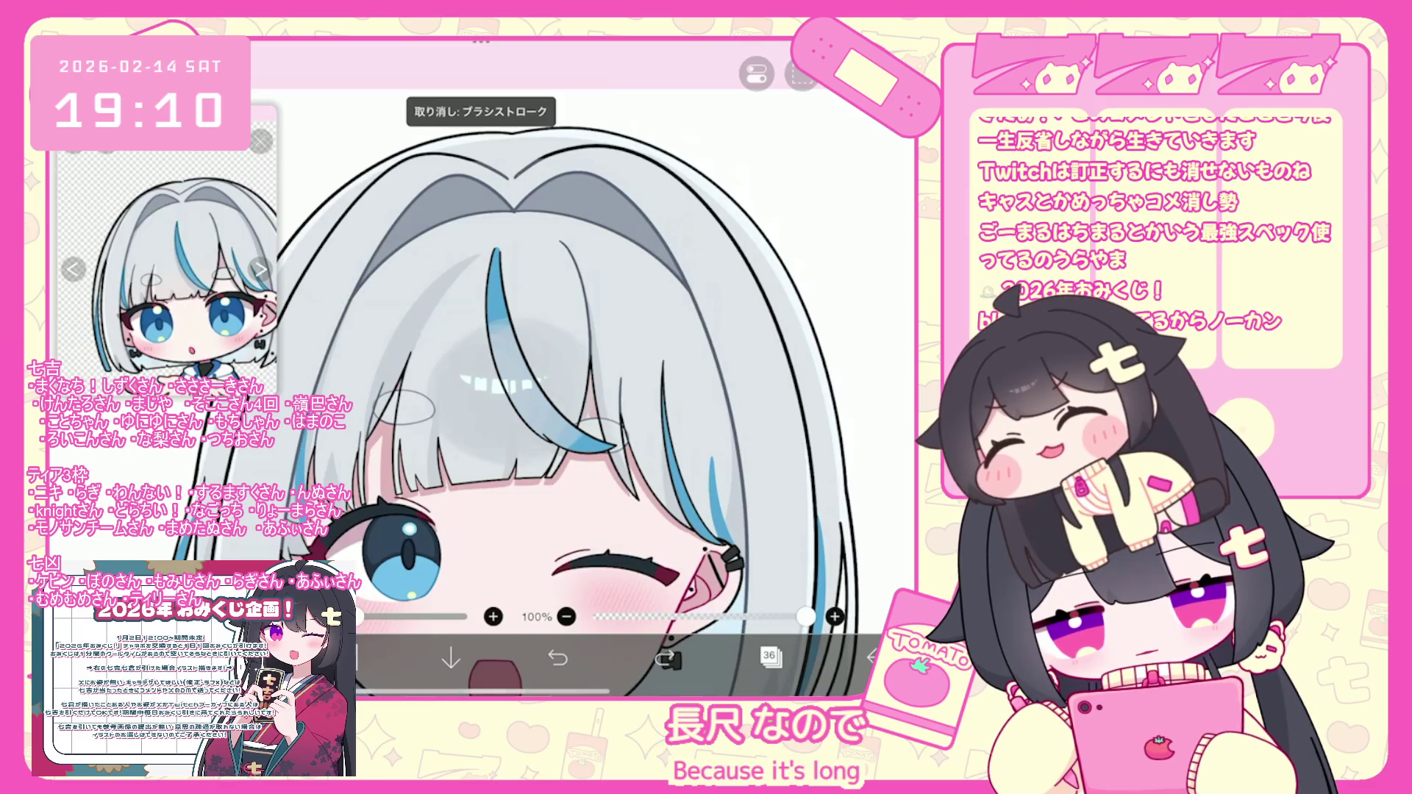
scroll(589, 294, "up", 2)
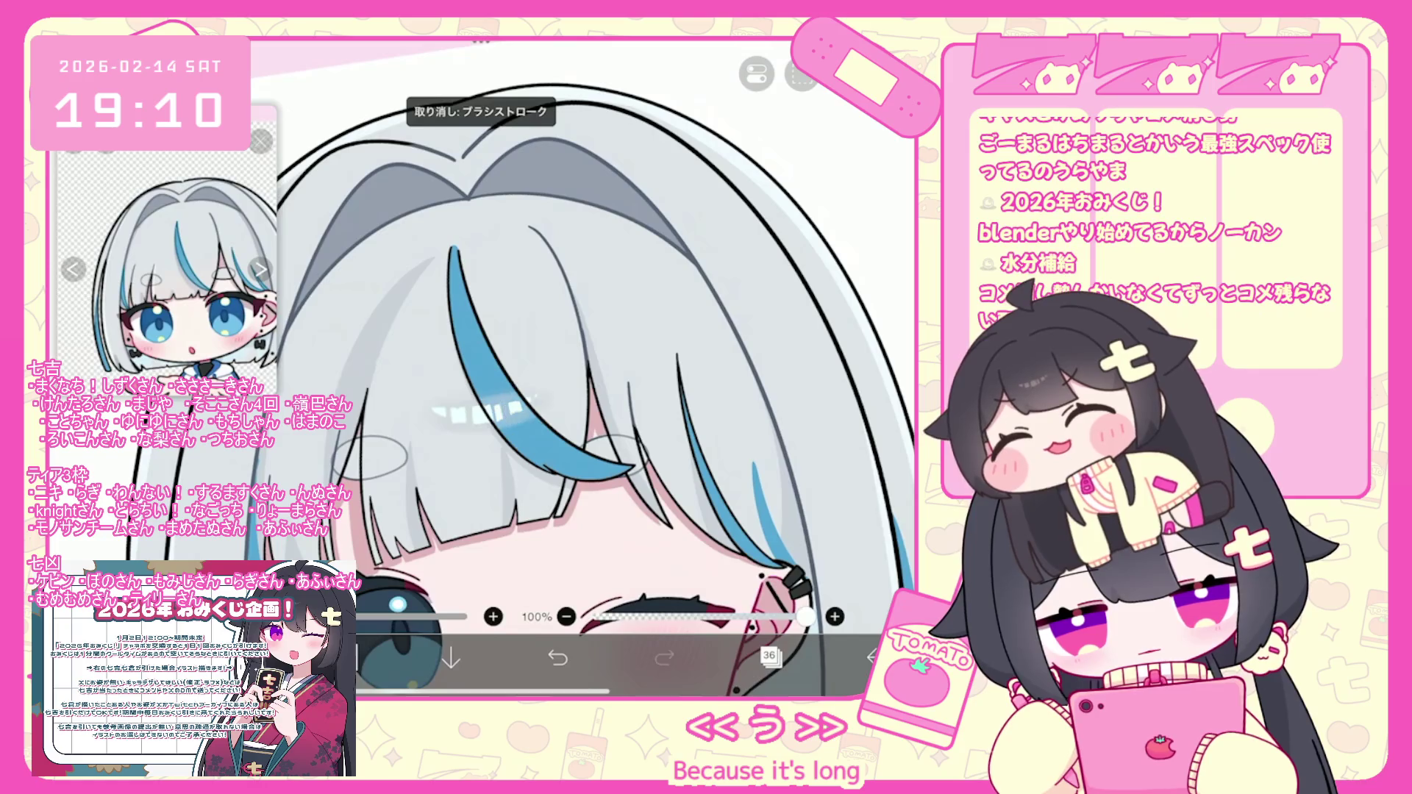
scroll(588, 368, "up", 2)
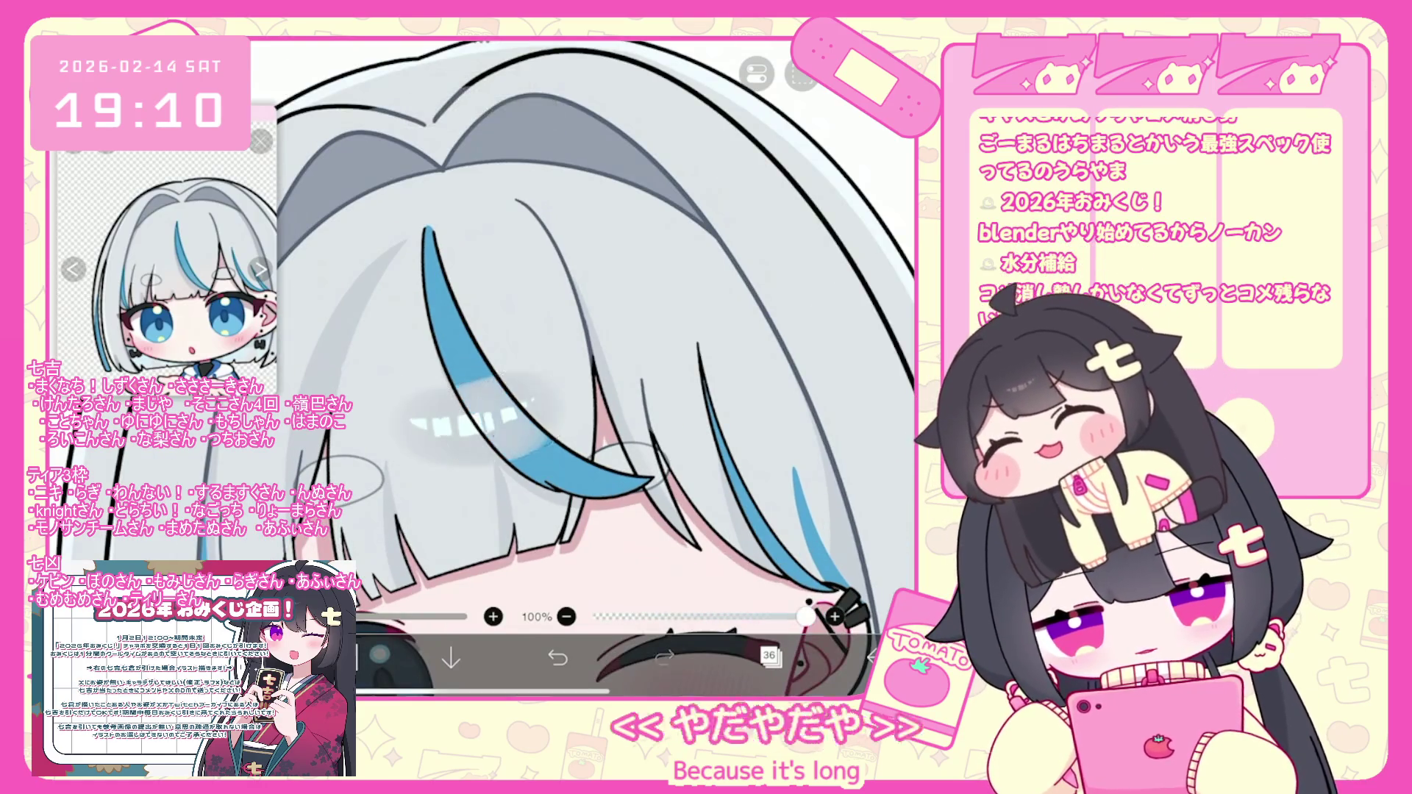
Set the shading layer 36 to Multiply (乗算) blending at about 49% opacity.
left_click(769, 655)
left_click(853, 570)
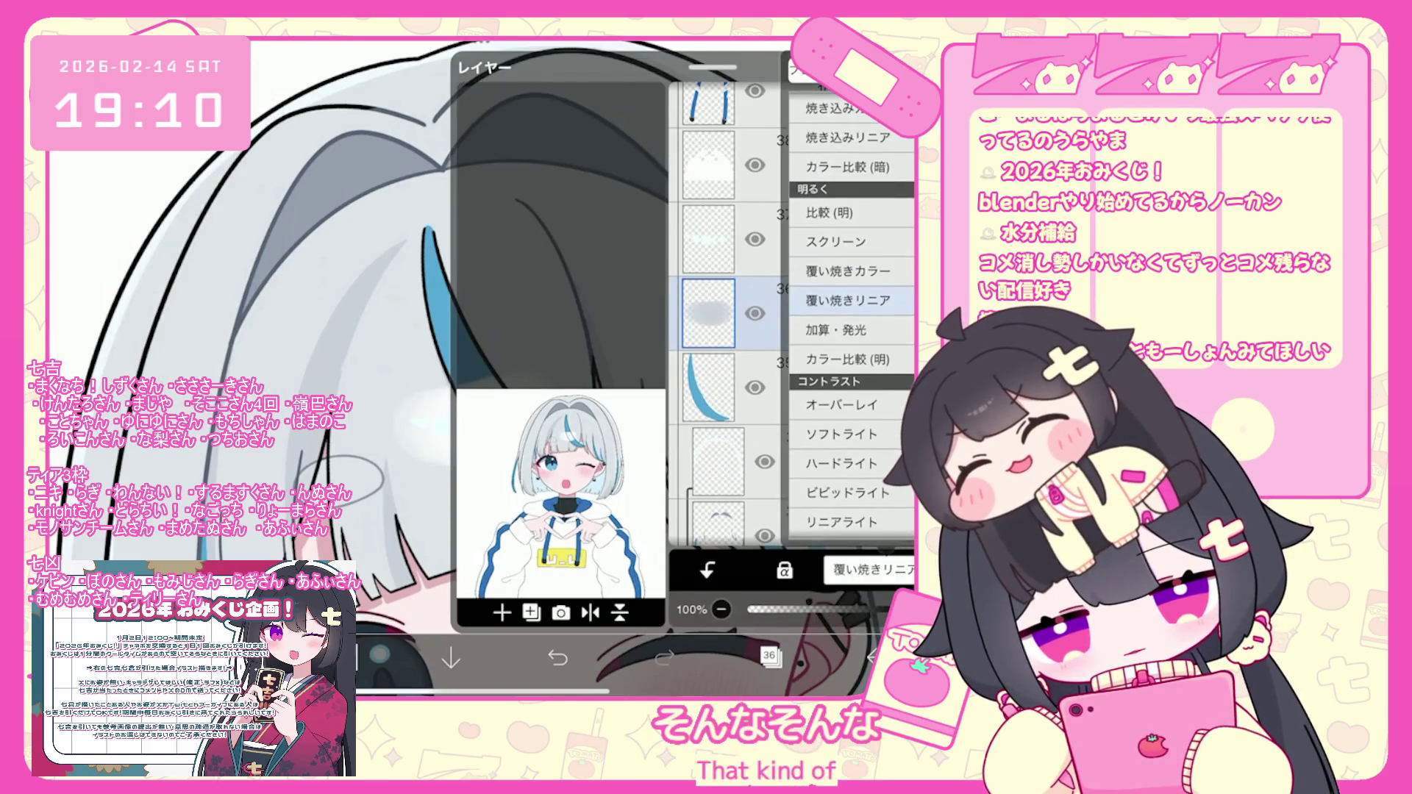
left_click(848, 404)
left_click(849, 181)
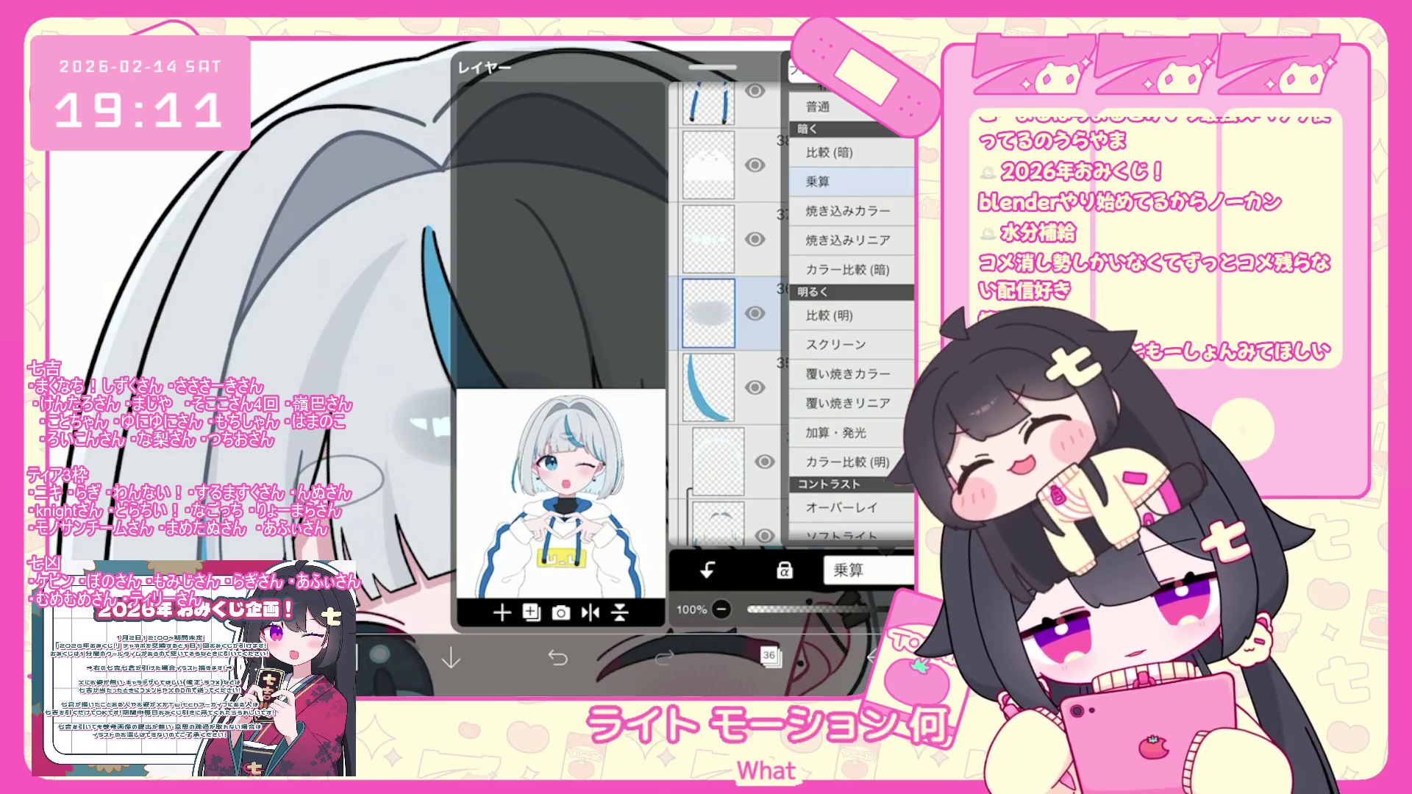
left_click(778, 609)
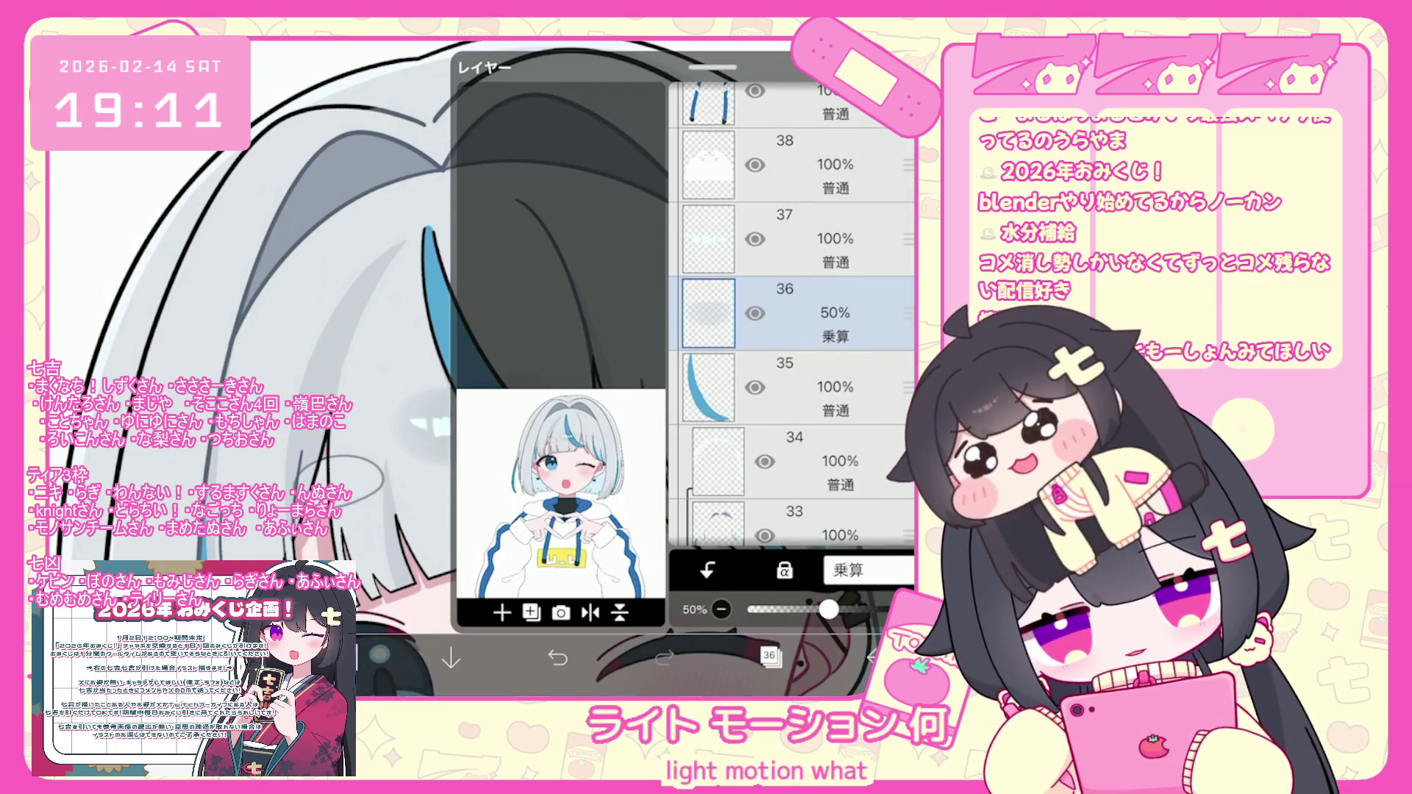
scroll(555, 456, "down", 5)
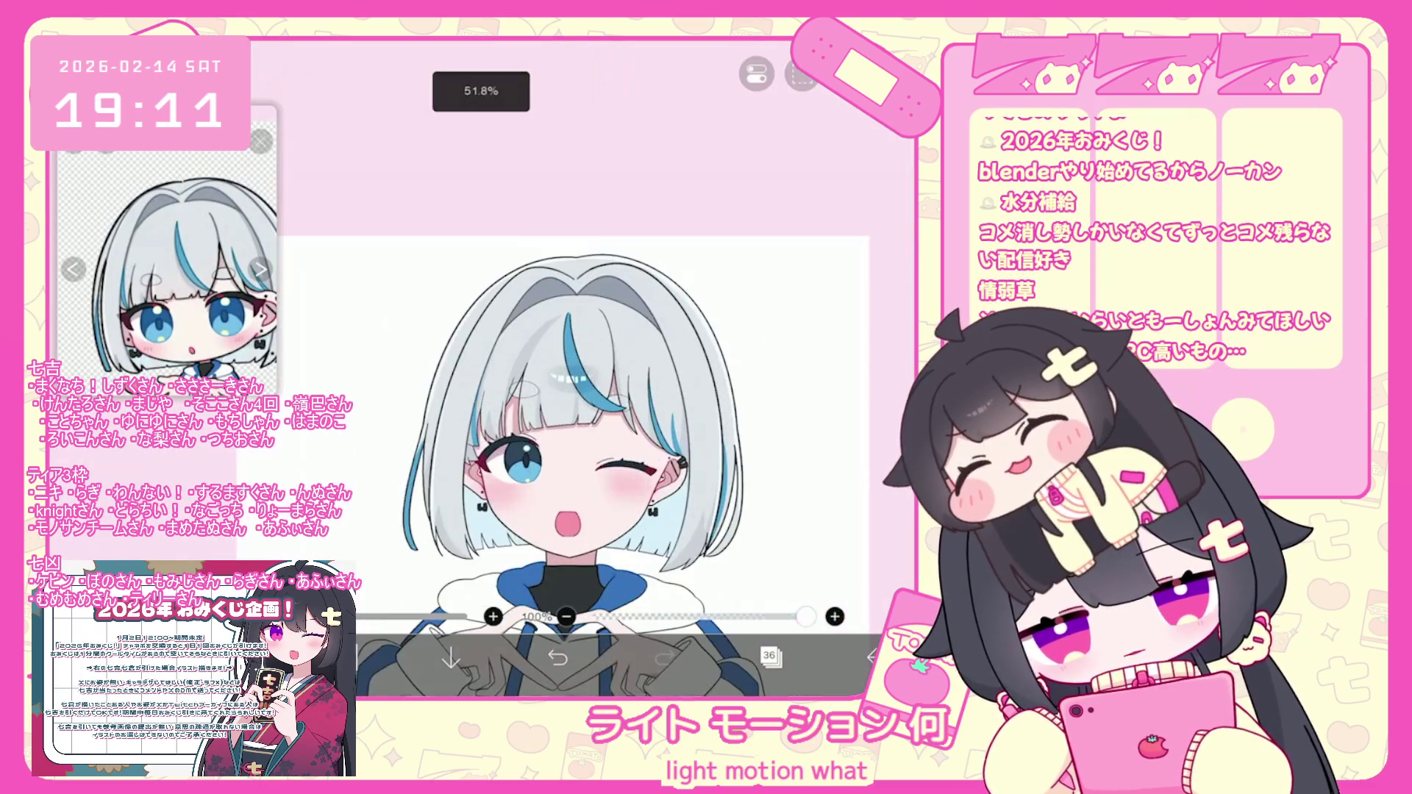
scroll(541, 460, "up", 2)
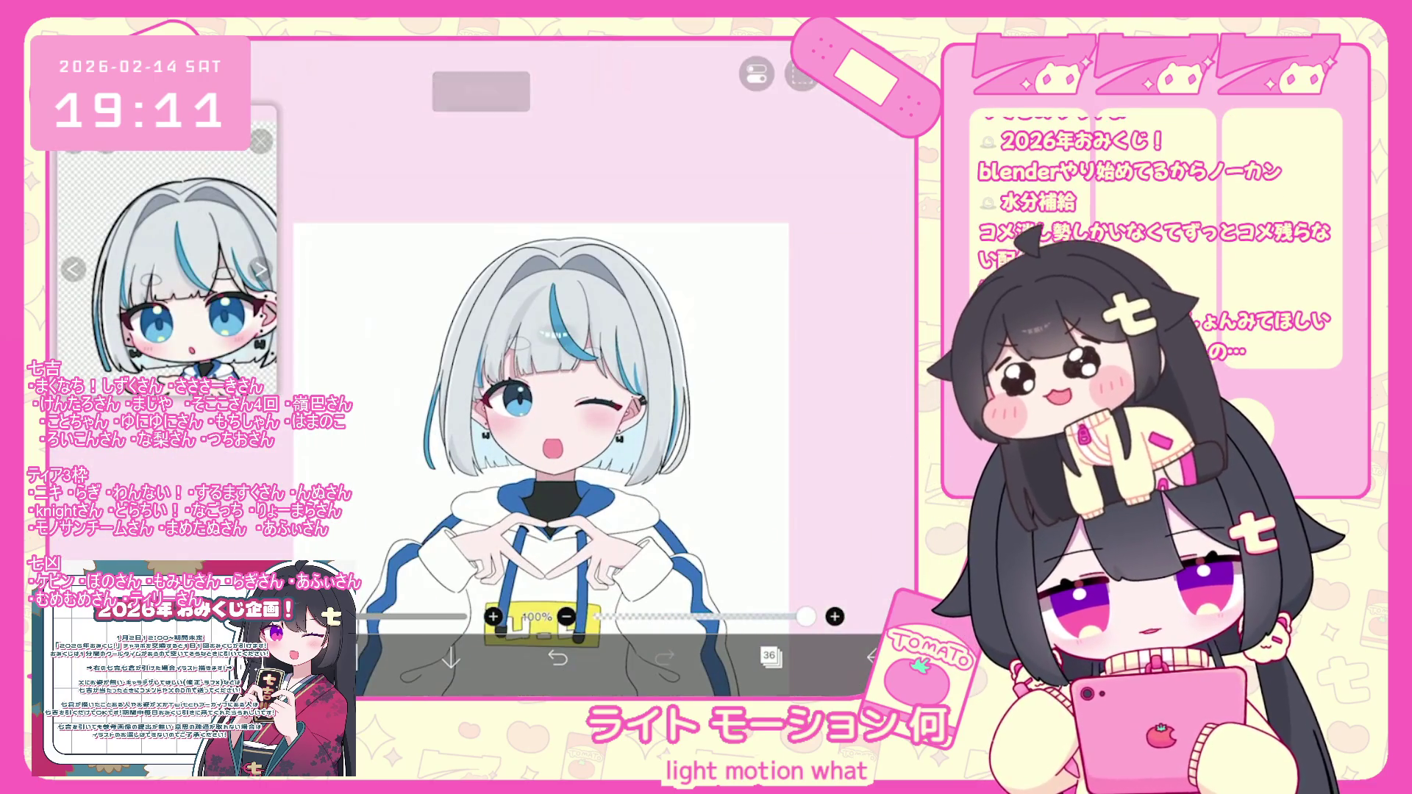
scroll(610, 397, "up", 2)
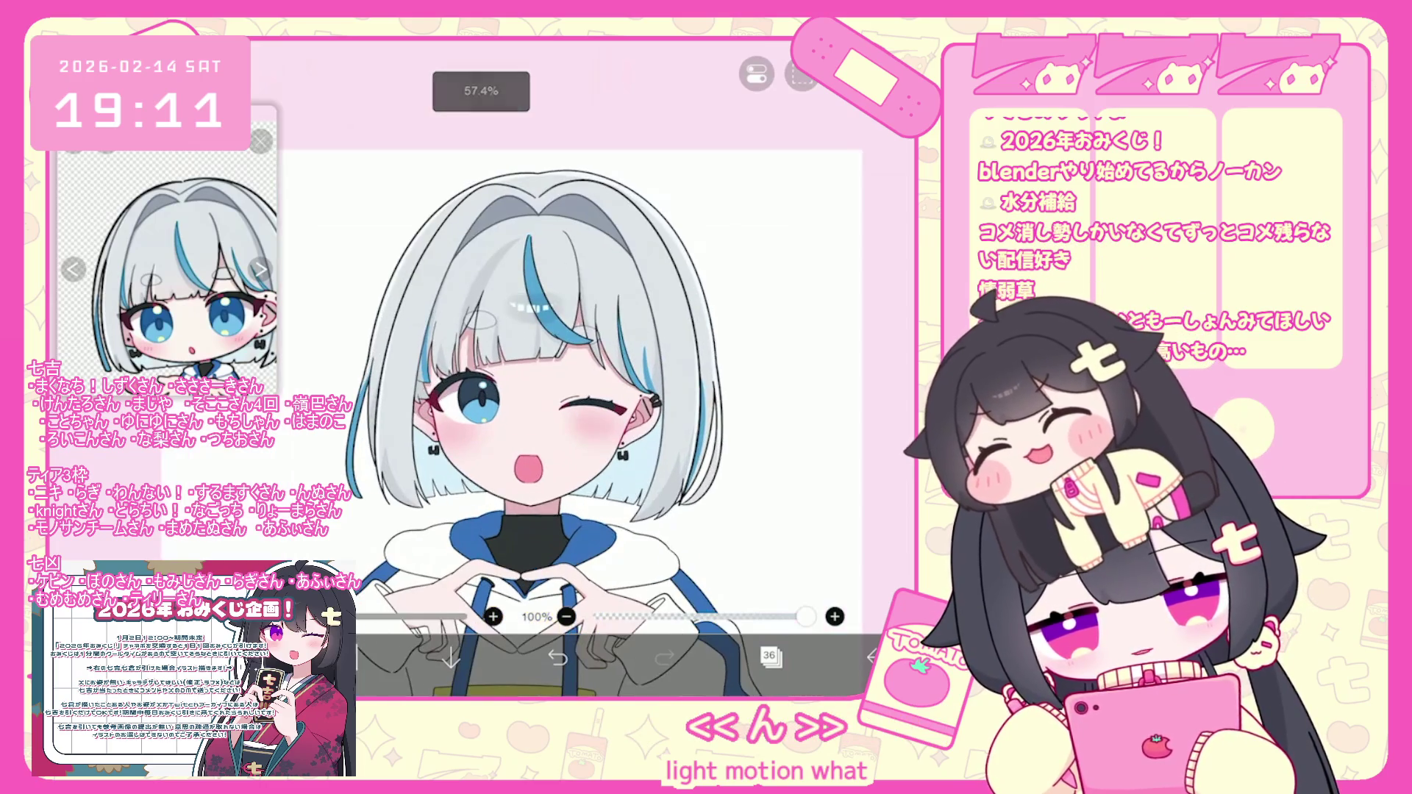
Make layer 46 the working layer and return to the canvas.
left_click(770, 655)
scroll(791, 317, "up", 10)
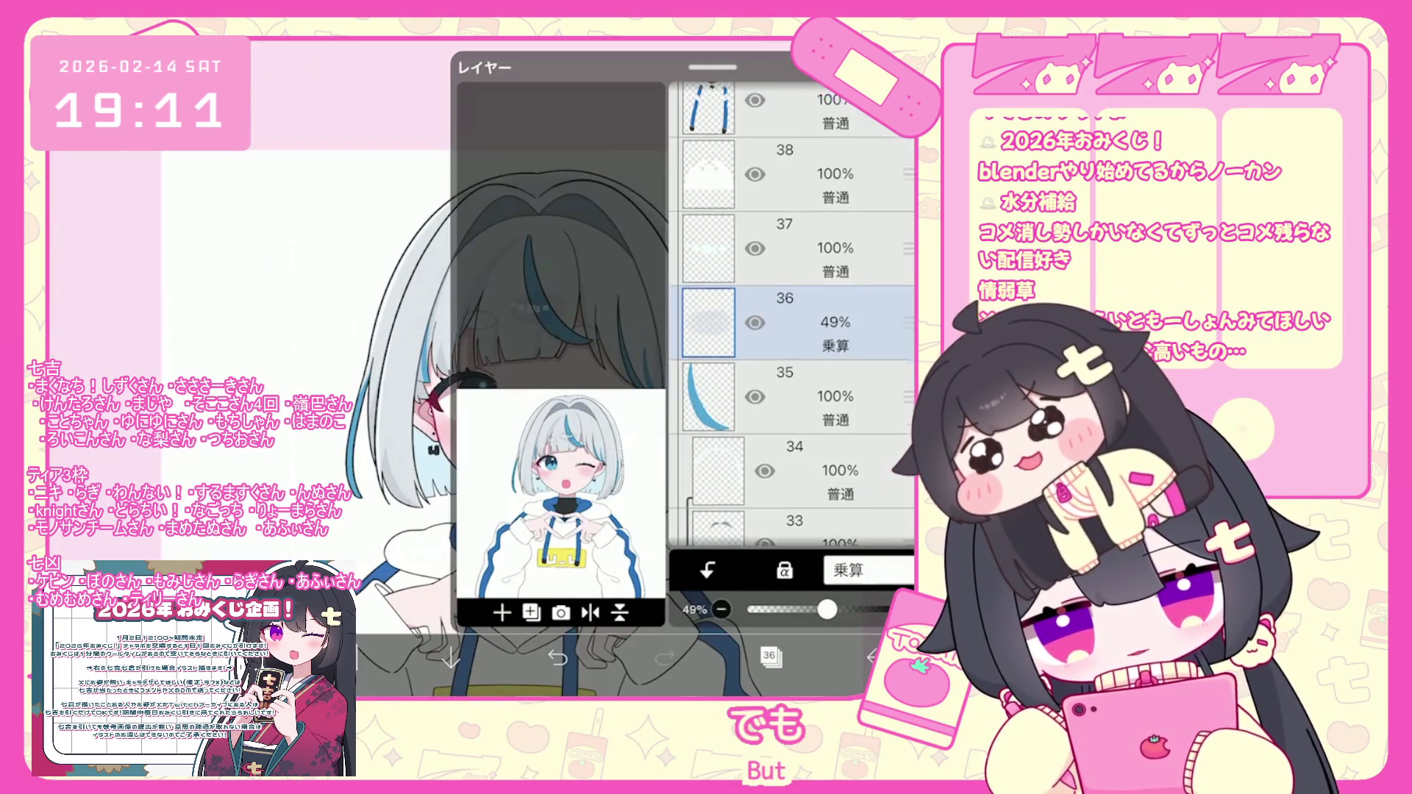
left_click(794, 330)
left_click(794, 255)
left_click(559, 294)
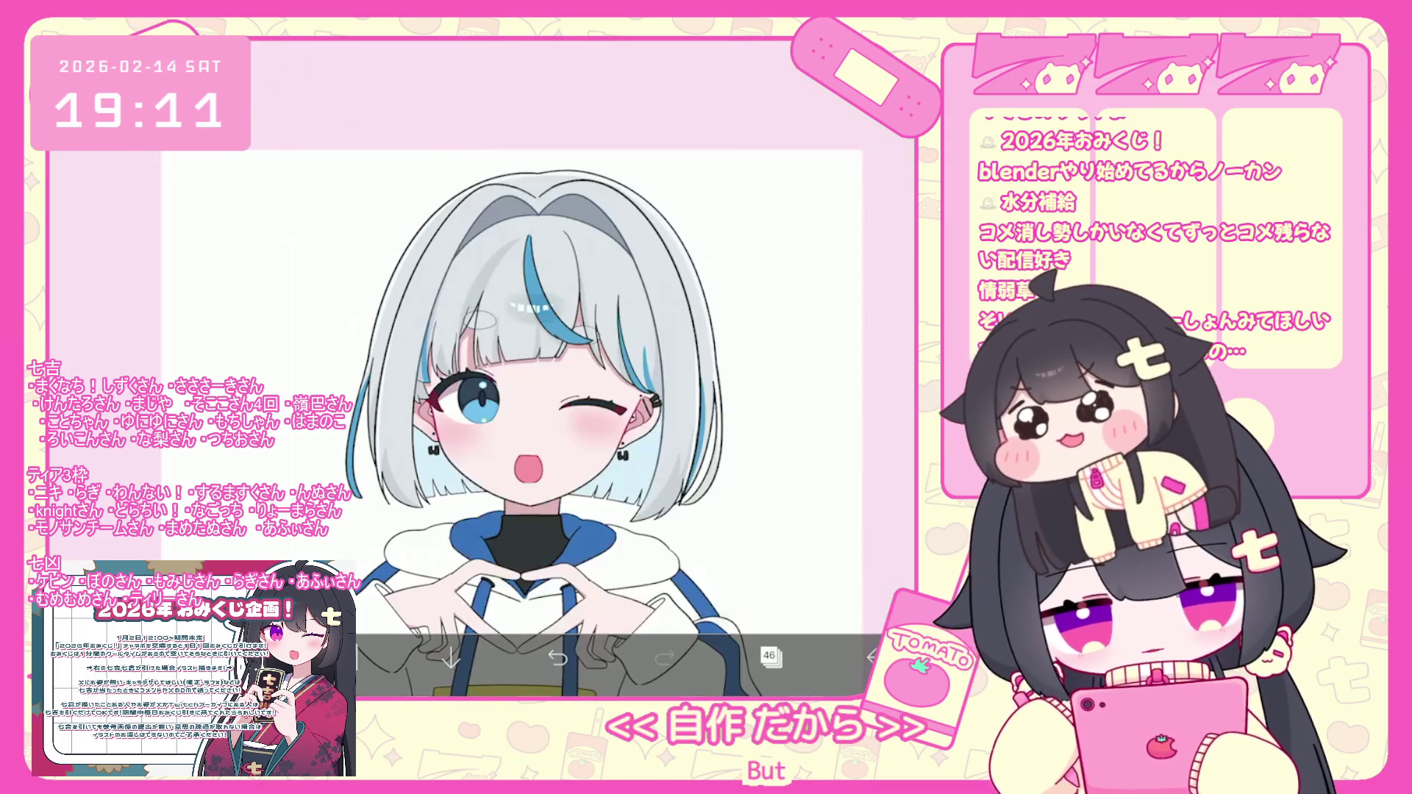
Zoom and pan in on the face and the hair edge.
scroll(611, 397, "up", 5)
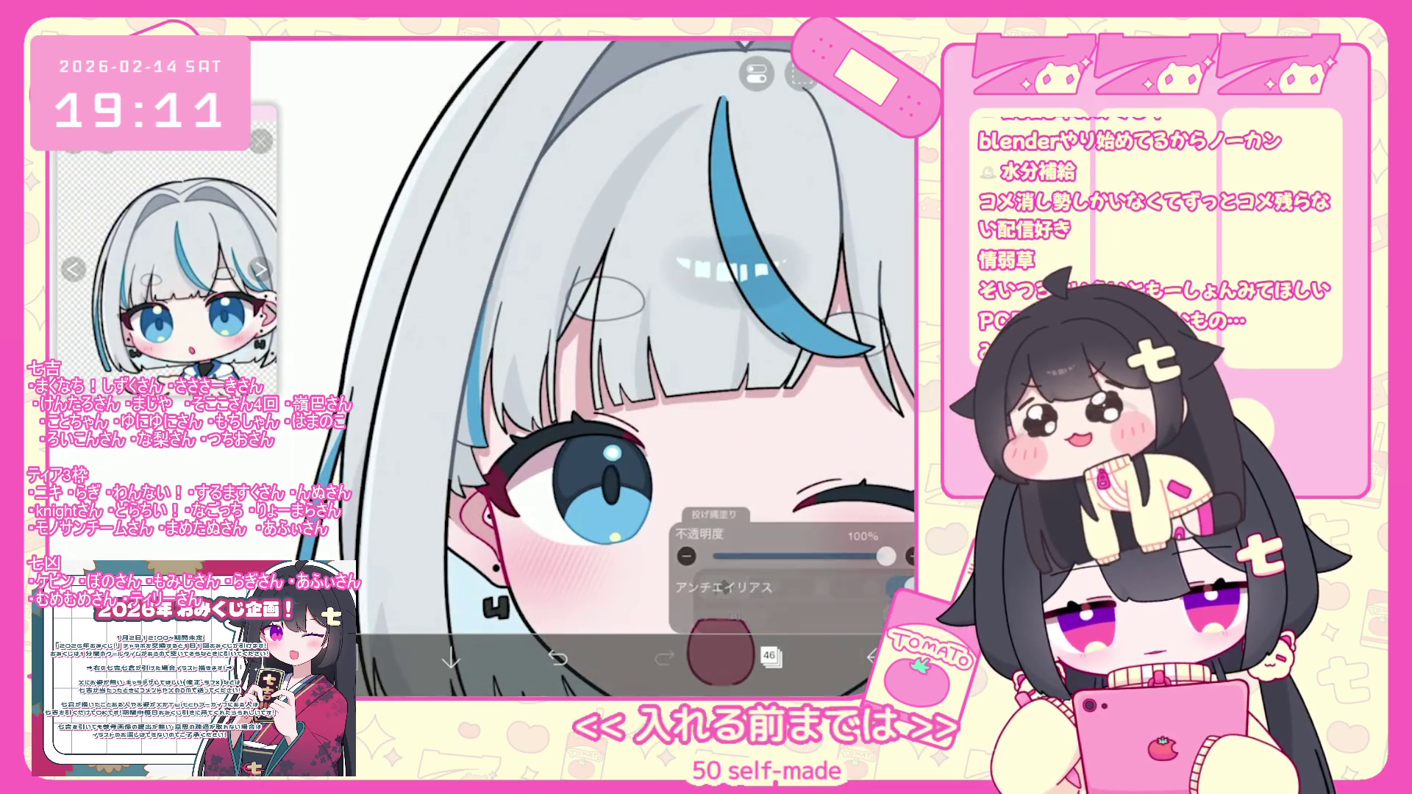
scroll(610, 368, "down", 2)
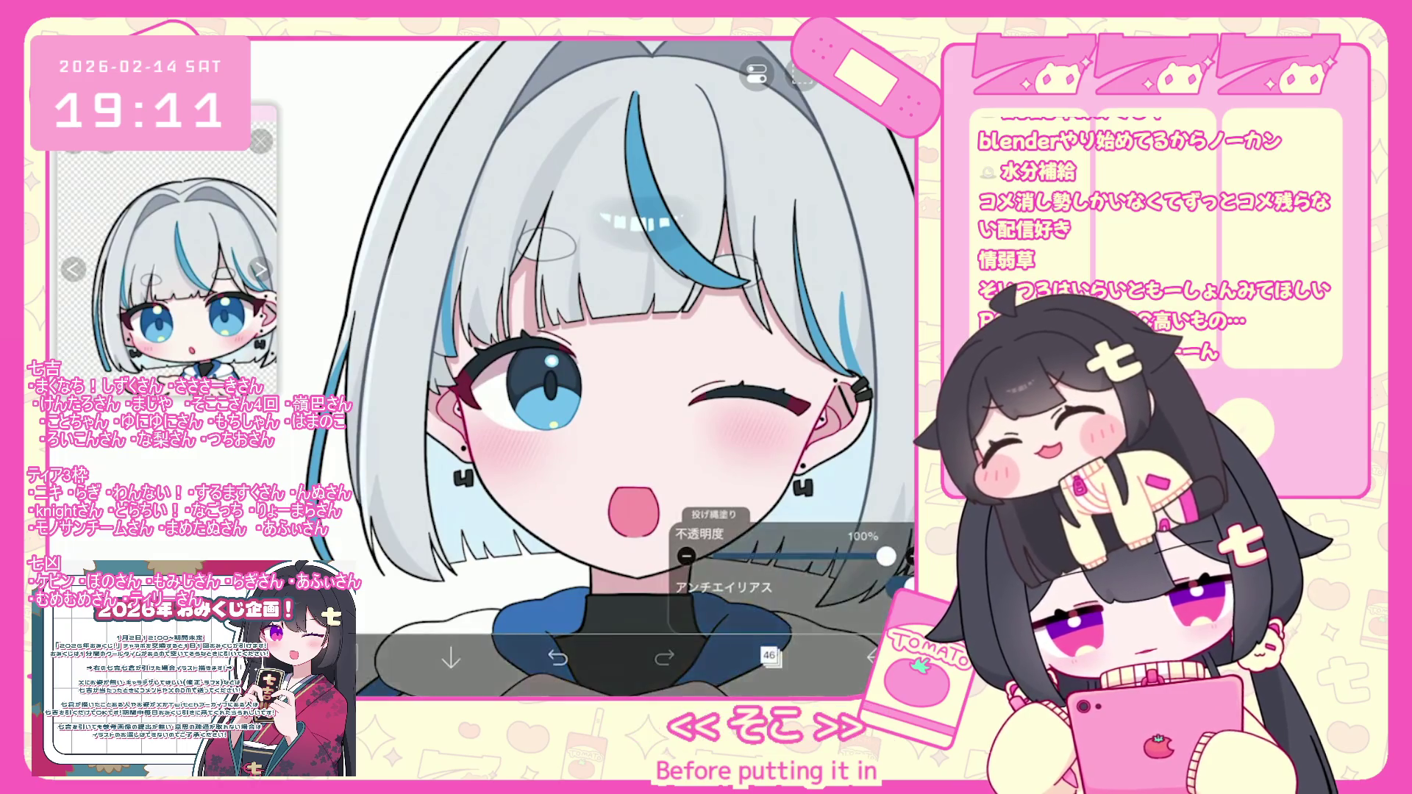
scroll(610, 368, "up", 2)
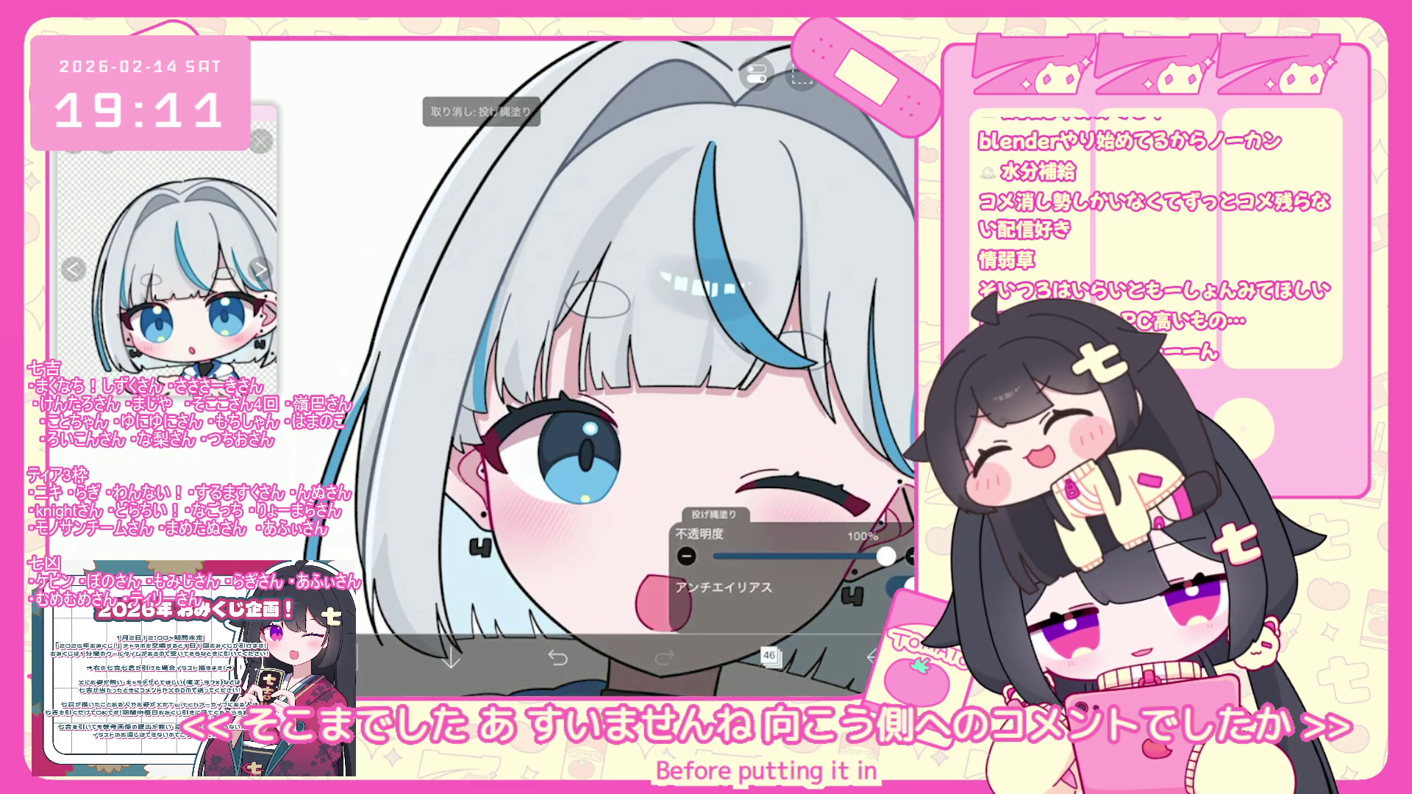
scroll(610, 367, "down", 1)
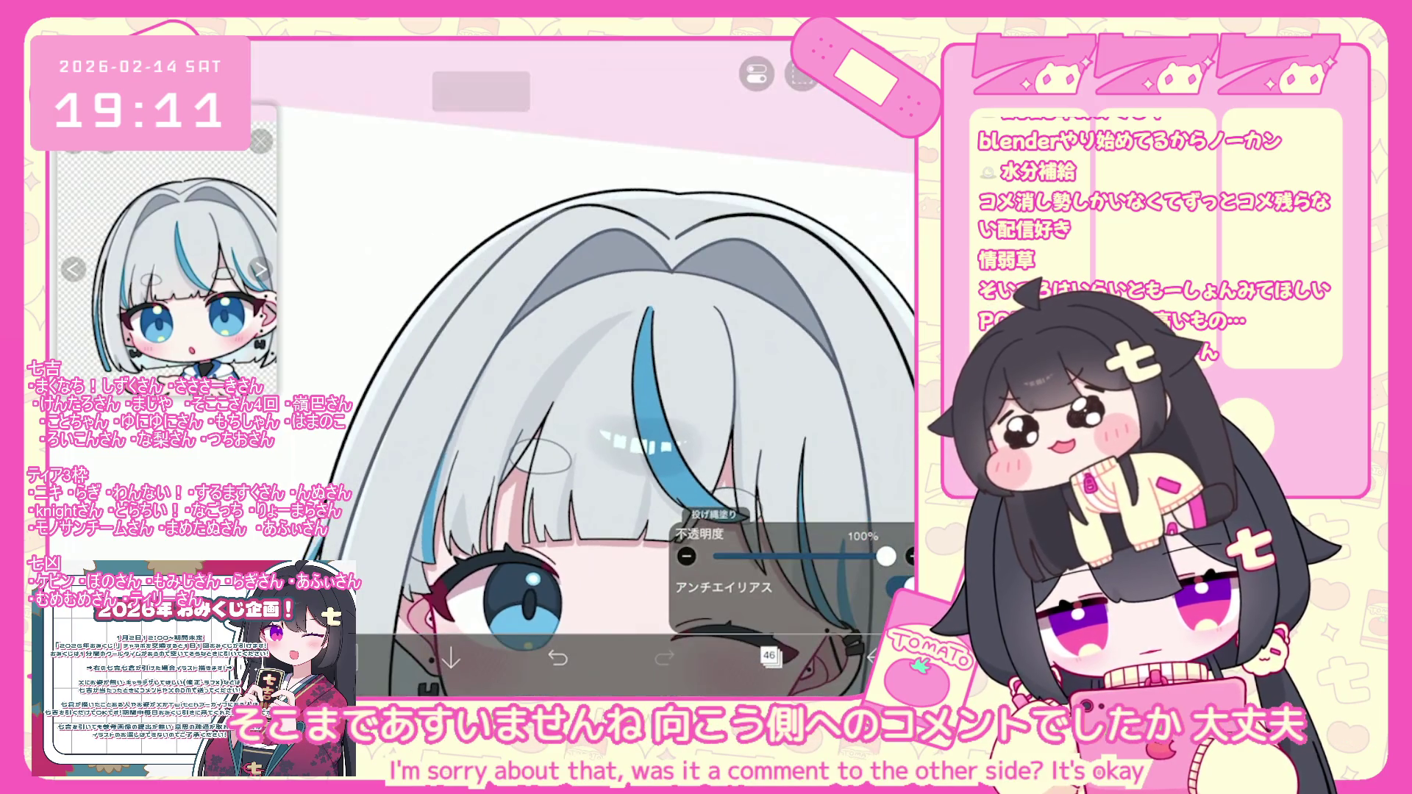
scroll(594, 401, "up", 2)
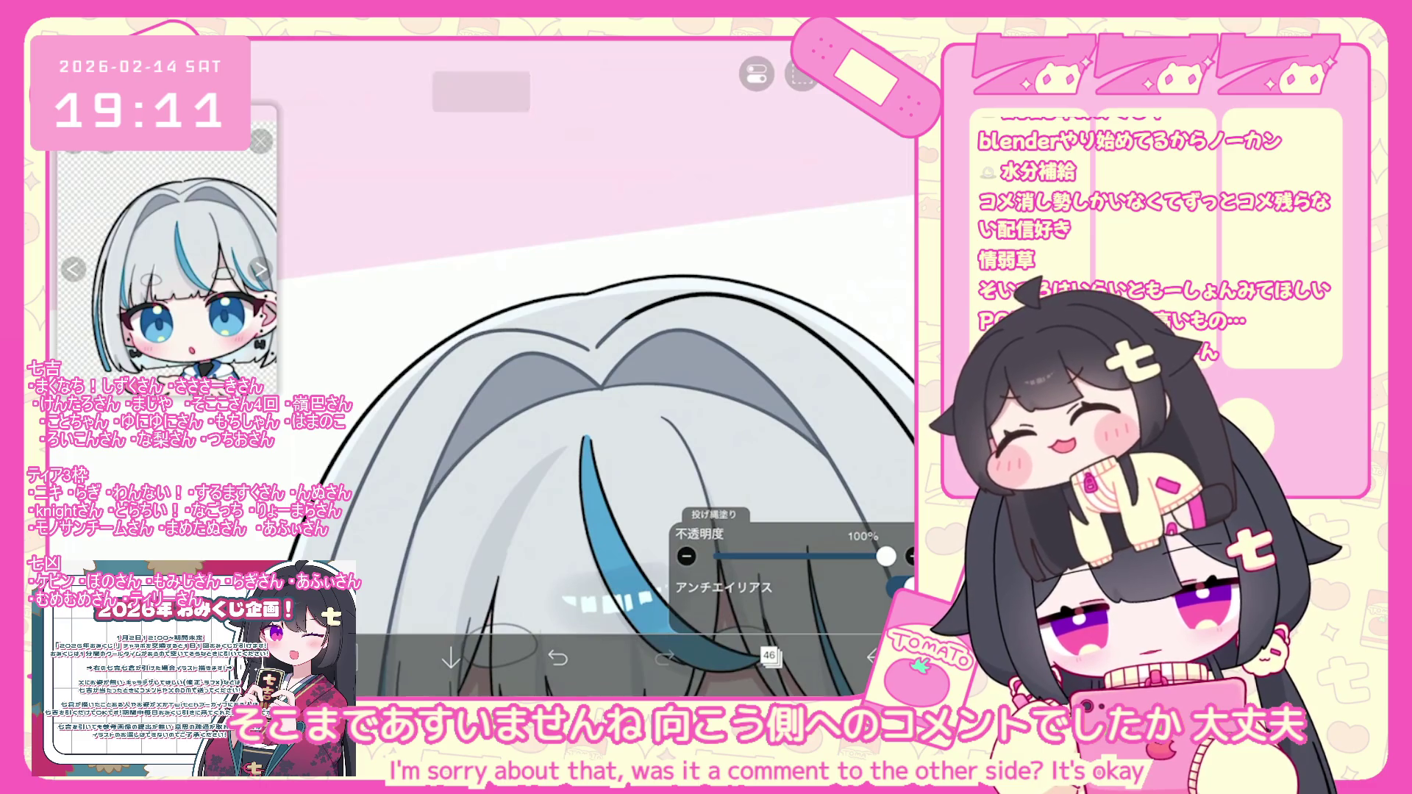
scroll(610, 367, "up", 1)
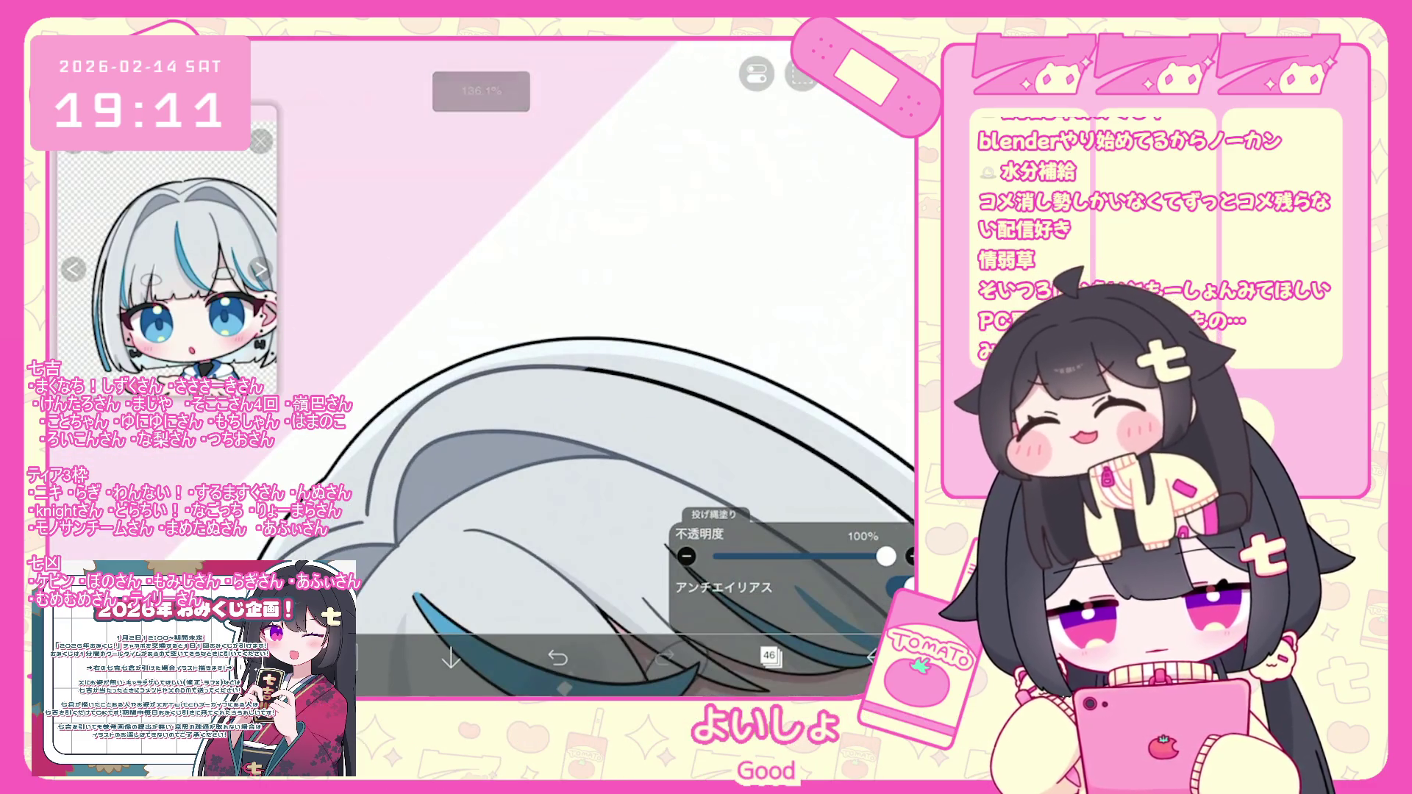
scroll(540, 368, "down", 2)
scroll(581, 441, "up", 2)
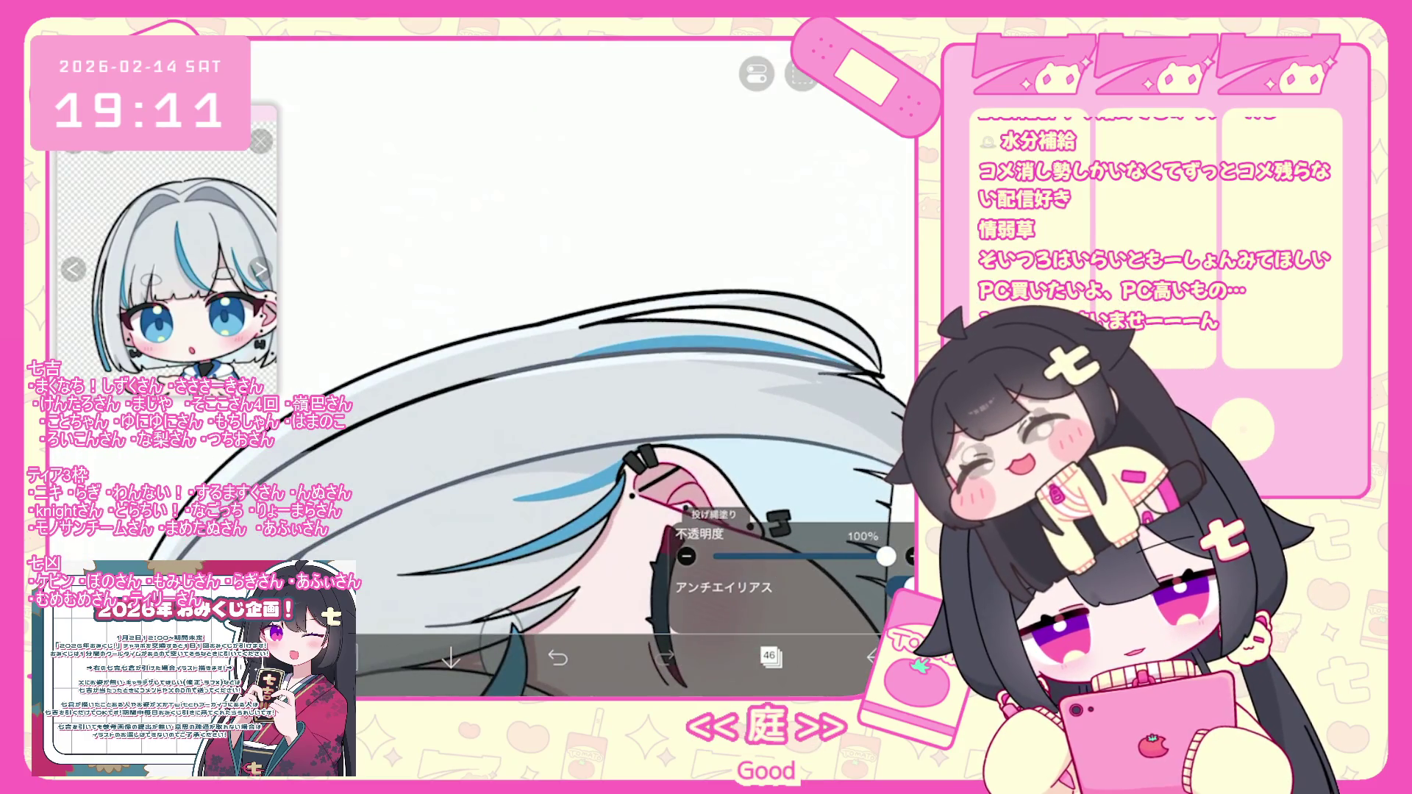
scroll(427, 367, "up", 3)
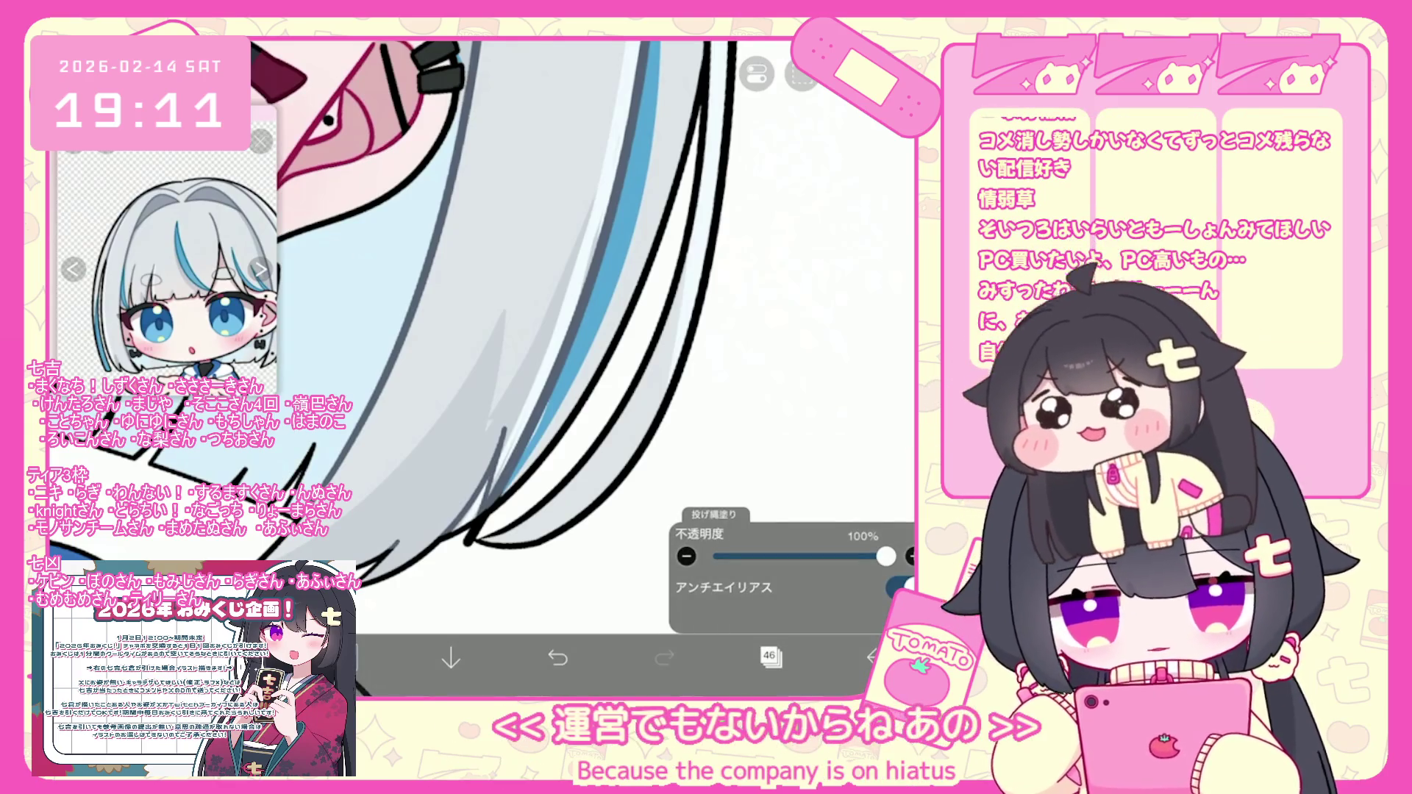
mouse_move(478, 258)
left_mouse_down()
mouse_move(442, 478)
mouse_move(331, 551)
left_mouse_up()
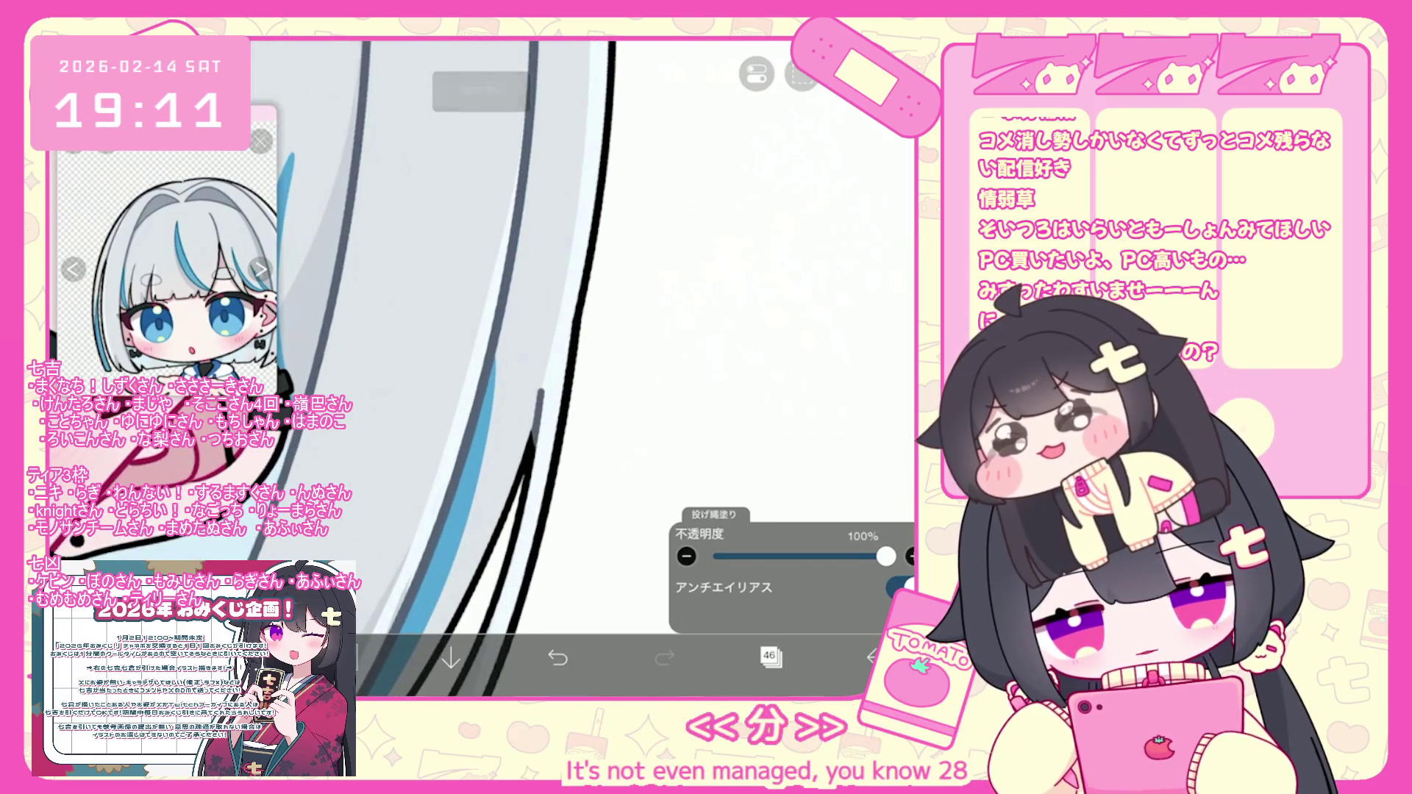
scroll(441, 368, "down", 5)
scroll(441, 367, "up", 5)
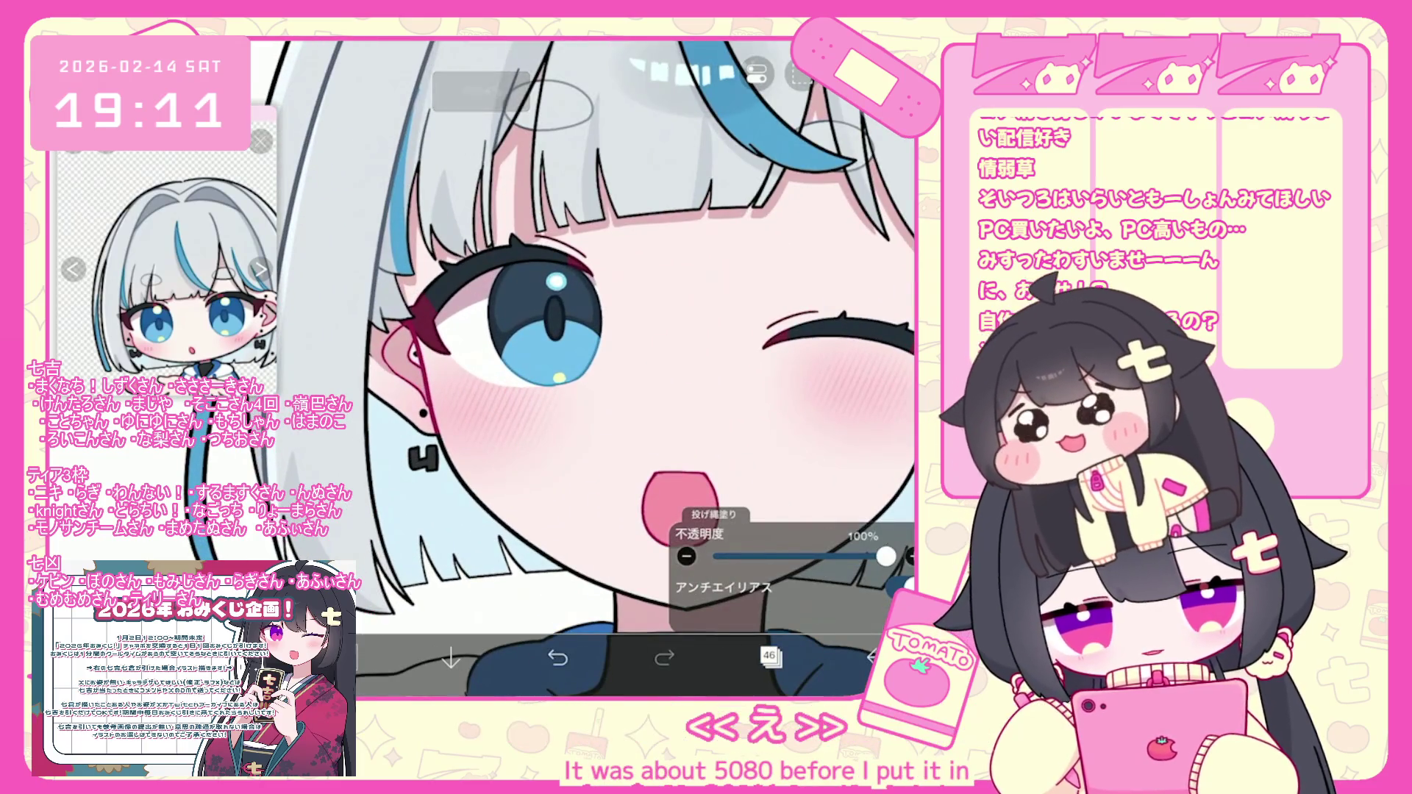
Toggle the darker pink tongue fill with undo/redo, finally leaving it removed.
key("ctrl+z")
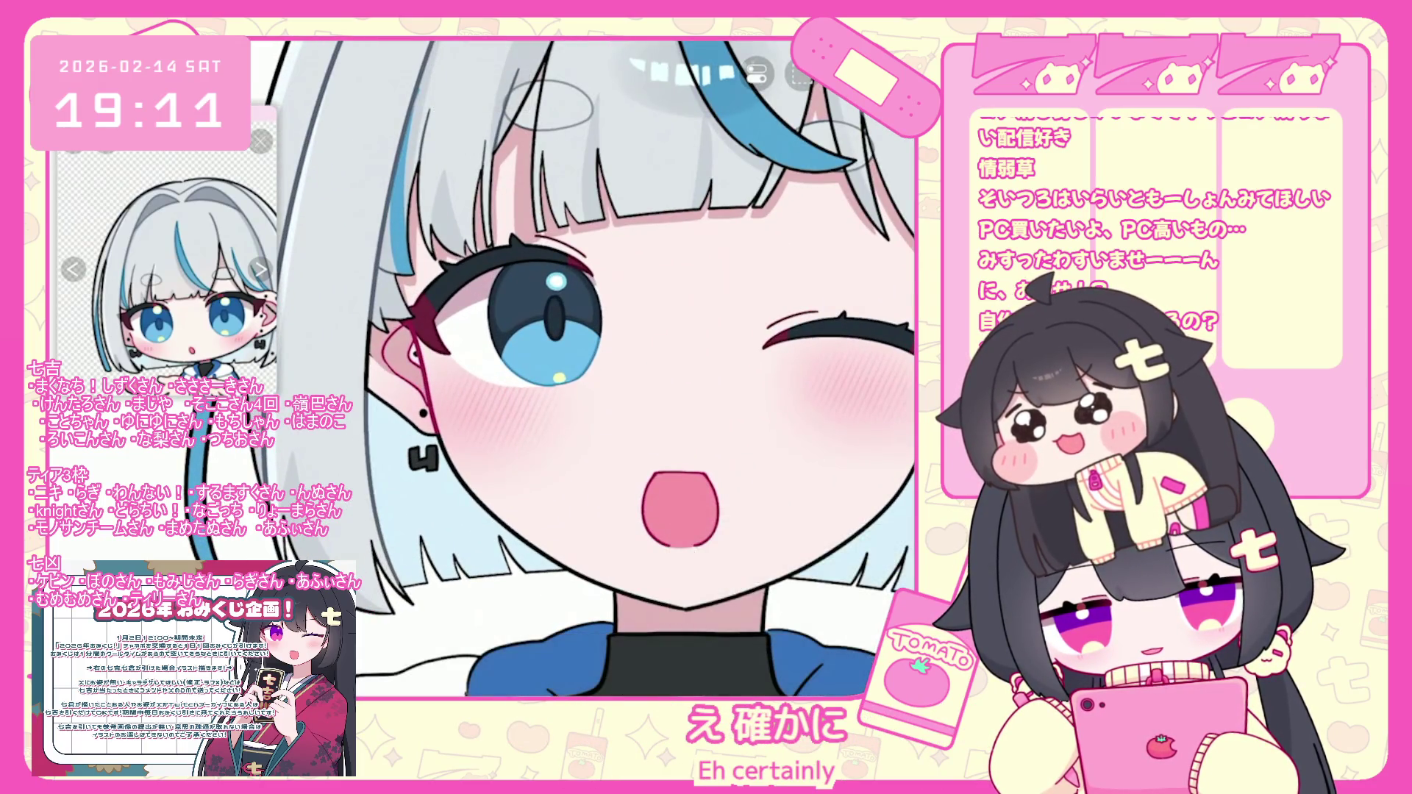
key("ctrl+y")
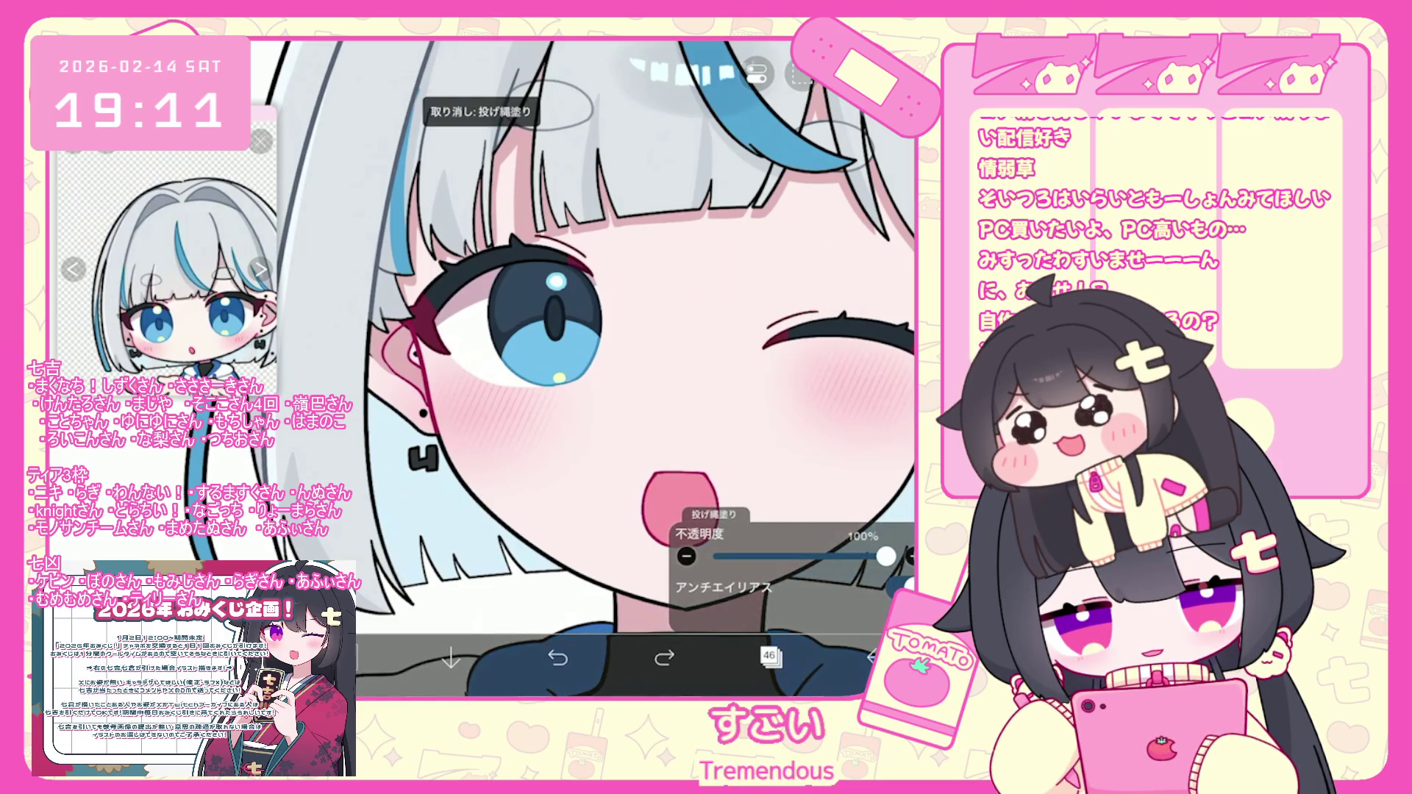
key("ctrl+z")
key("ctrl+y")
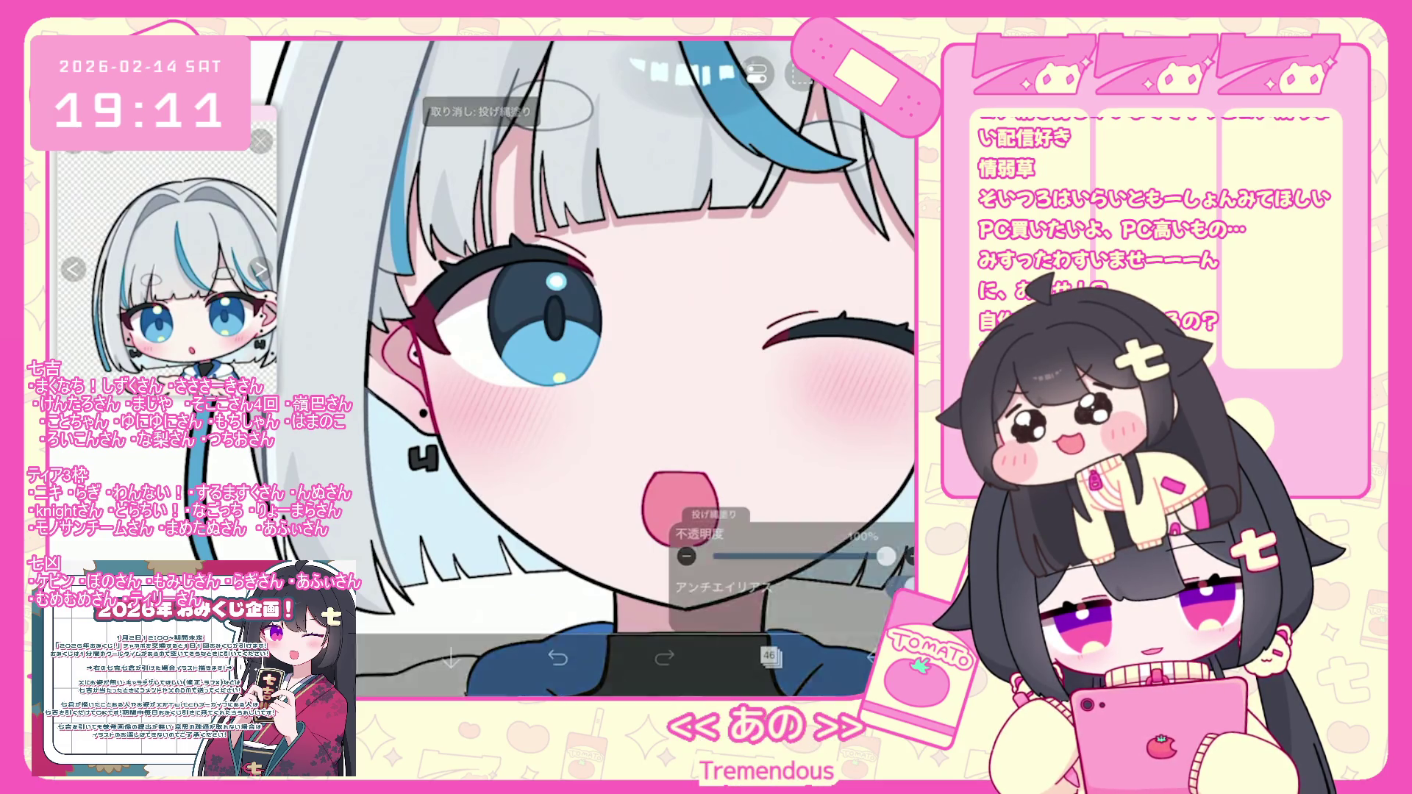
scroll(594, 367, "up", 2)
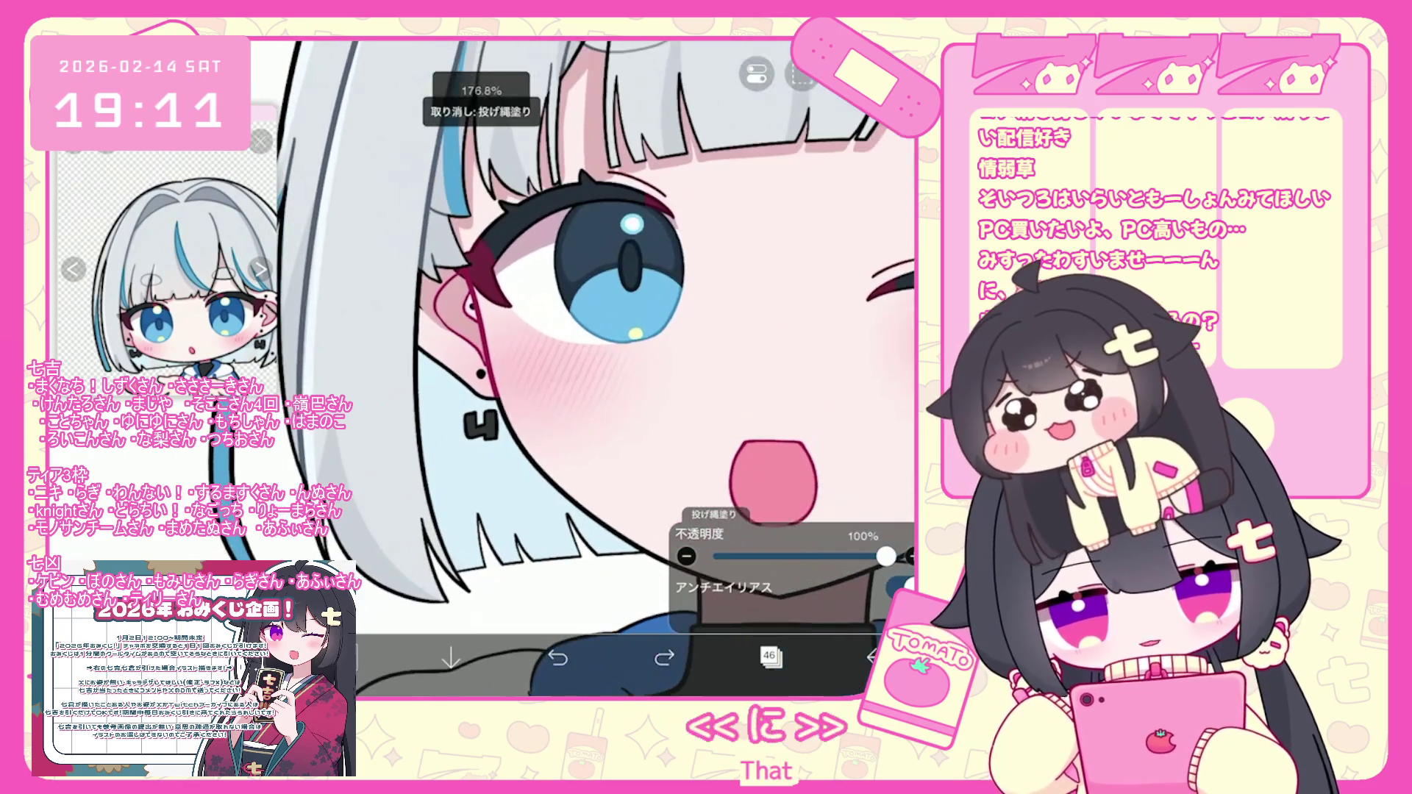
key("ctrl+z")
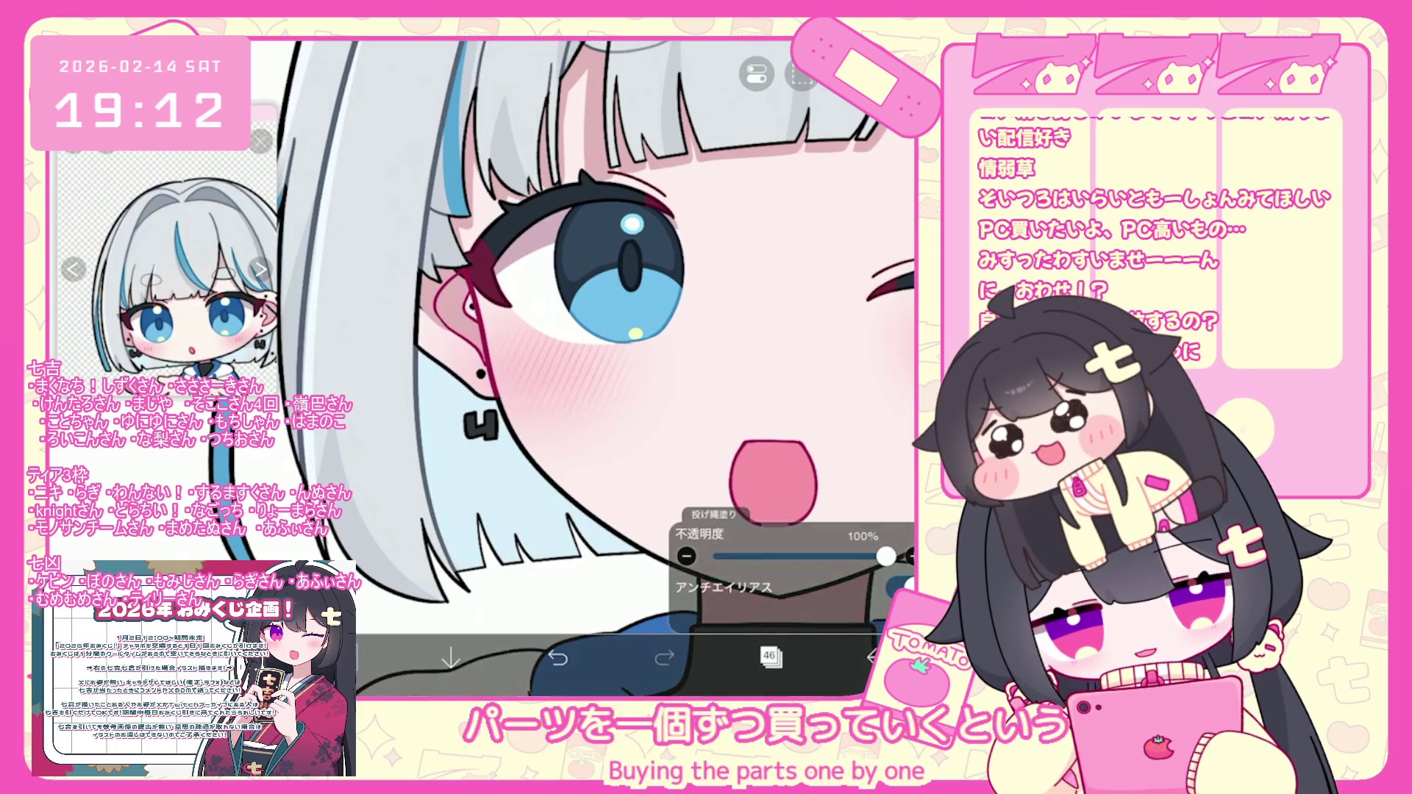
Open the colour picker to choose a new colour.
scroll(596, 367, "down", 3)
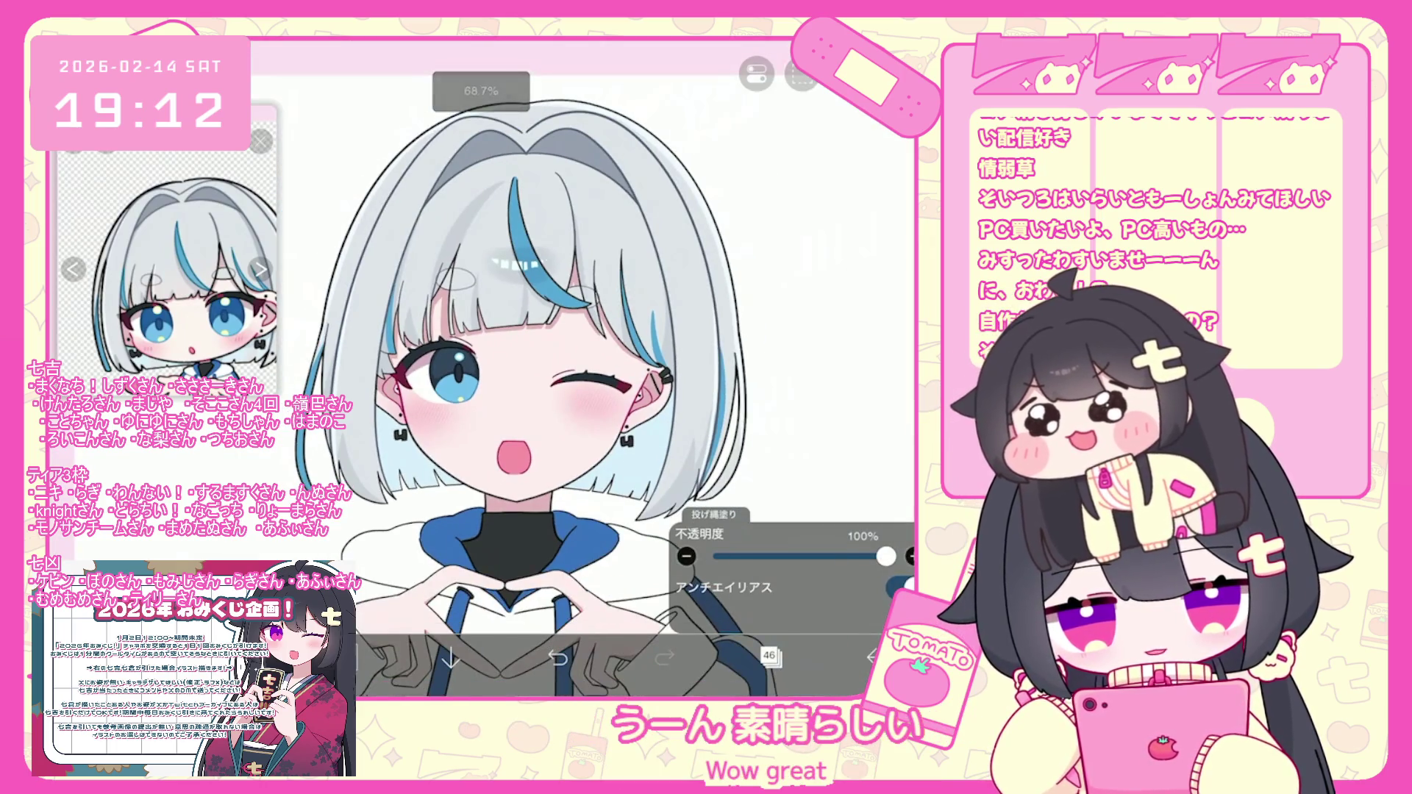
scroll(530, 294, "up", 5)
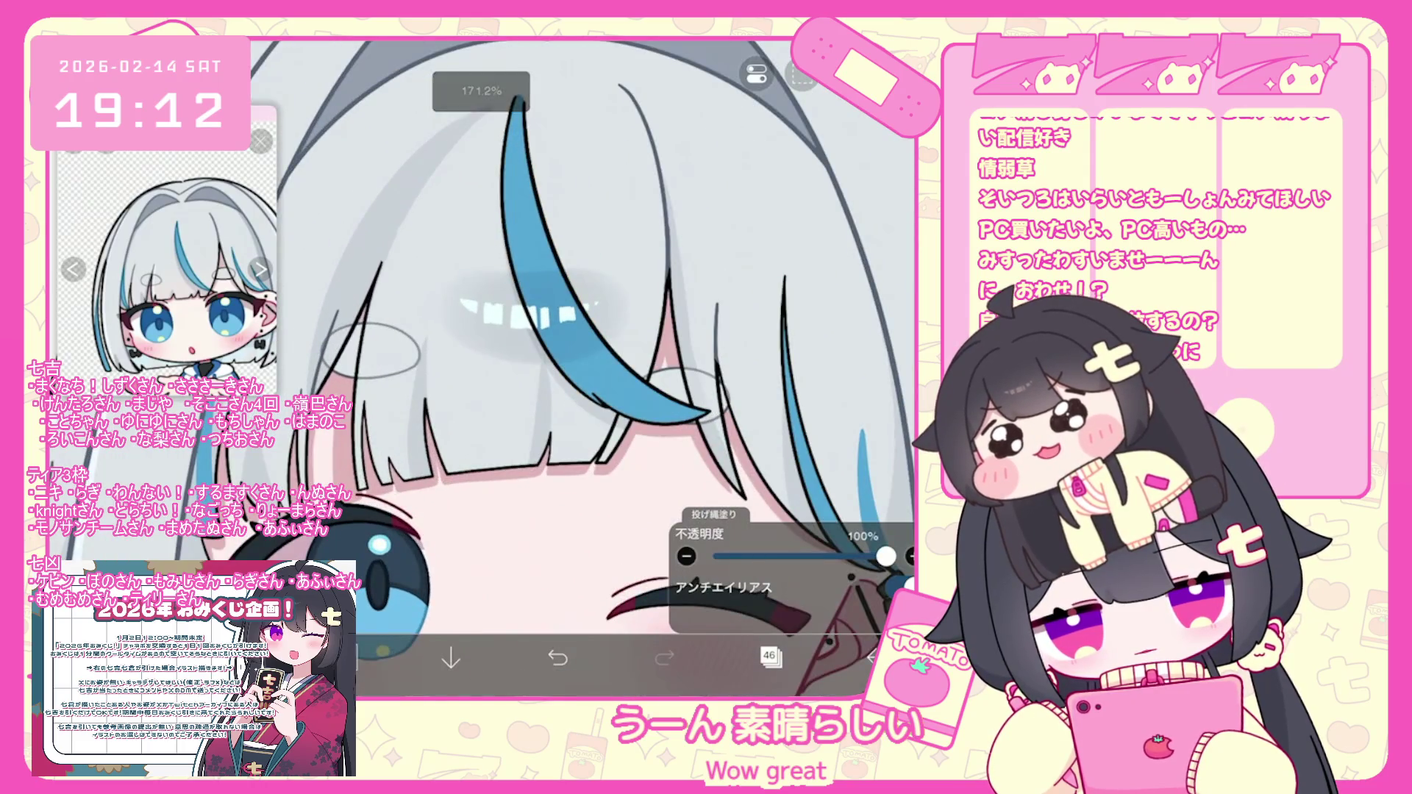
scroll(529, 331, "down", 3)
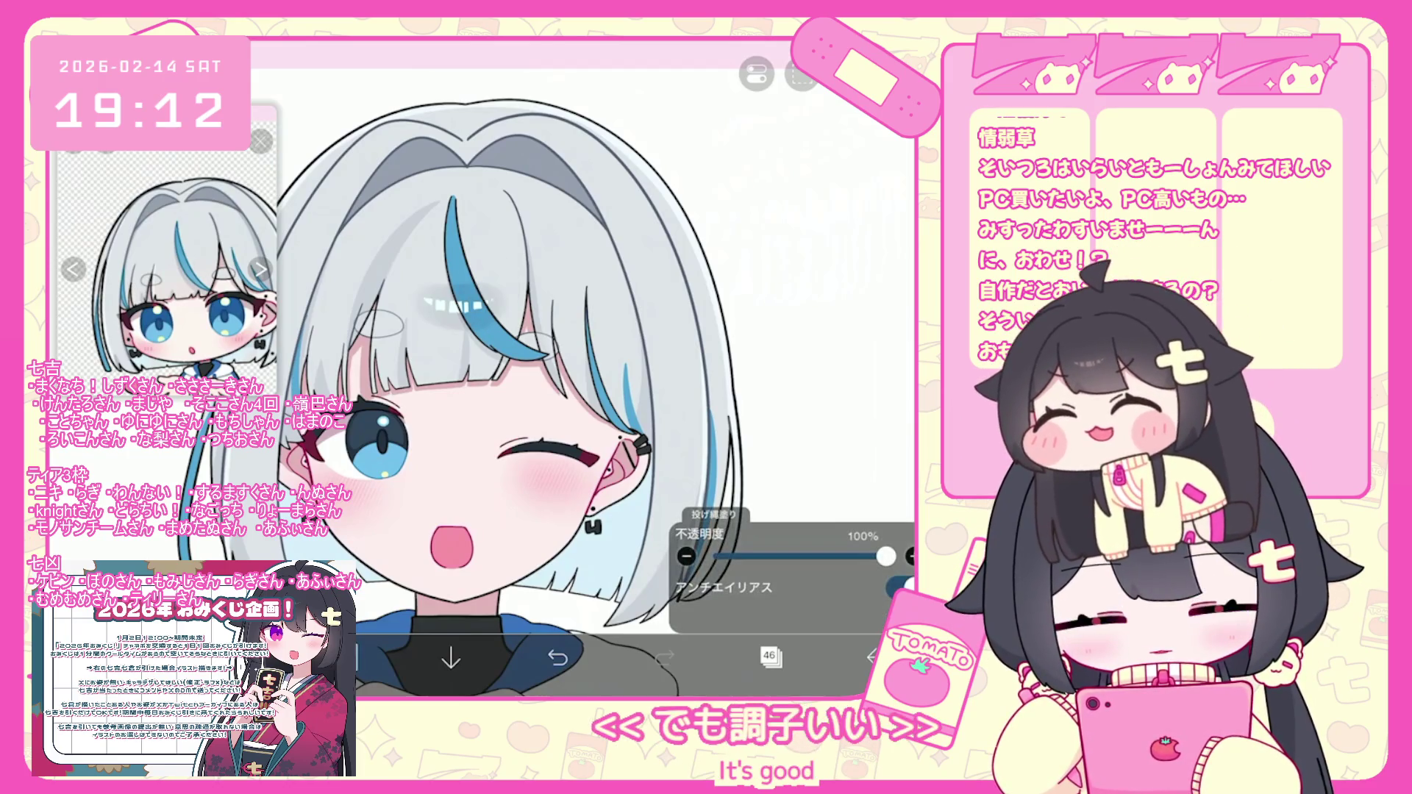
left_click(353, 657)
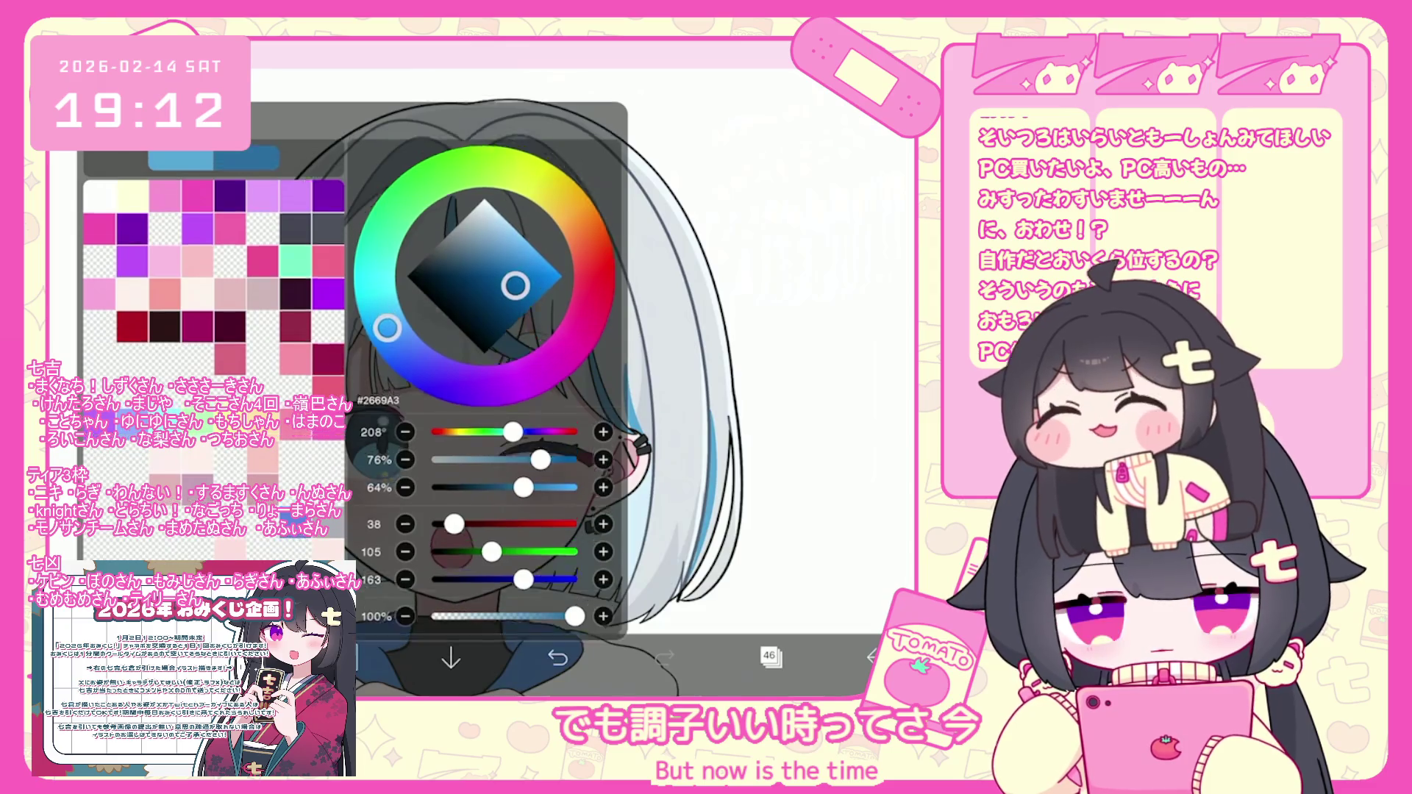
Zoom in on the face and switch to the brush, then back to Lasso Fill.
scroll(485, 368, "up", 5)
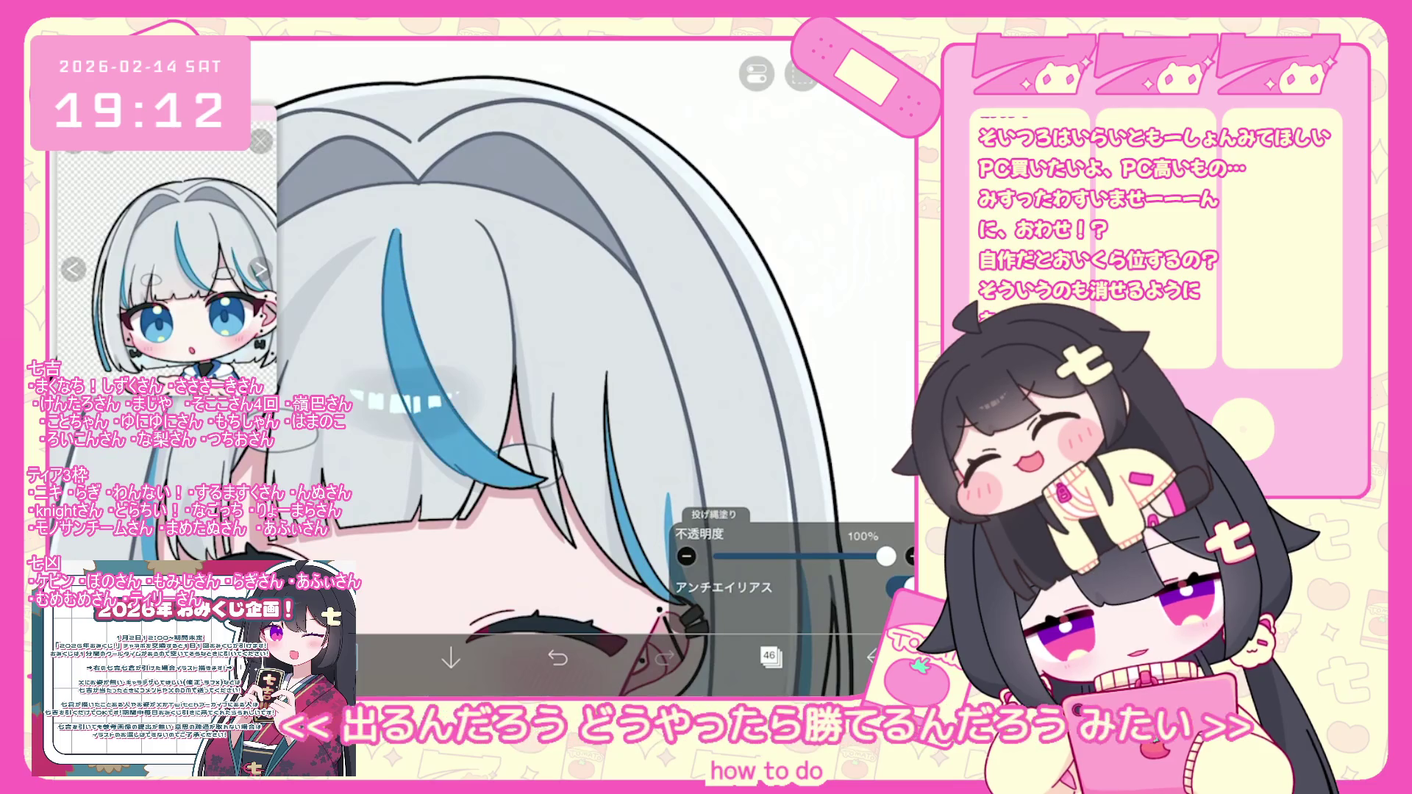
scroll(515, 441, "up", 5)
scroll(518, 483, "up", 2)
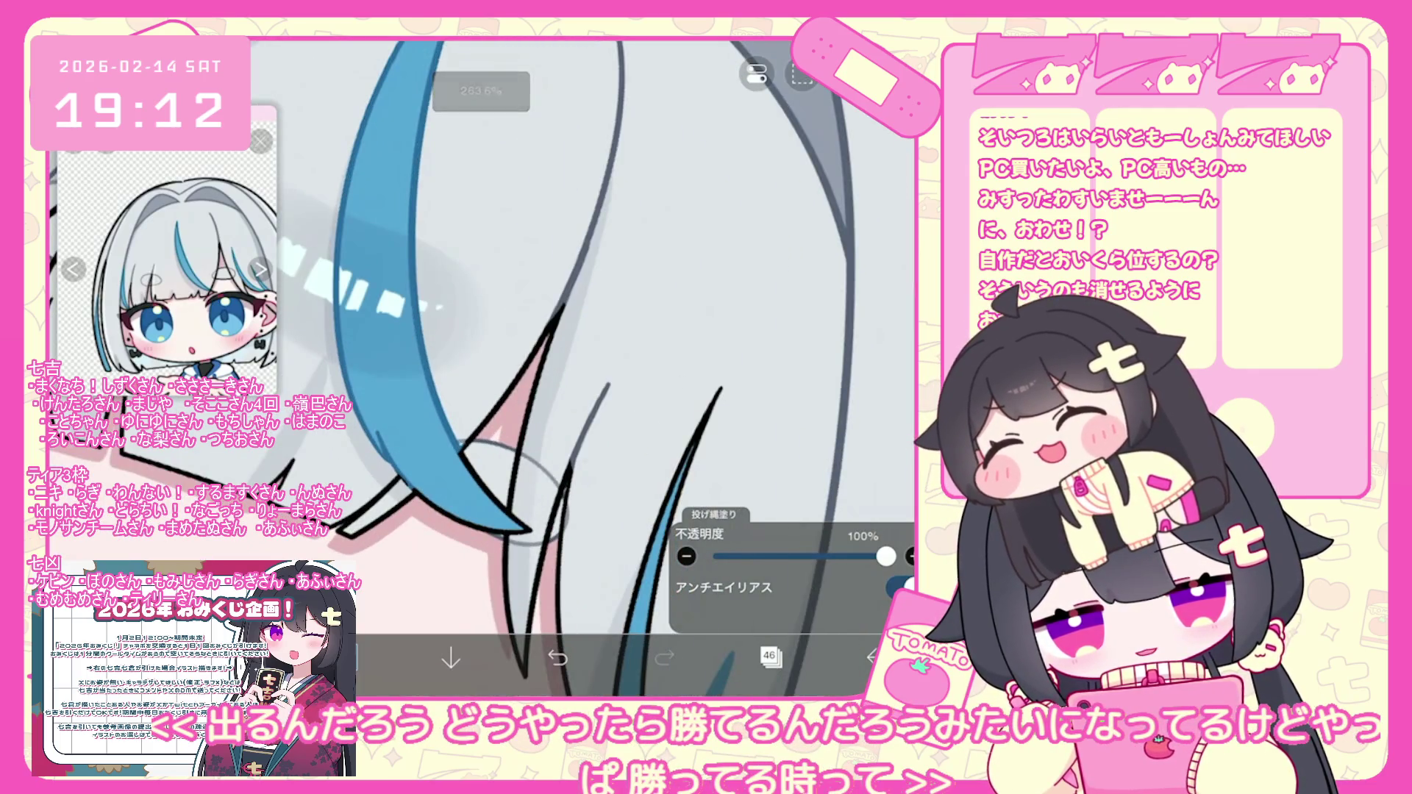
scroll(511, 482, "up", 2)
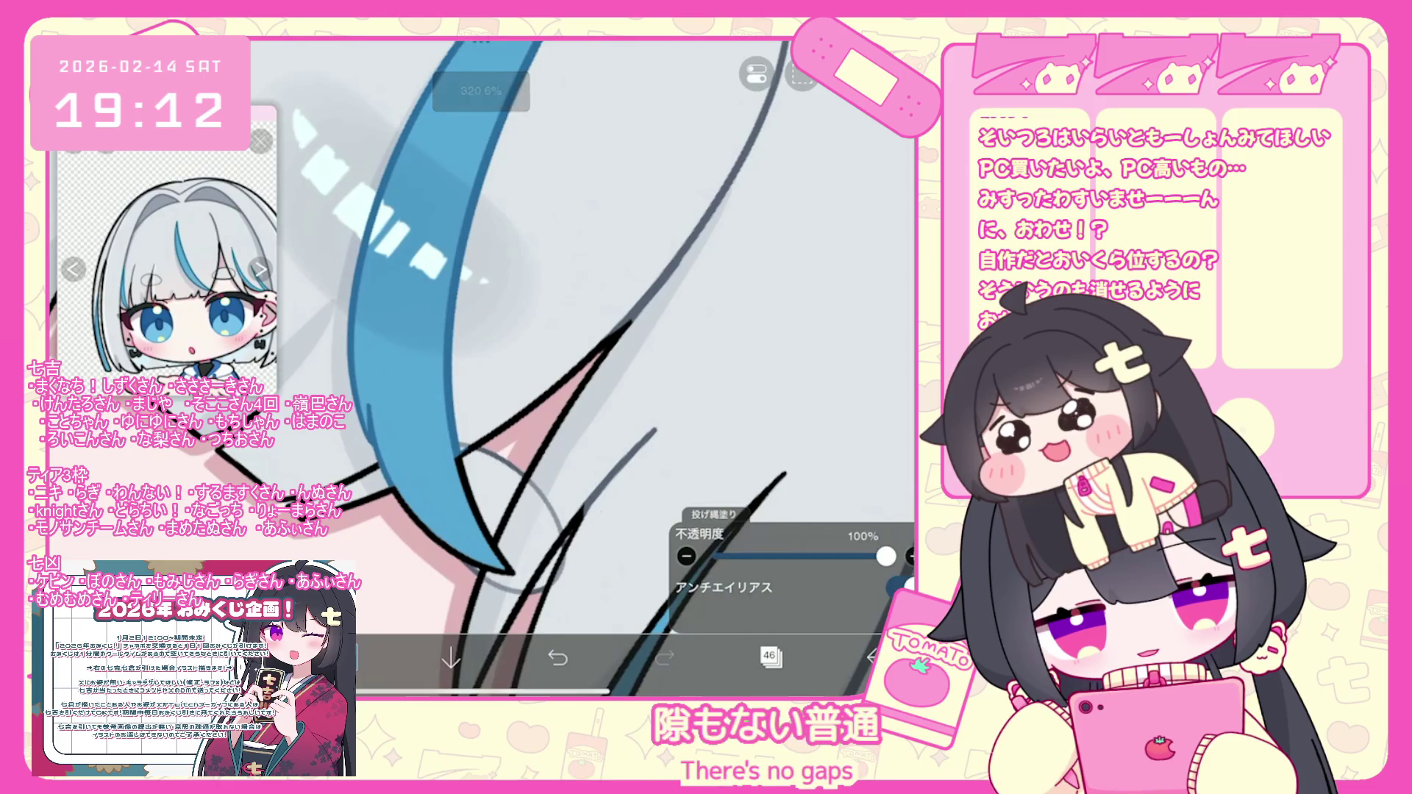
key("b")
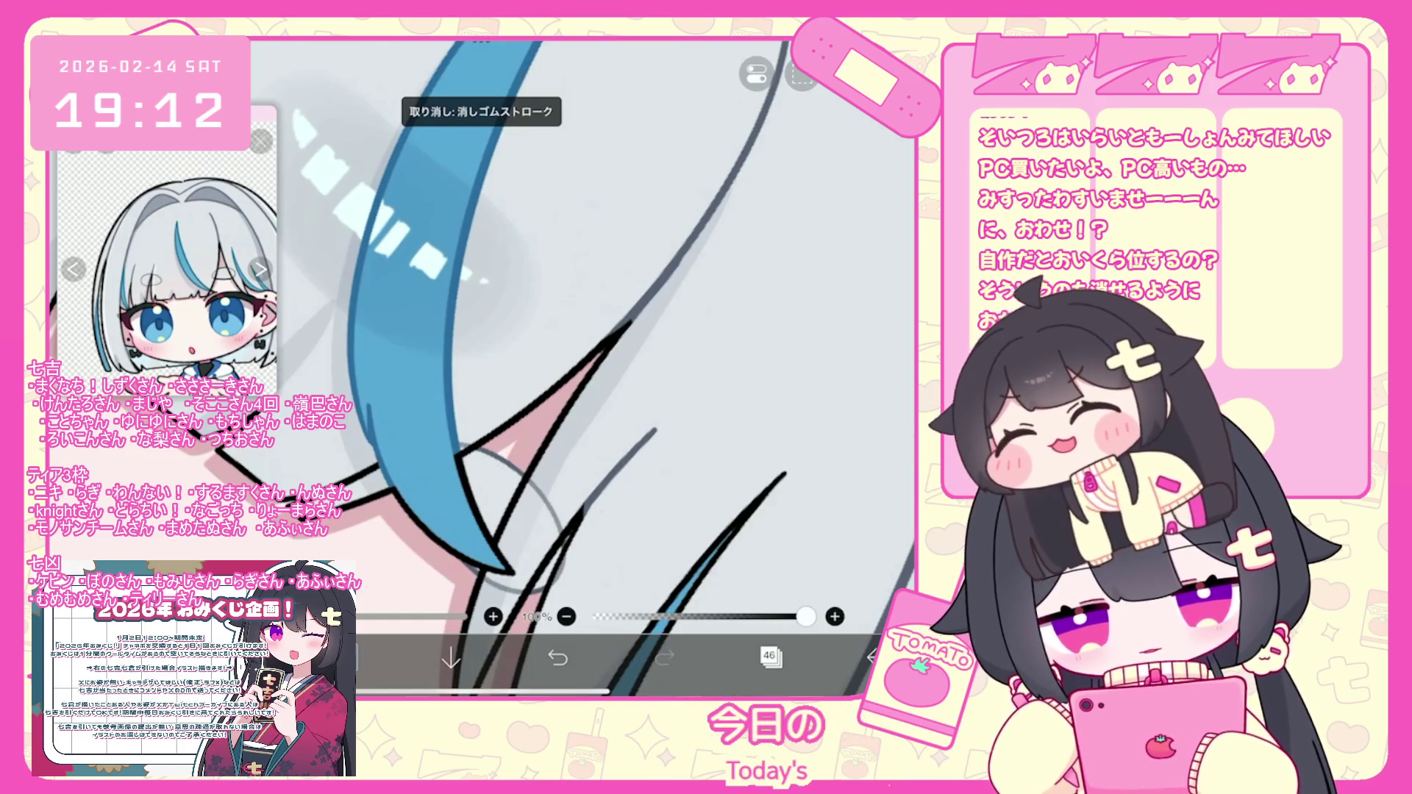
key("l")
Undo the last lasso fill and check the face up close.
scroll(514, 368, "up", 1)
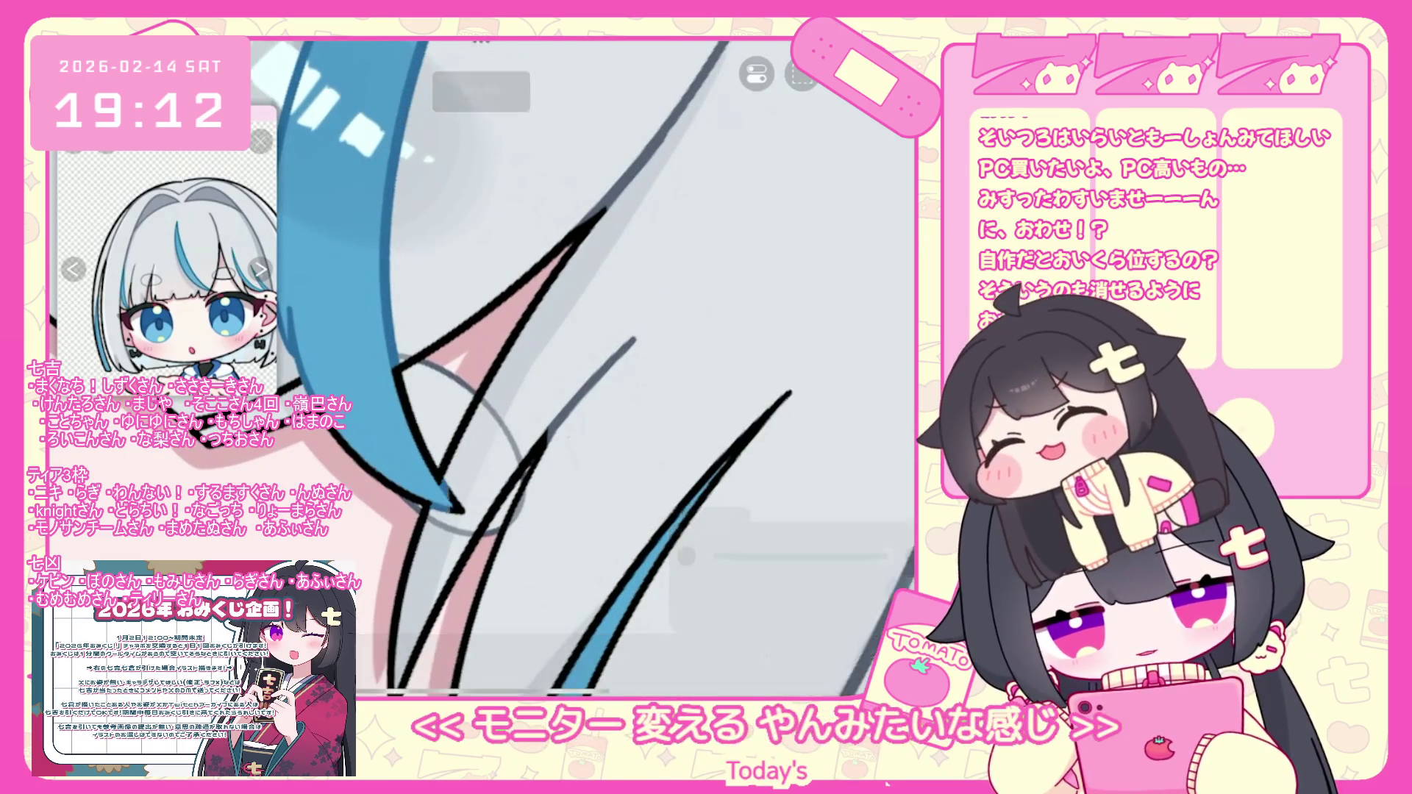
scroll(515, 367, "down", 3)
scroll(514, 368, "down", 2)
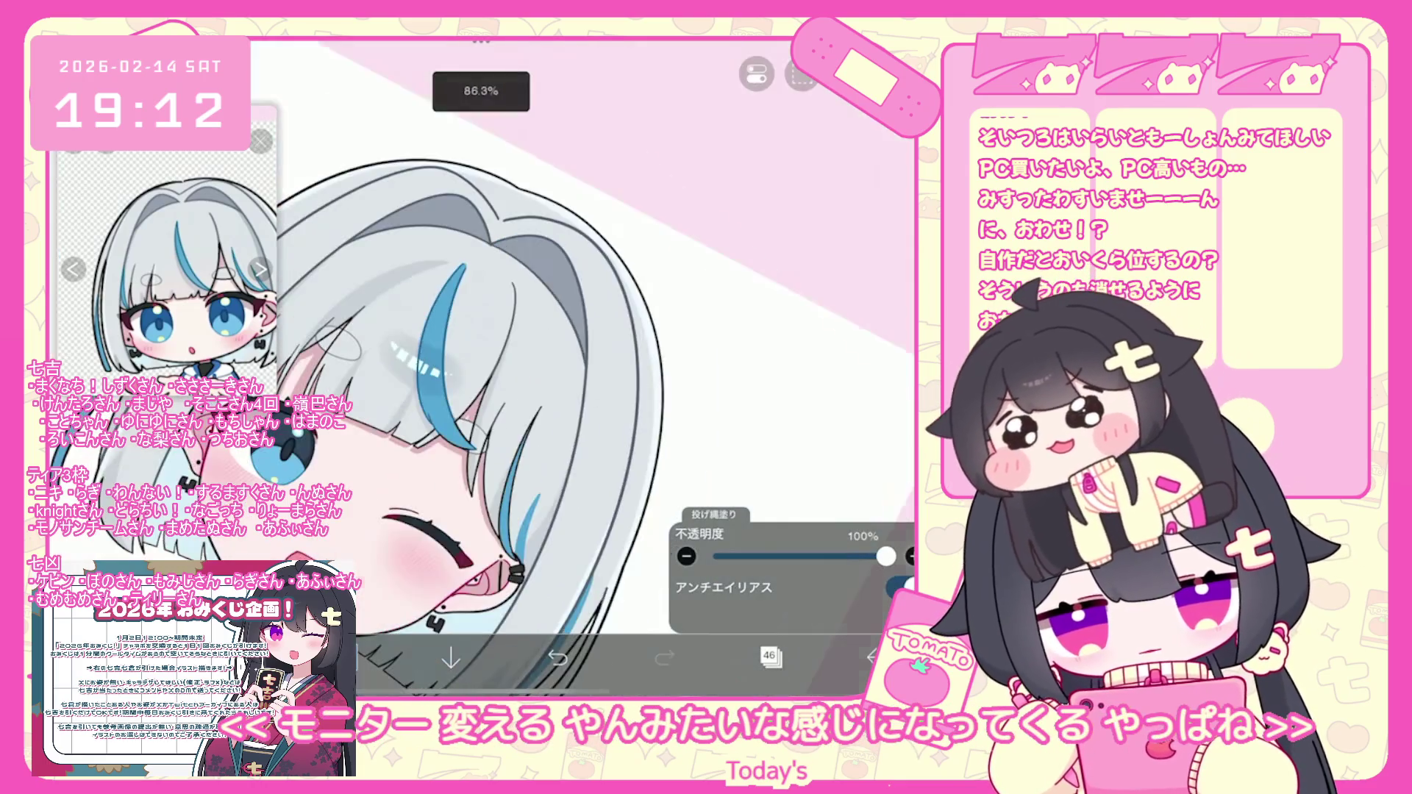
scroll(515, 368, "up", 3)
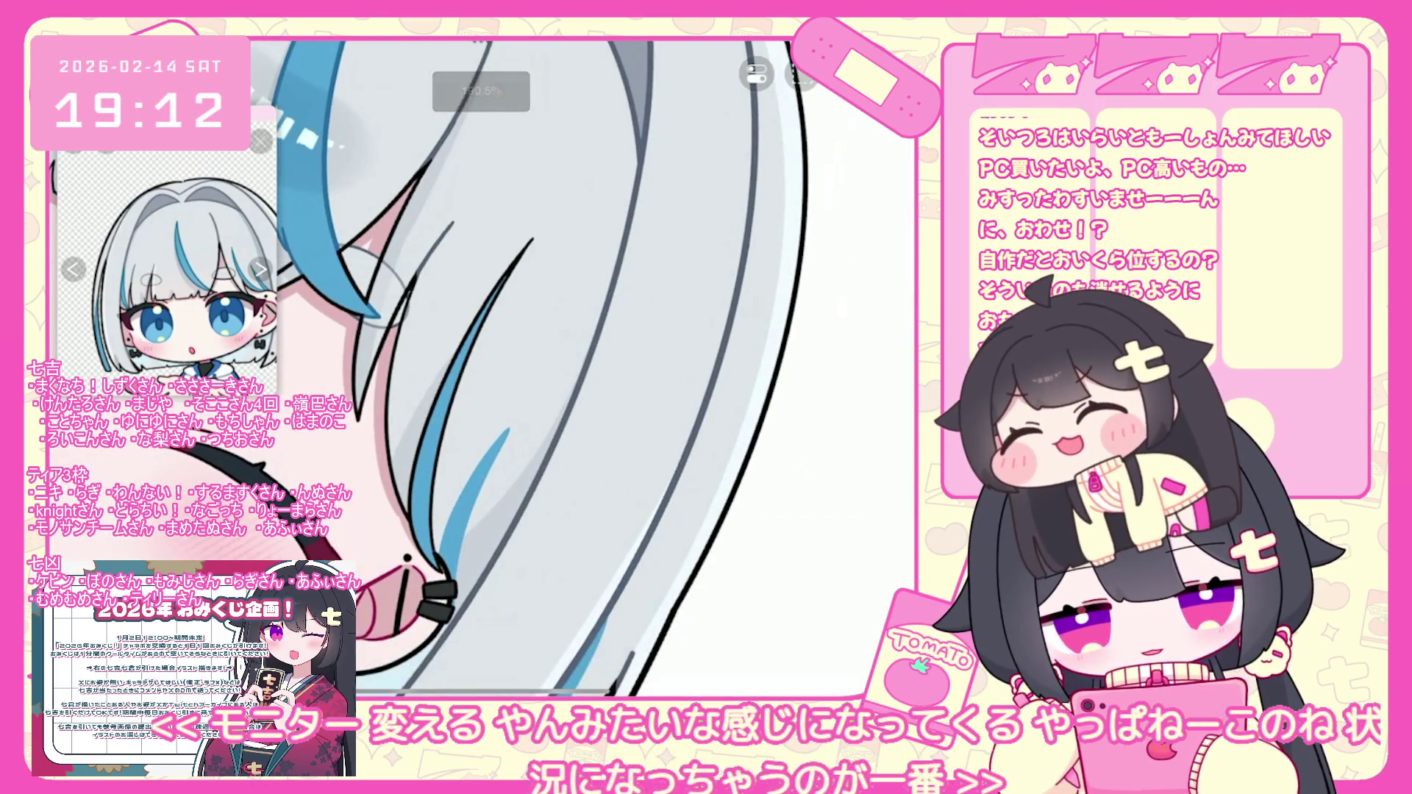
key("ctrl+z")
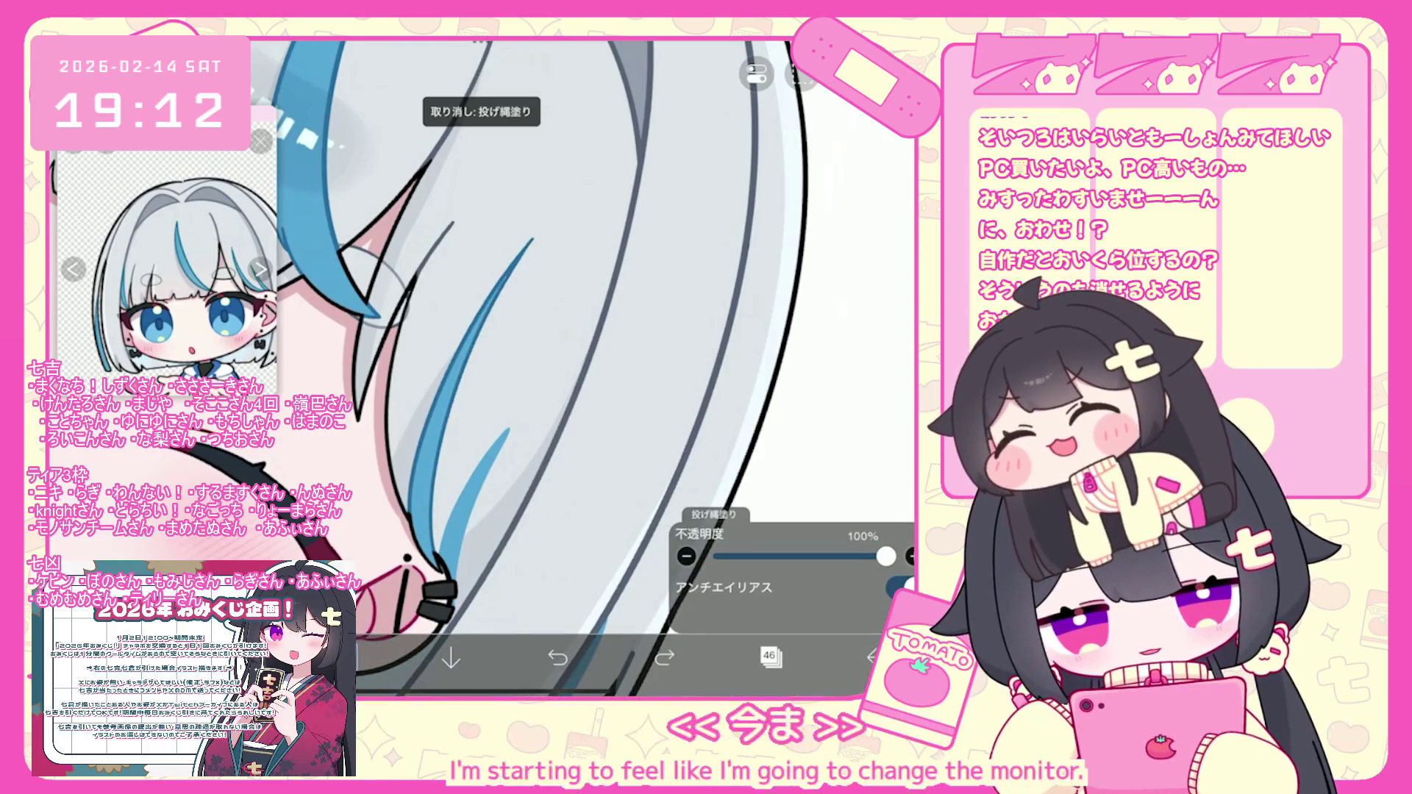
scroll(515, 368, "down", 3)
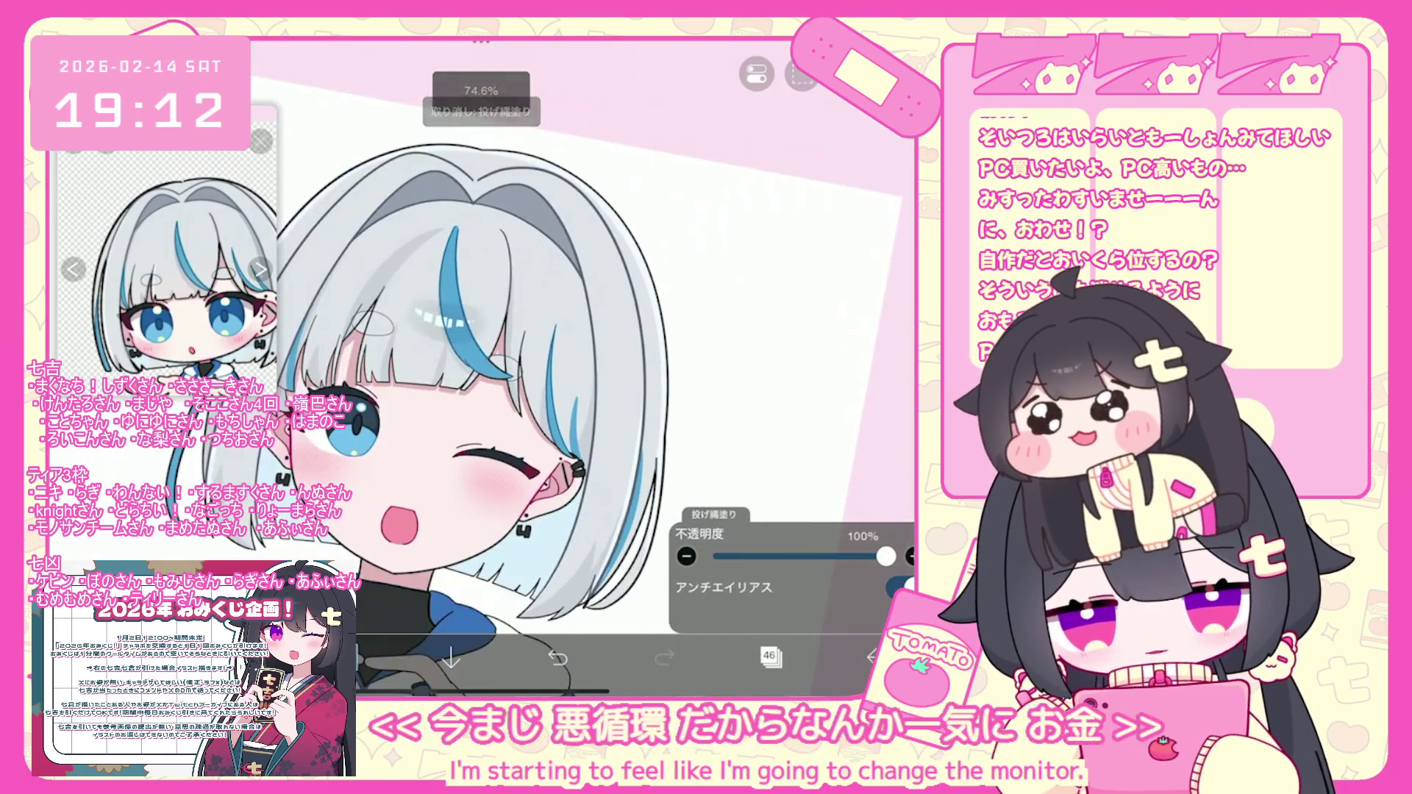
scroll(478, 368, "up", 2)
scroll(478, 367, "down", 2)
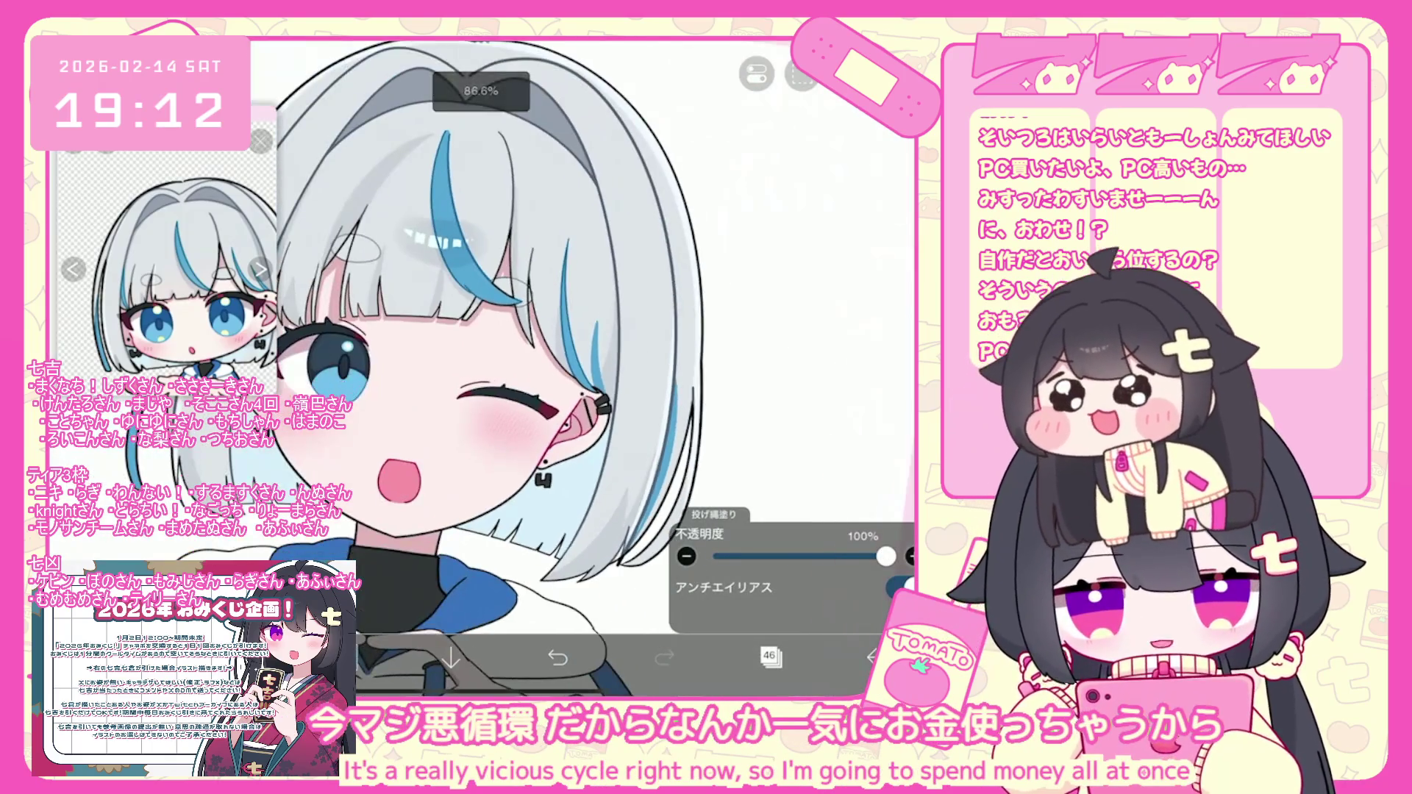
scroll(478, 368, "up", 3)
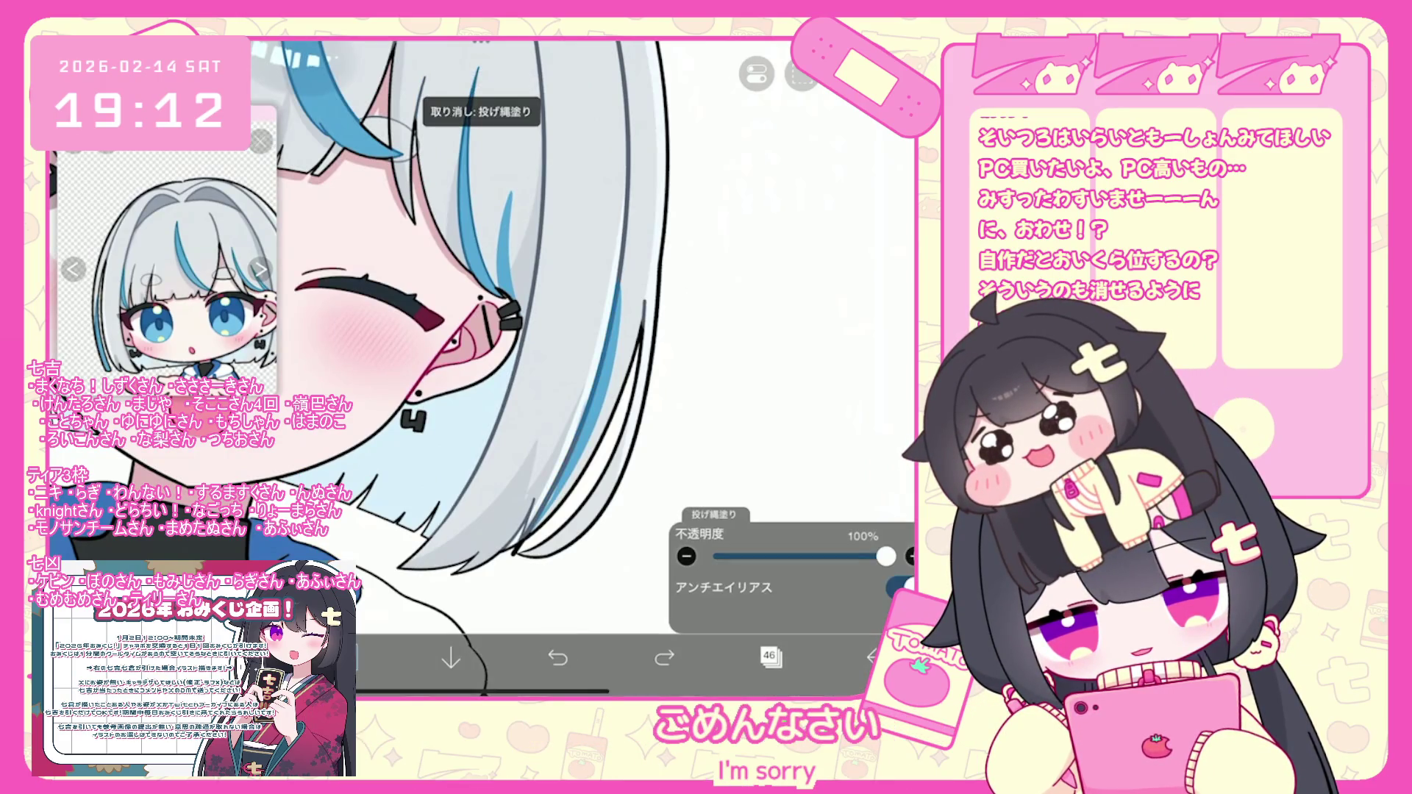
Zoom out and bring up the Layers panel showing layers 38–43.
scroll(633, 367, "down", 5)
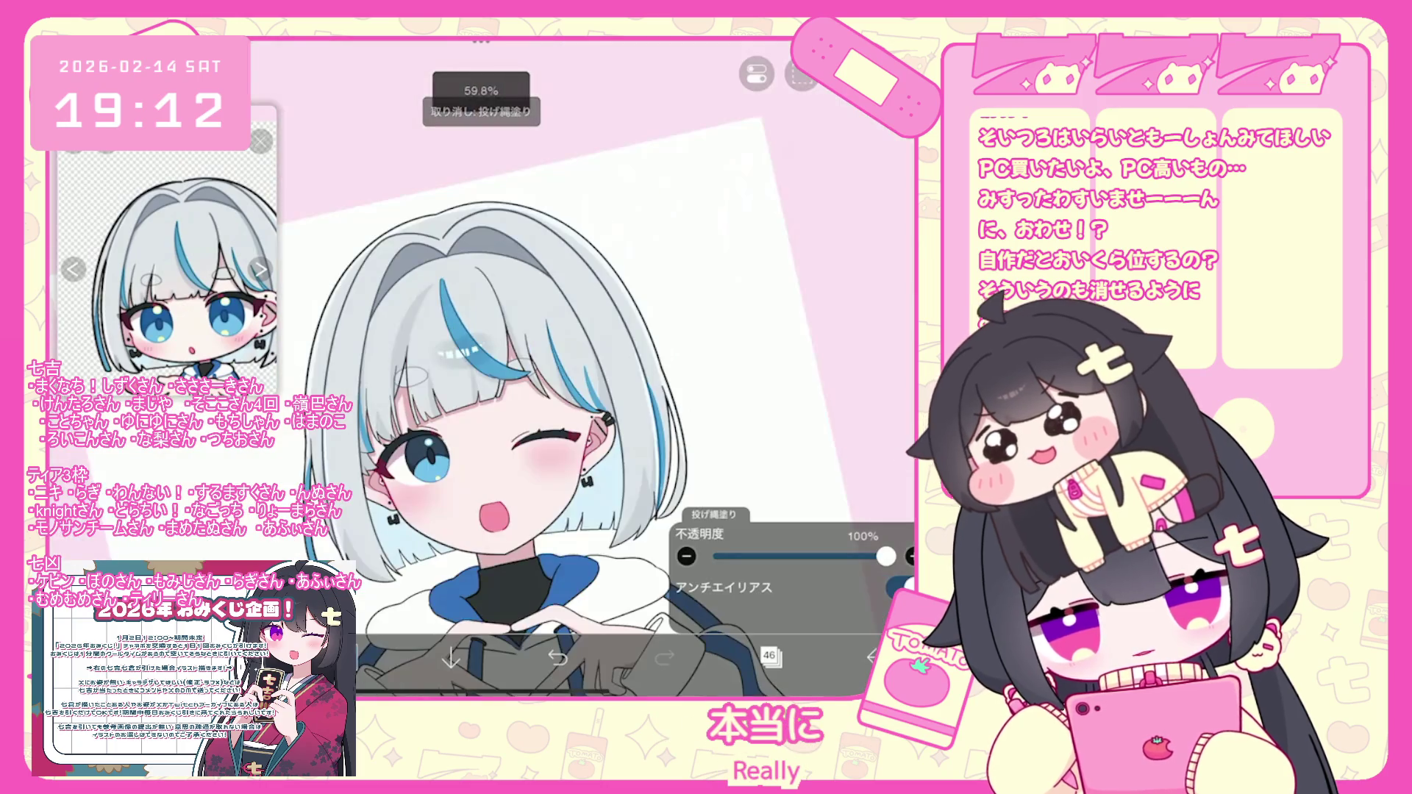
scroll(589, 367, "down", 5)
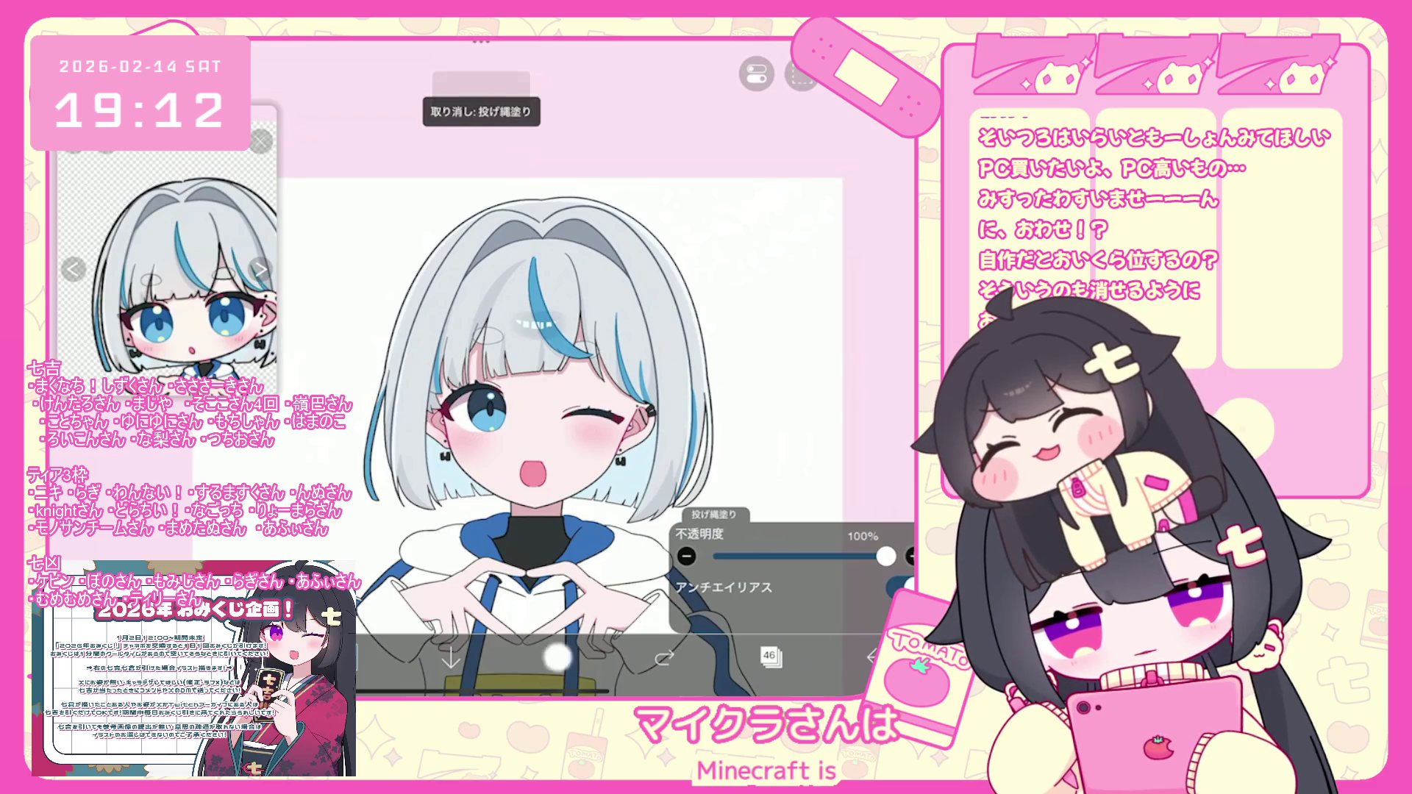
scroll(559, 367, "up", 5)
scroll(559, 367, "down", 5)
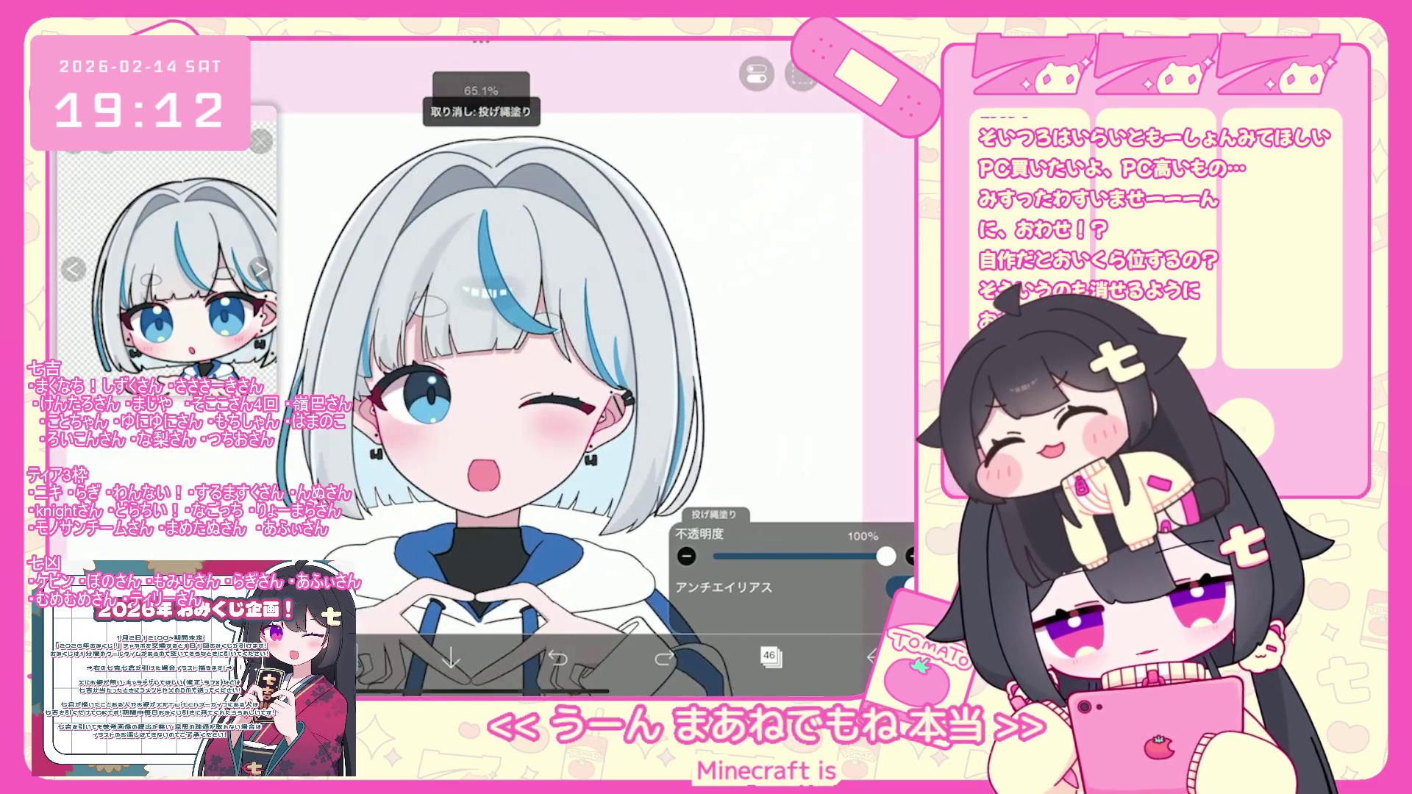
left_click(771, 657)
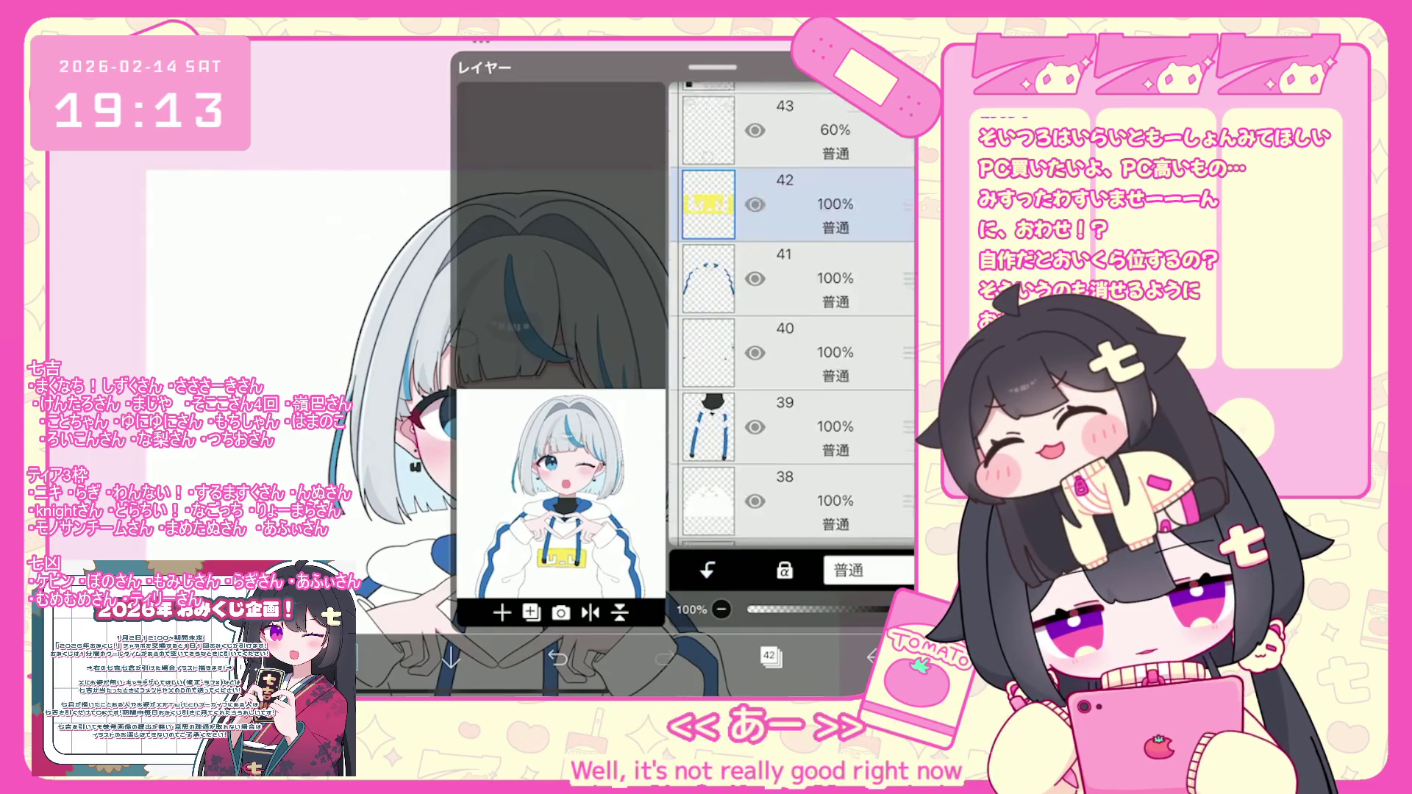
Select layer 37 and add a new blank layer 38 above it.
scroll(791, 317, "down", 5)
left_click(787, 369)
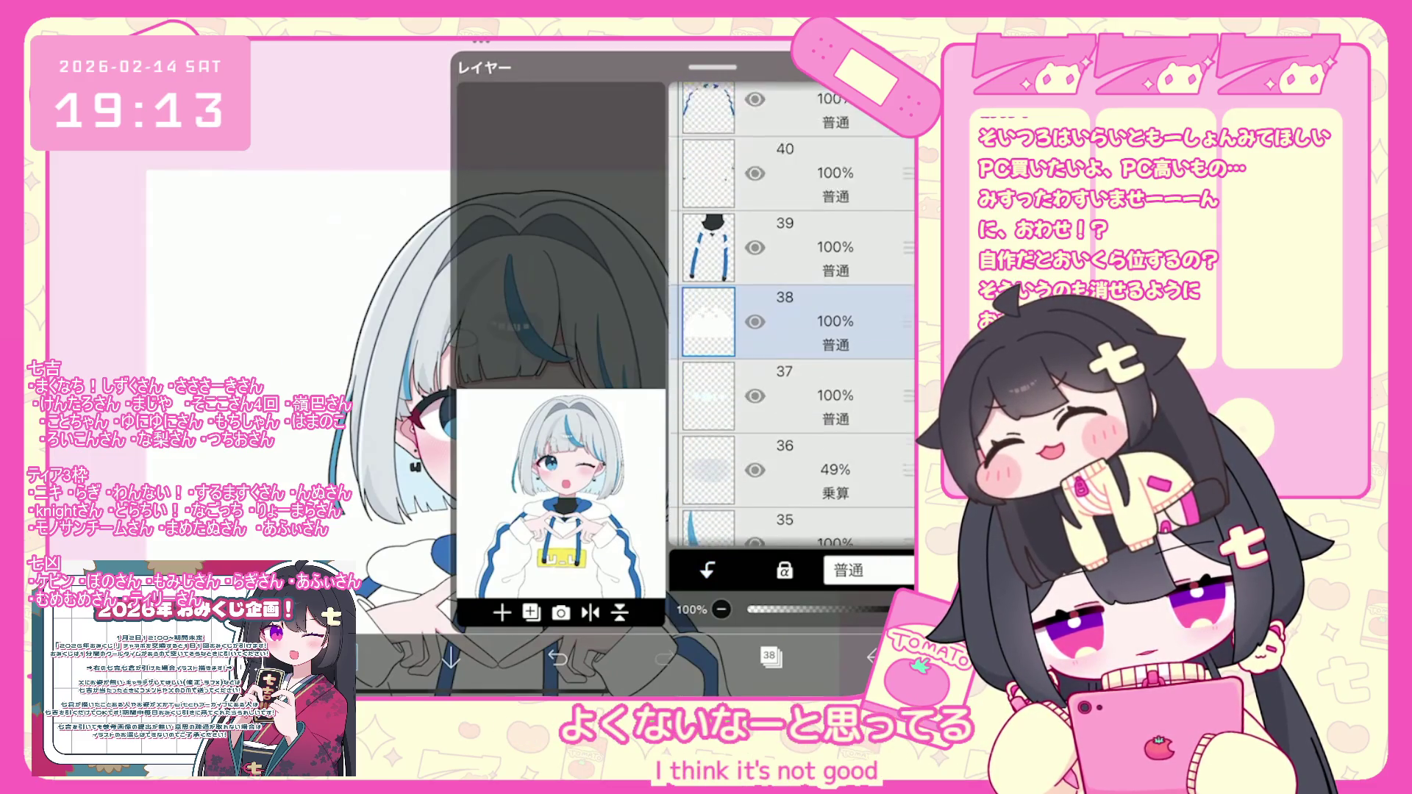
left_click(787, 443)
scroll(791, 331, "down", 1)
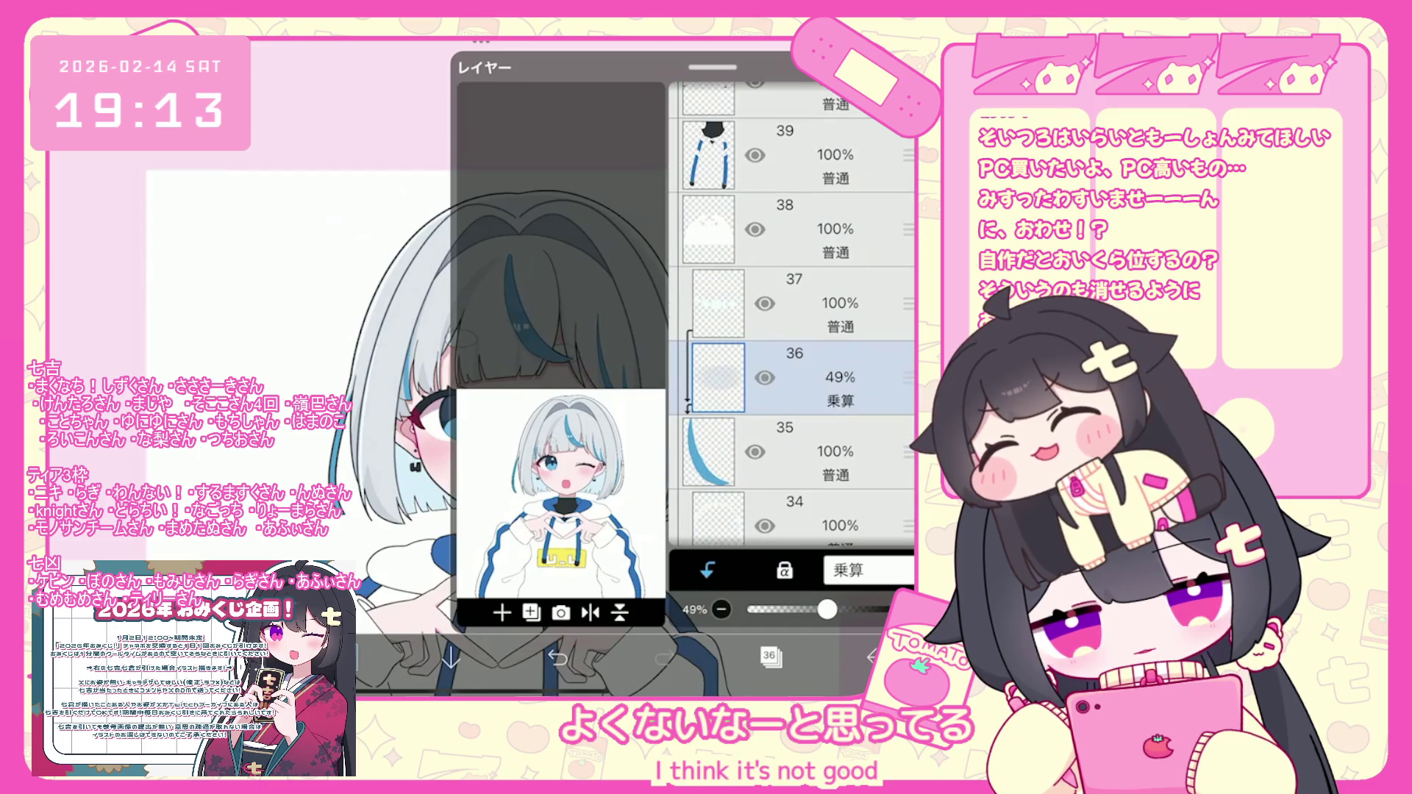
left_click(790, 451)
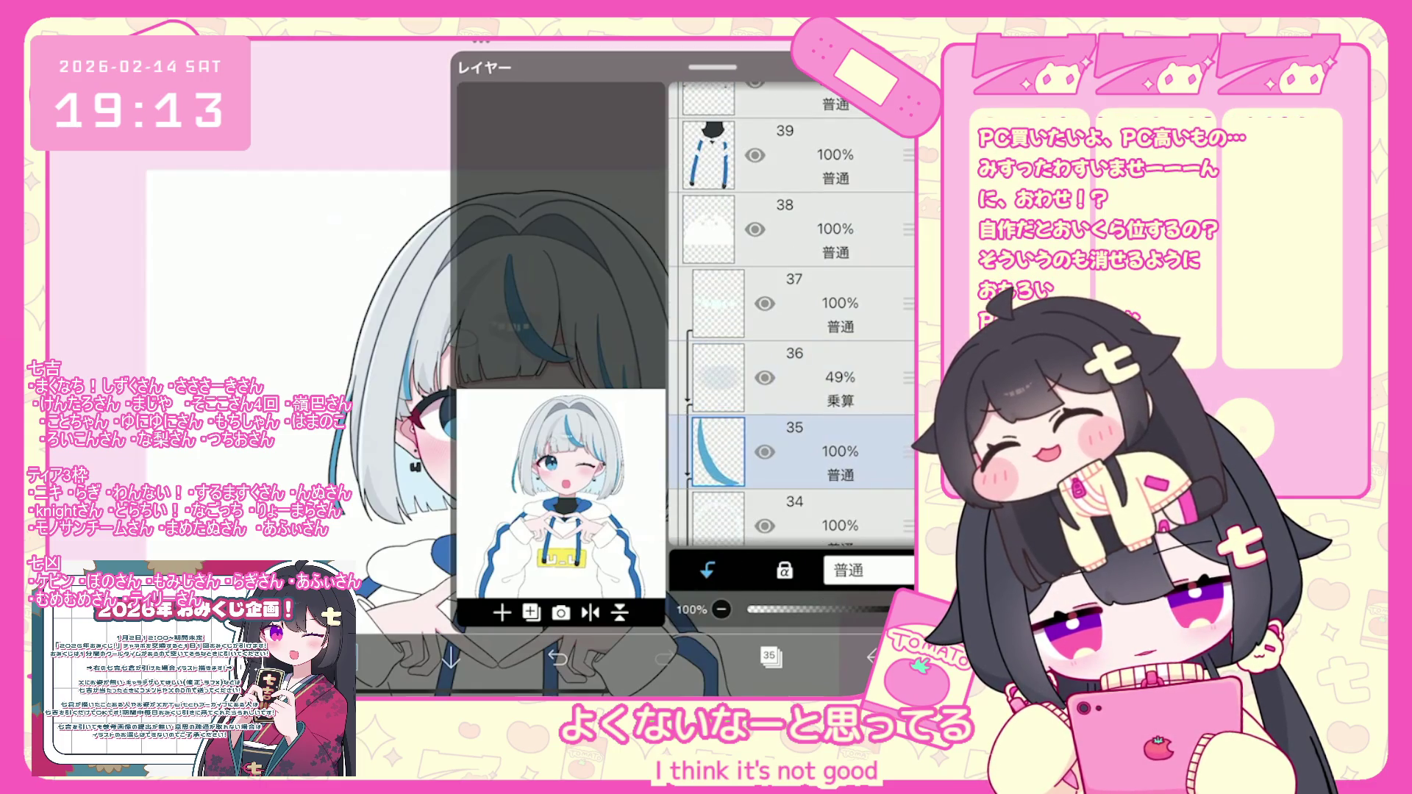
scroll(790, 316, "down", 1)
scroll(790, 316, "up", 3)
left_click(790, 417)
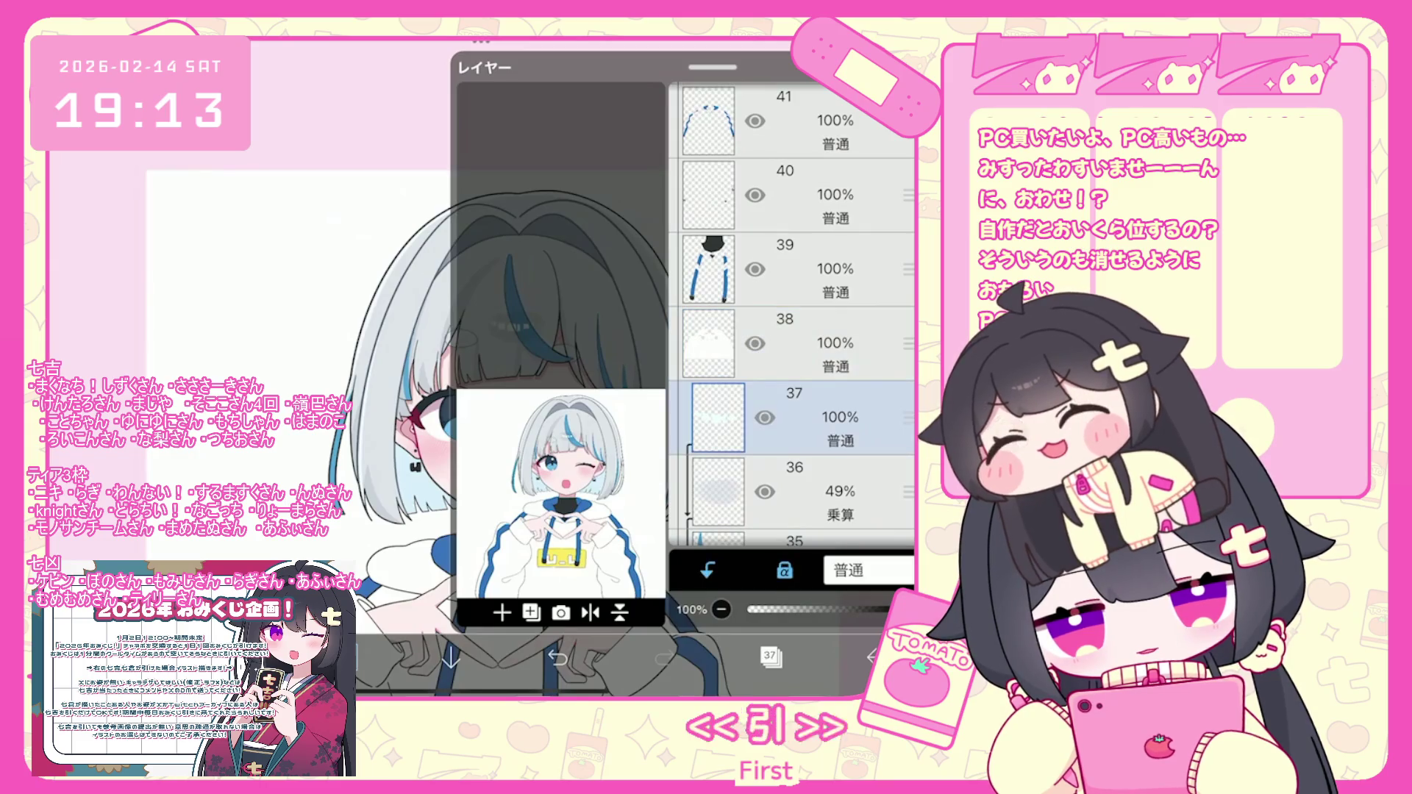
left_click(502, 612)
Close the layer list and set the drawing colour to pale pink #FFE7E6.
left_click(769, 655)
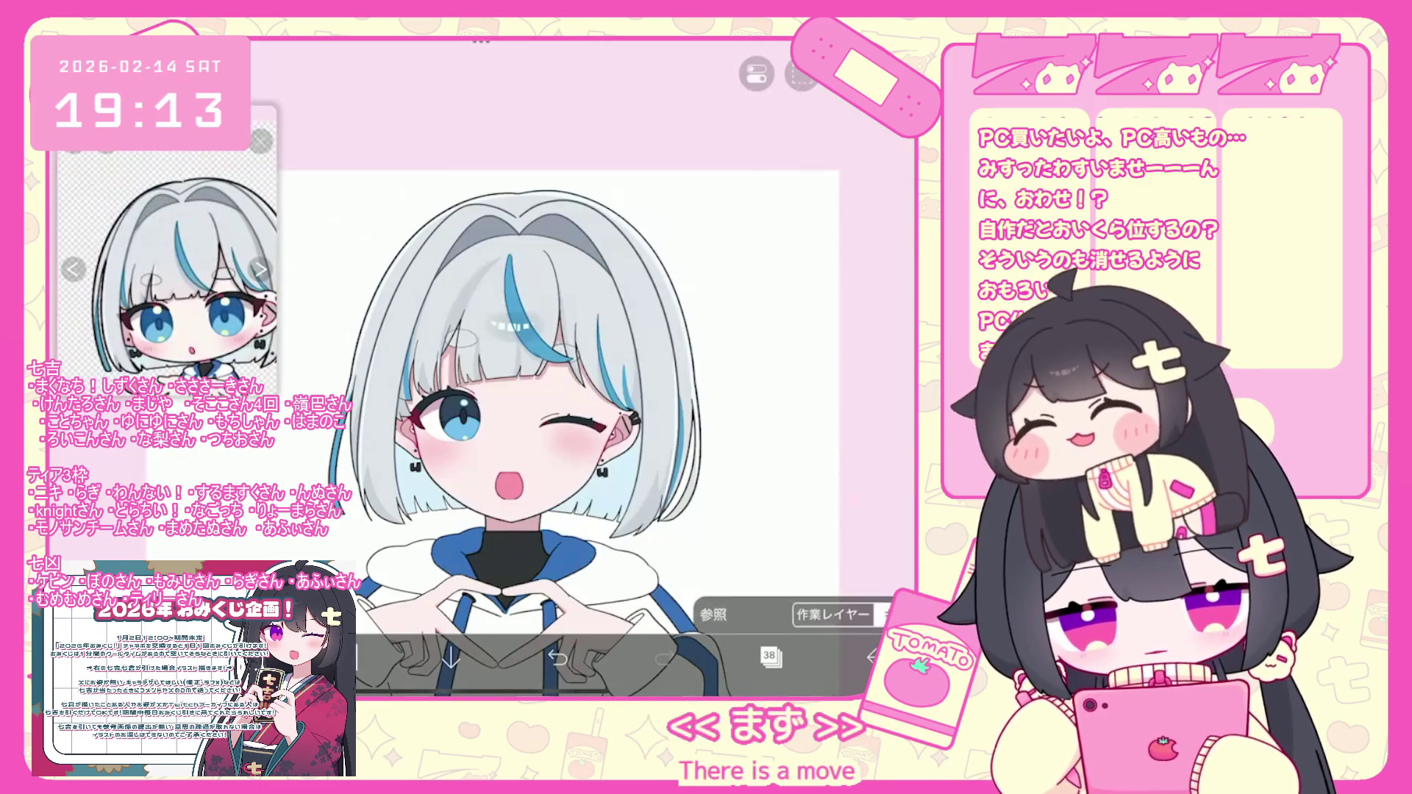
left_click(345, 657)
left_click_drag(595, 269, 594, 261)
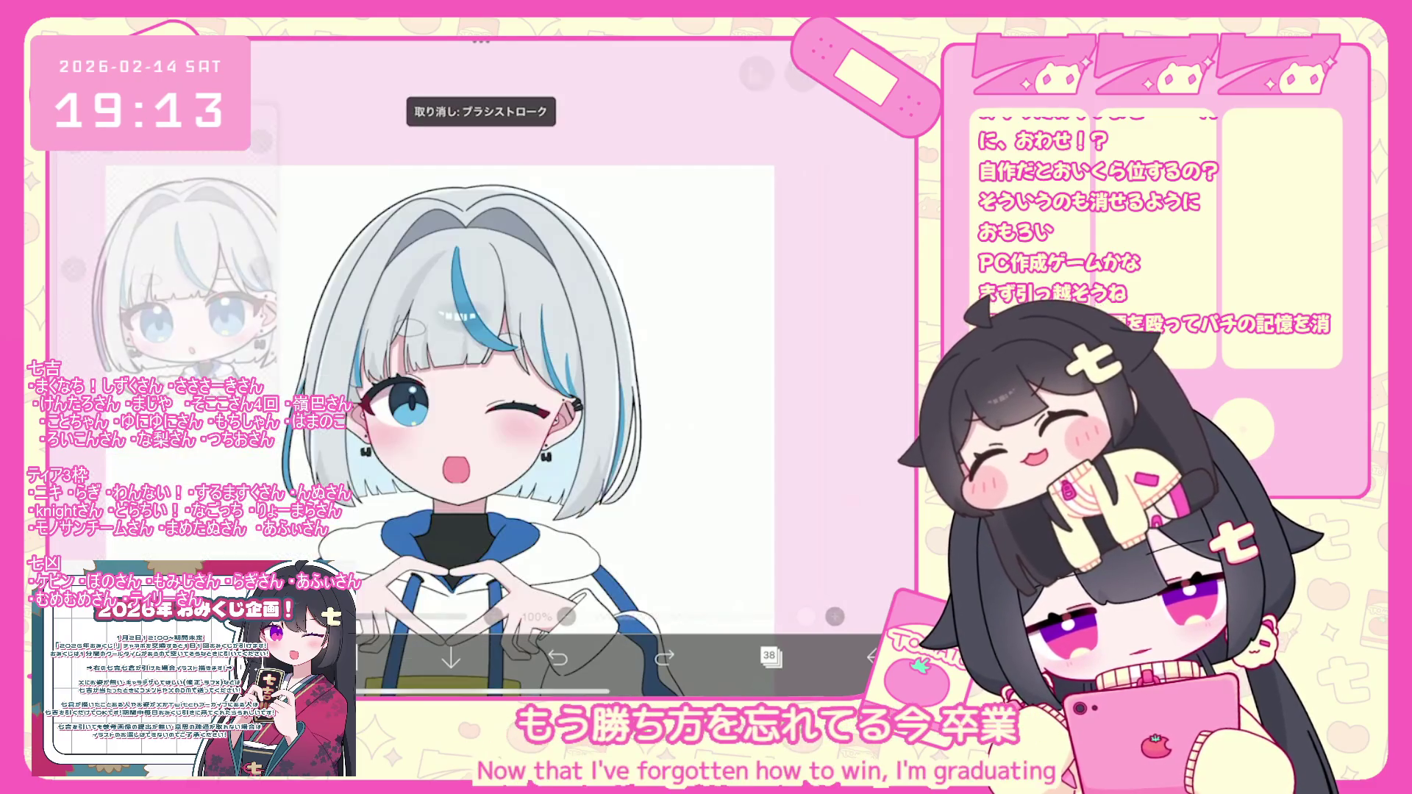
Undo the last brush stroke and reopen the Layers panel.
key("ctrl+z")
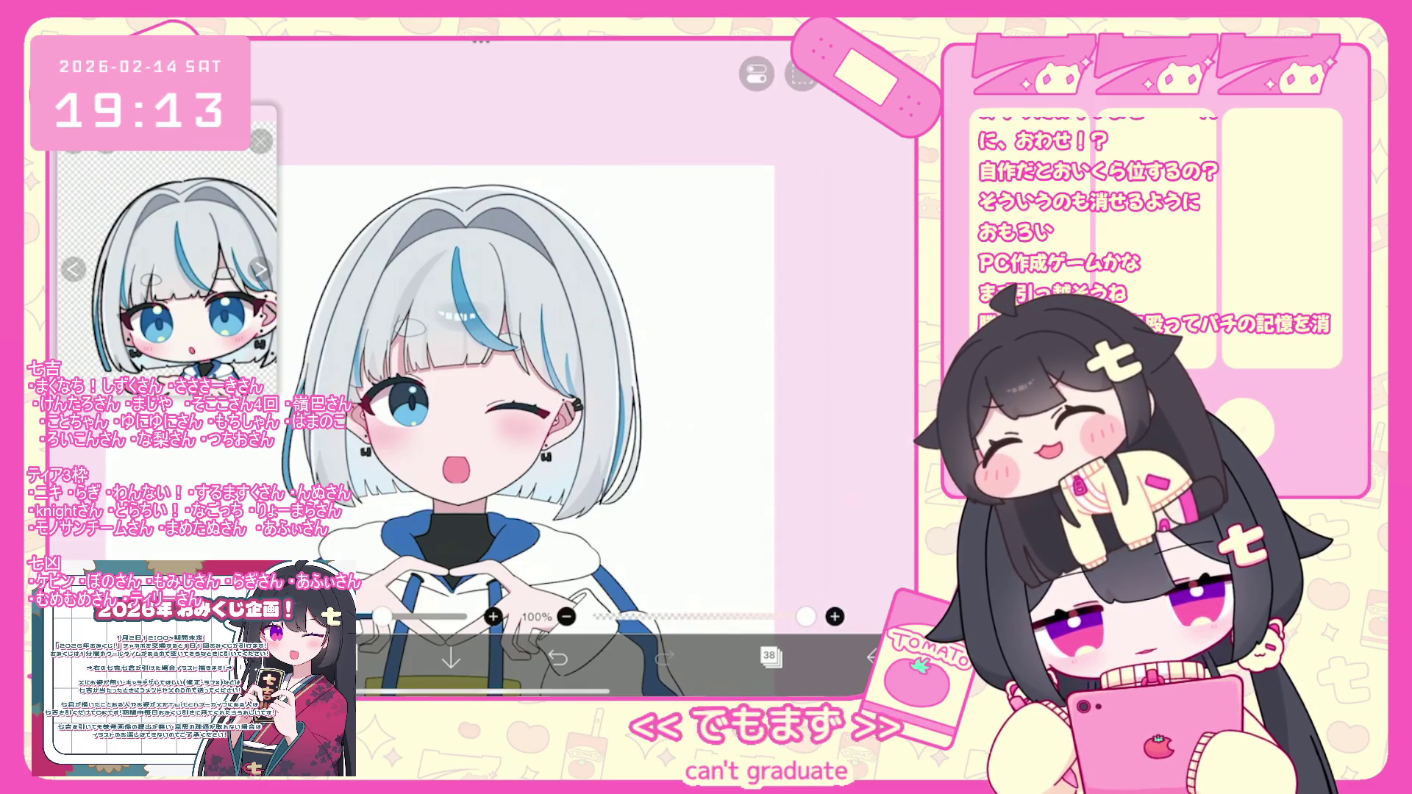
scroll(442, 427, "up", 3)
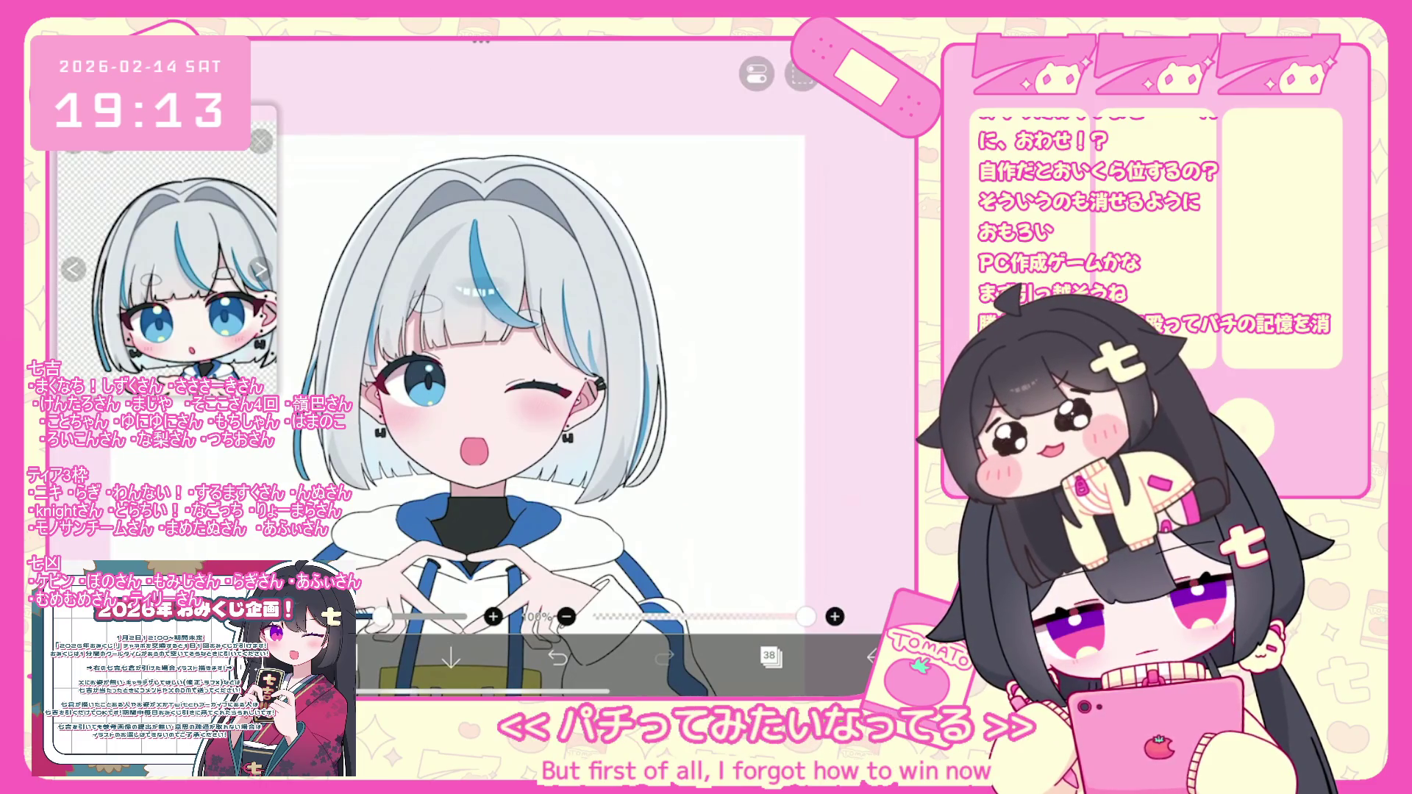
left_click(770, 655)
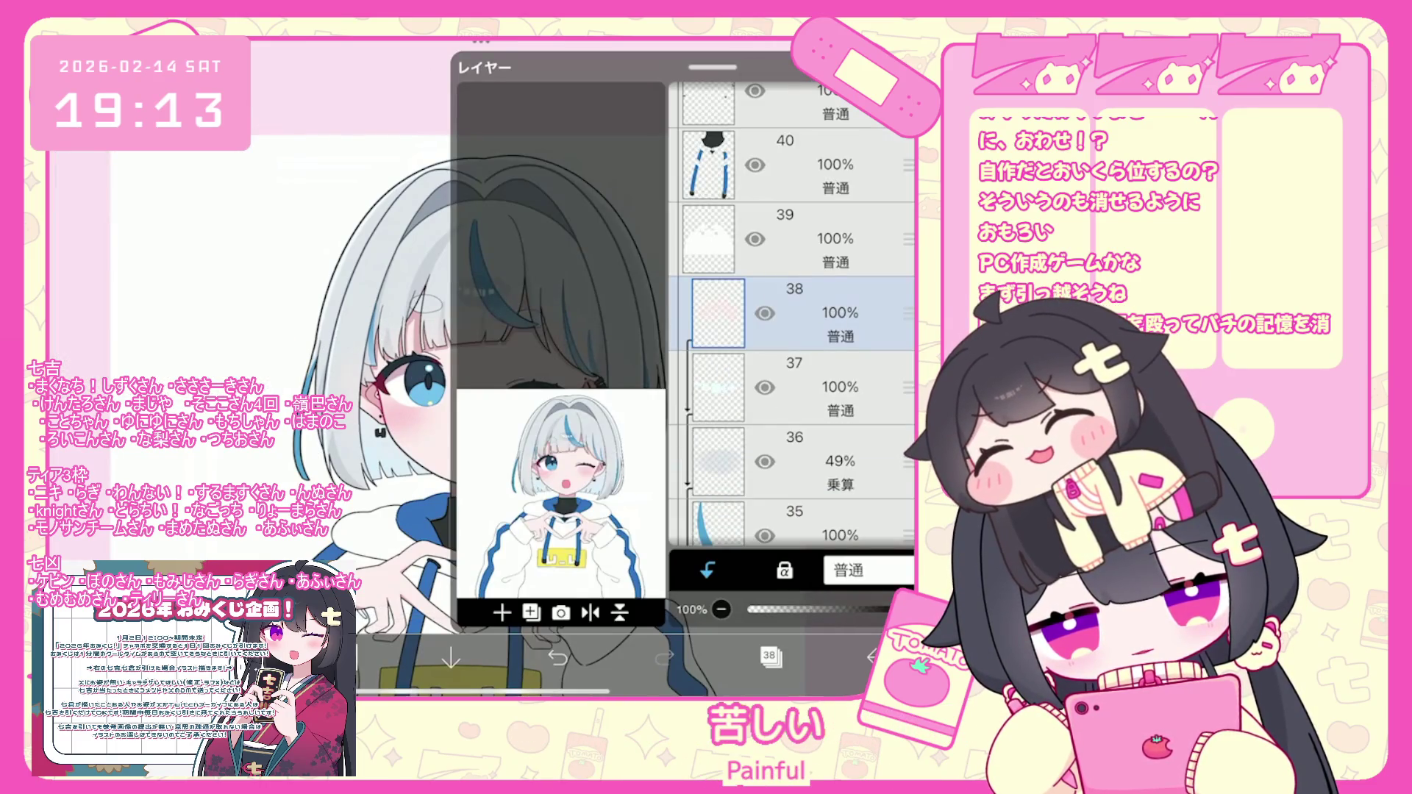
Hide layer 38 and return to the canvas.
left_click(765, 313)
left_click(770, 655)
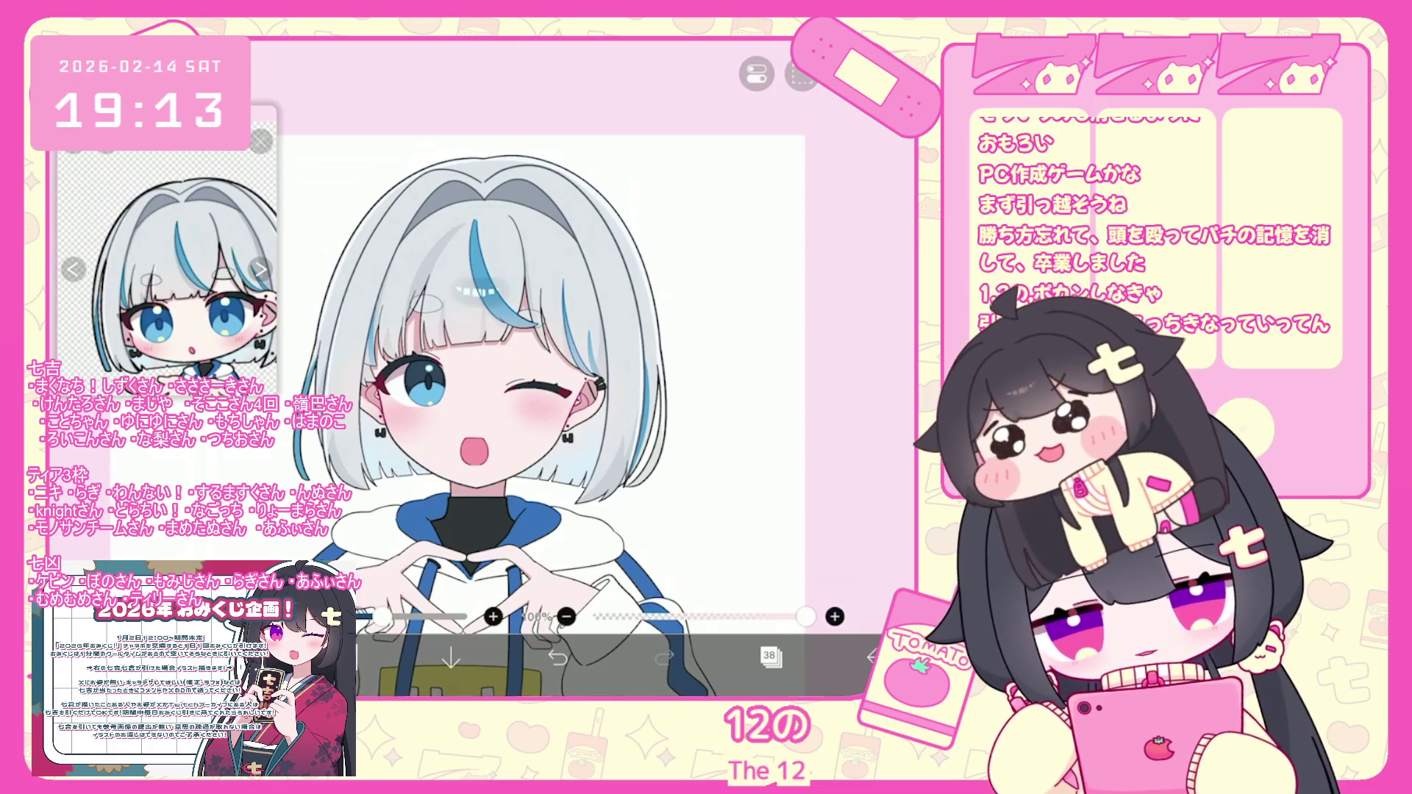
scroll(456, 412, "down", 3)
scroll(456, 412, "up", 5)
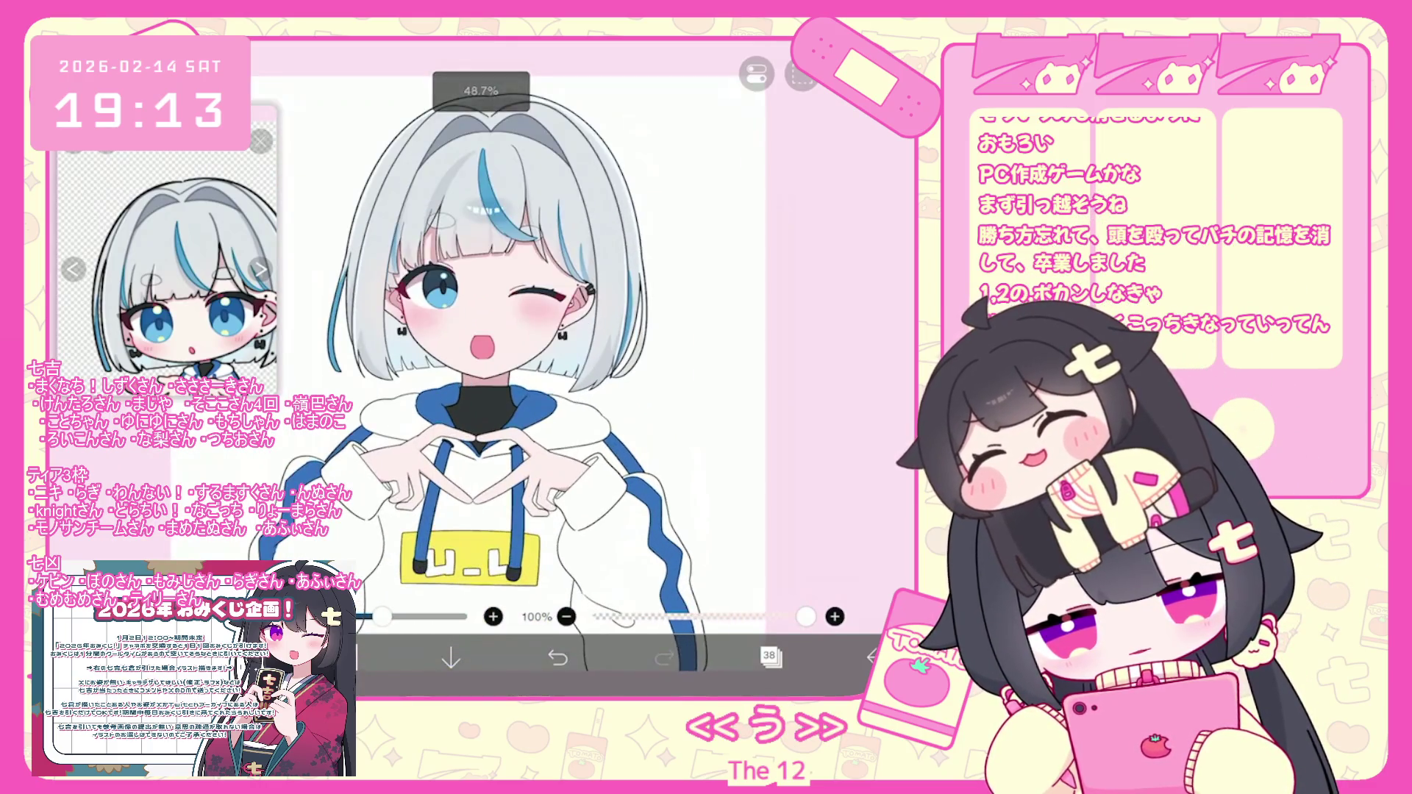
Add a new empty layer 48 above top layer 47 and open the colour picker.
left_click(769, 655)
scroll(791, 316, "down", 2)
scroll(790, 316, "up", 5)
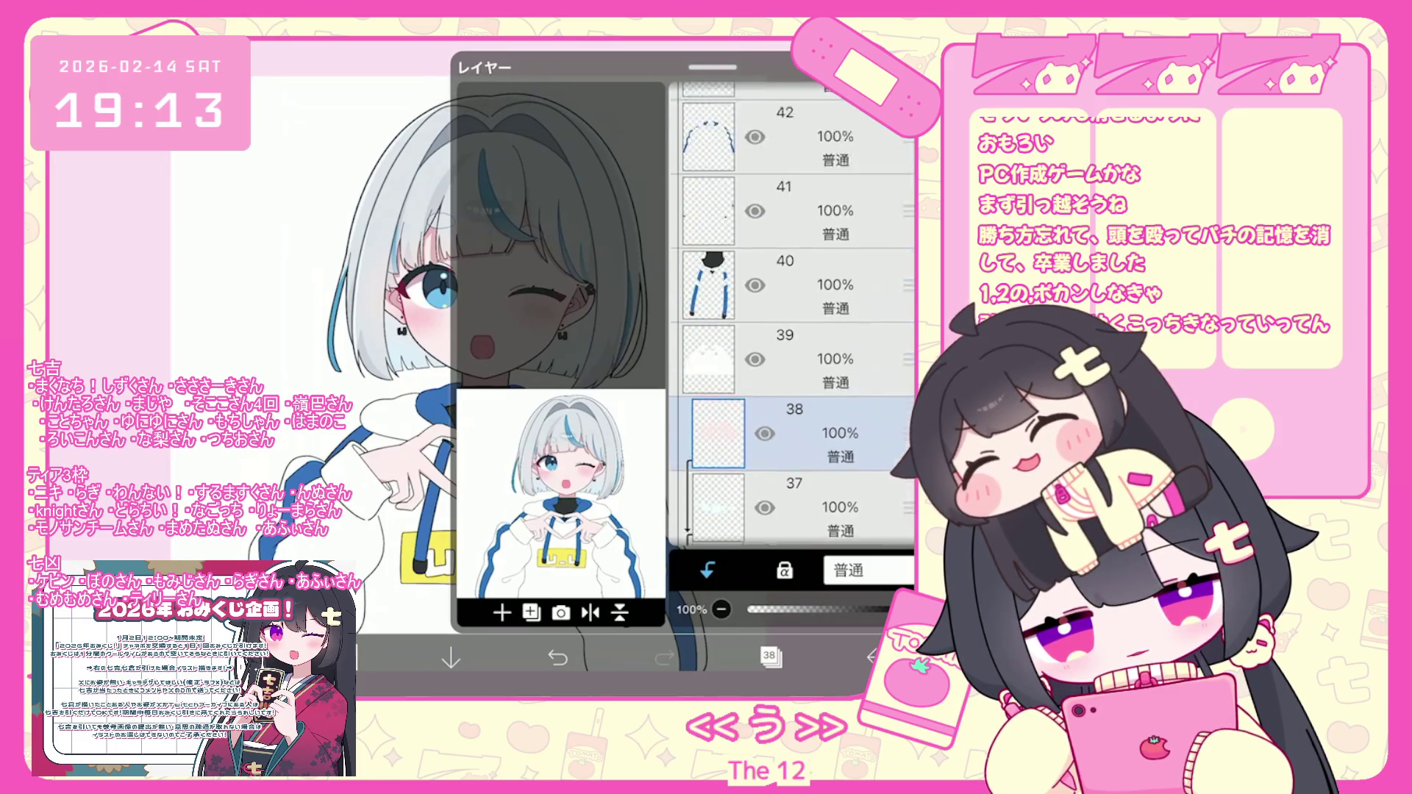
scroll(791, 316, "up", 3)
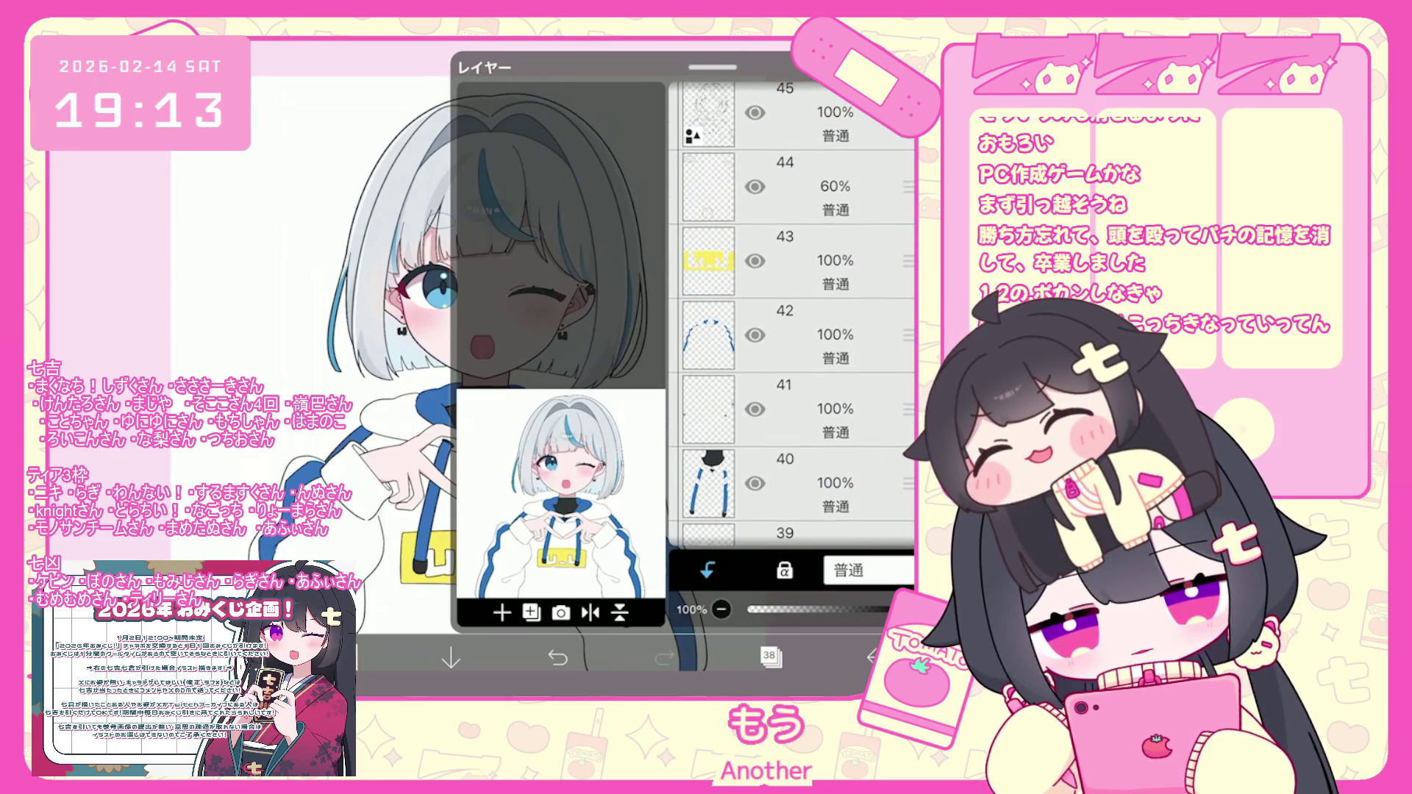
scroll(790, 316, "up", 5)
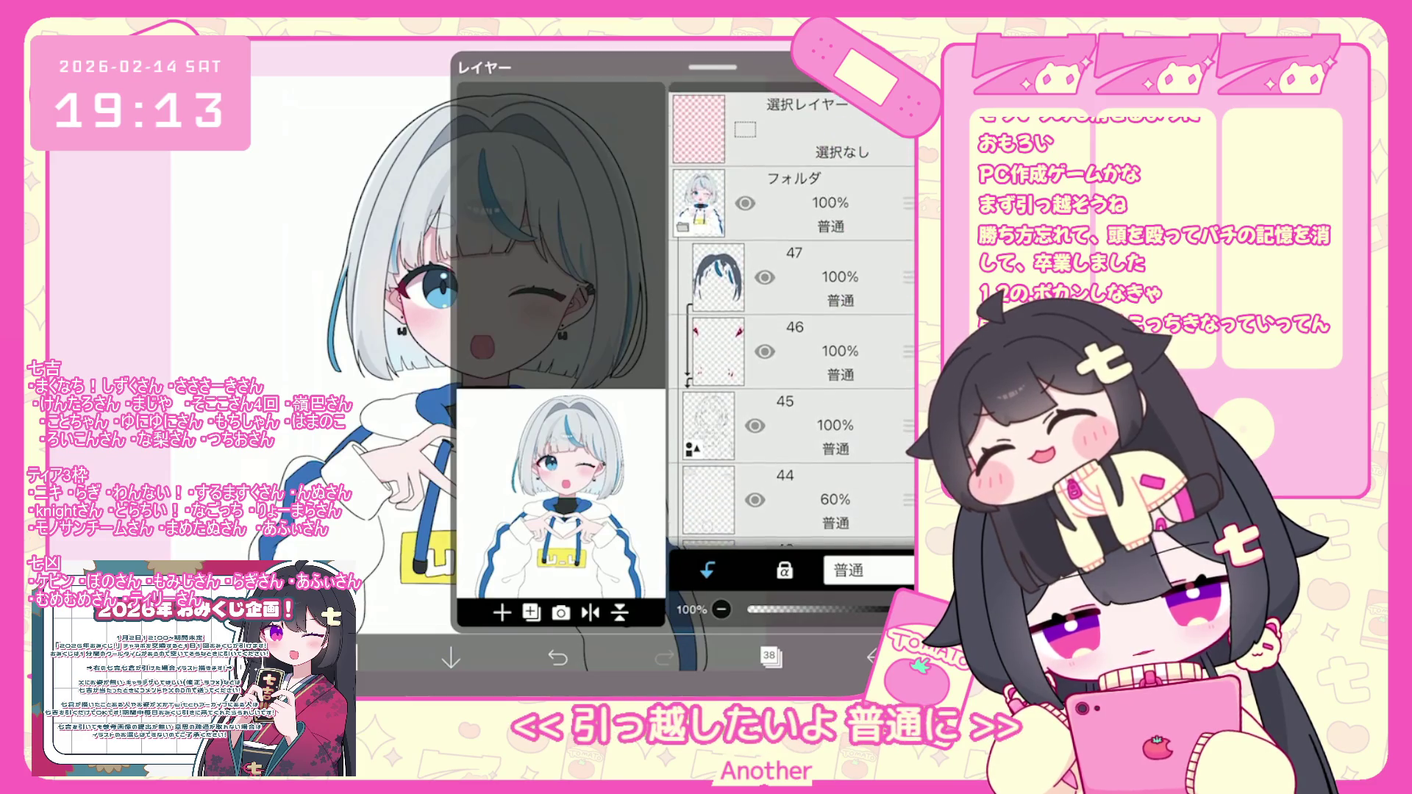
left_click(791, 266)
left_click(502, 612)
left_click(769, 655)
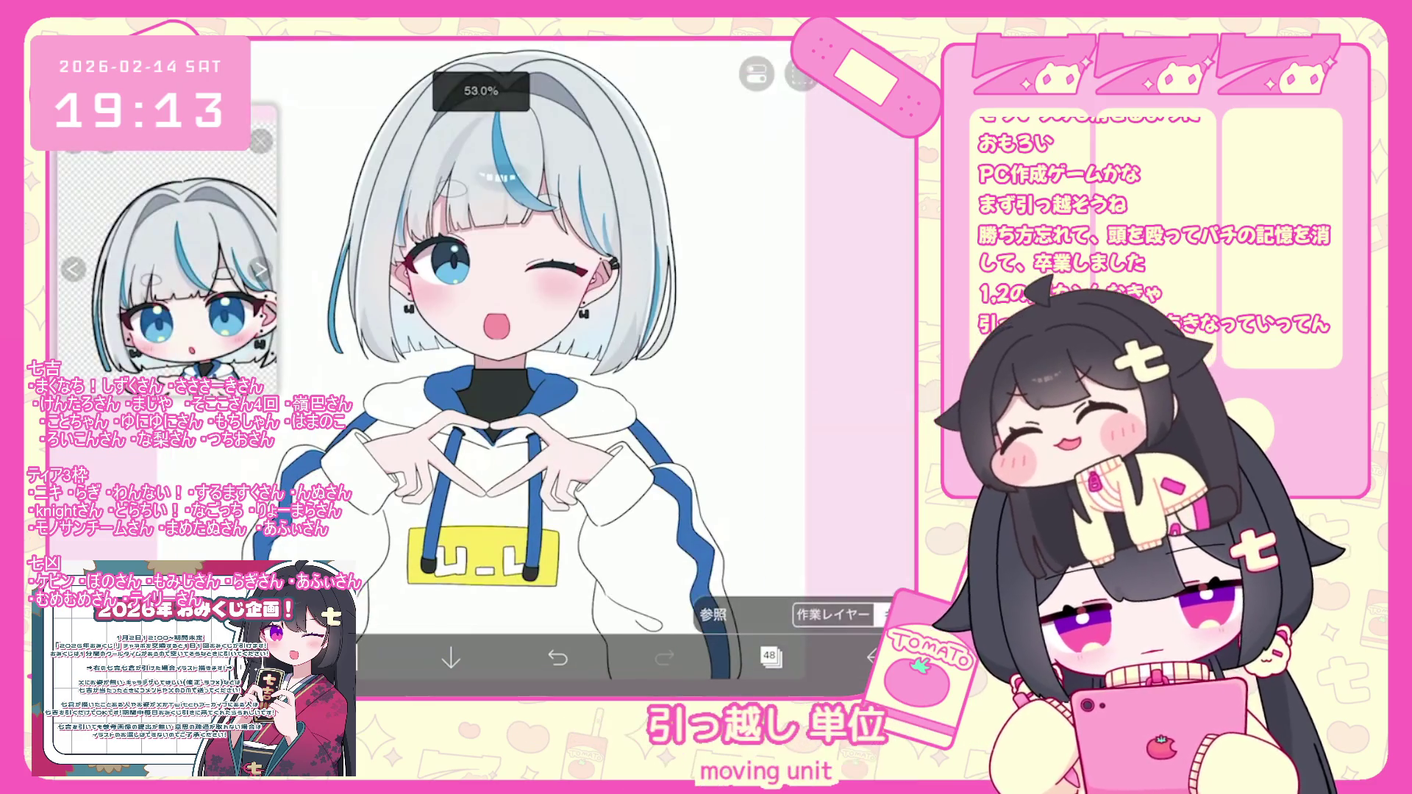
left_click(345, 656)
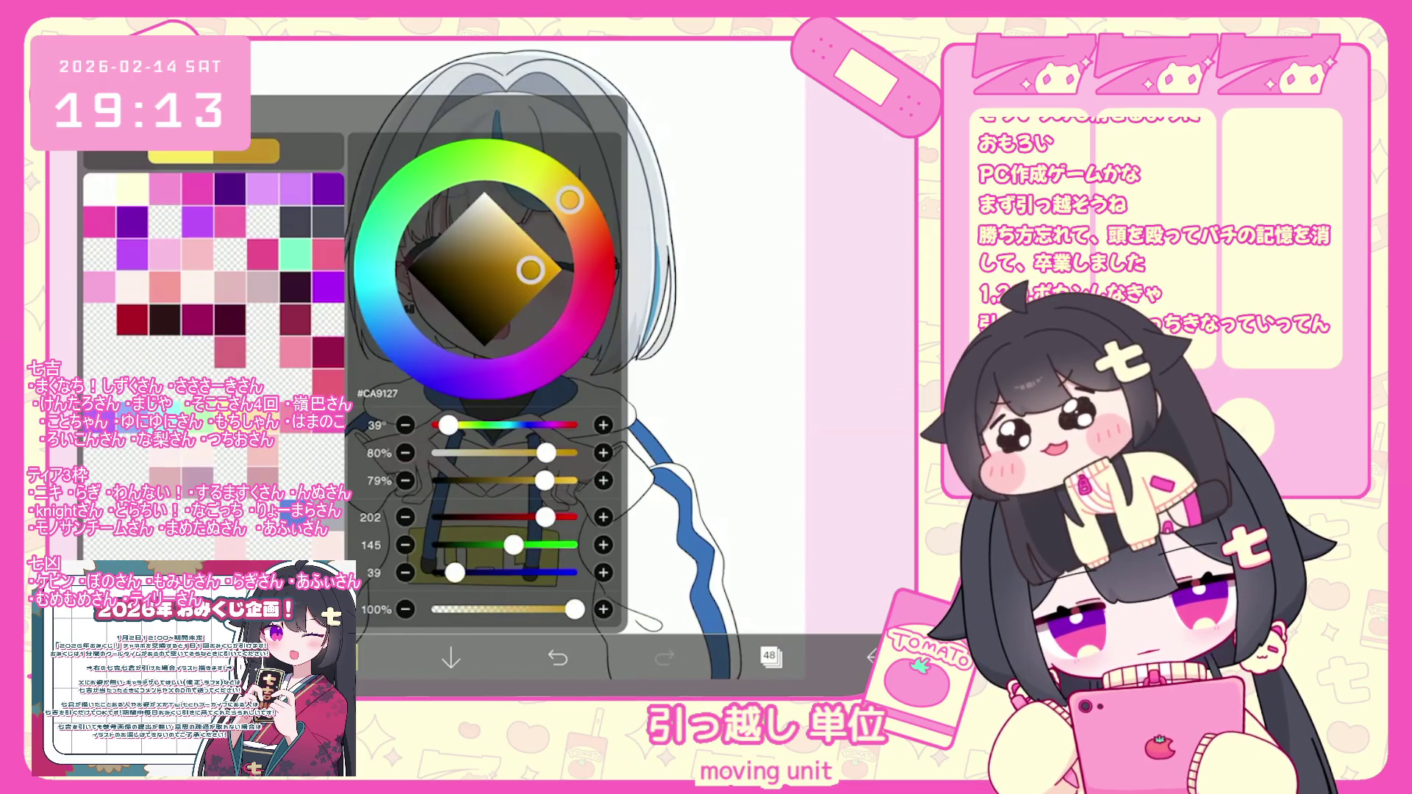
Zoom in on the logo and fill the outline around the white L yellow.
scroll(581, 361, "up", 5)
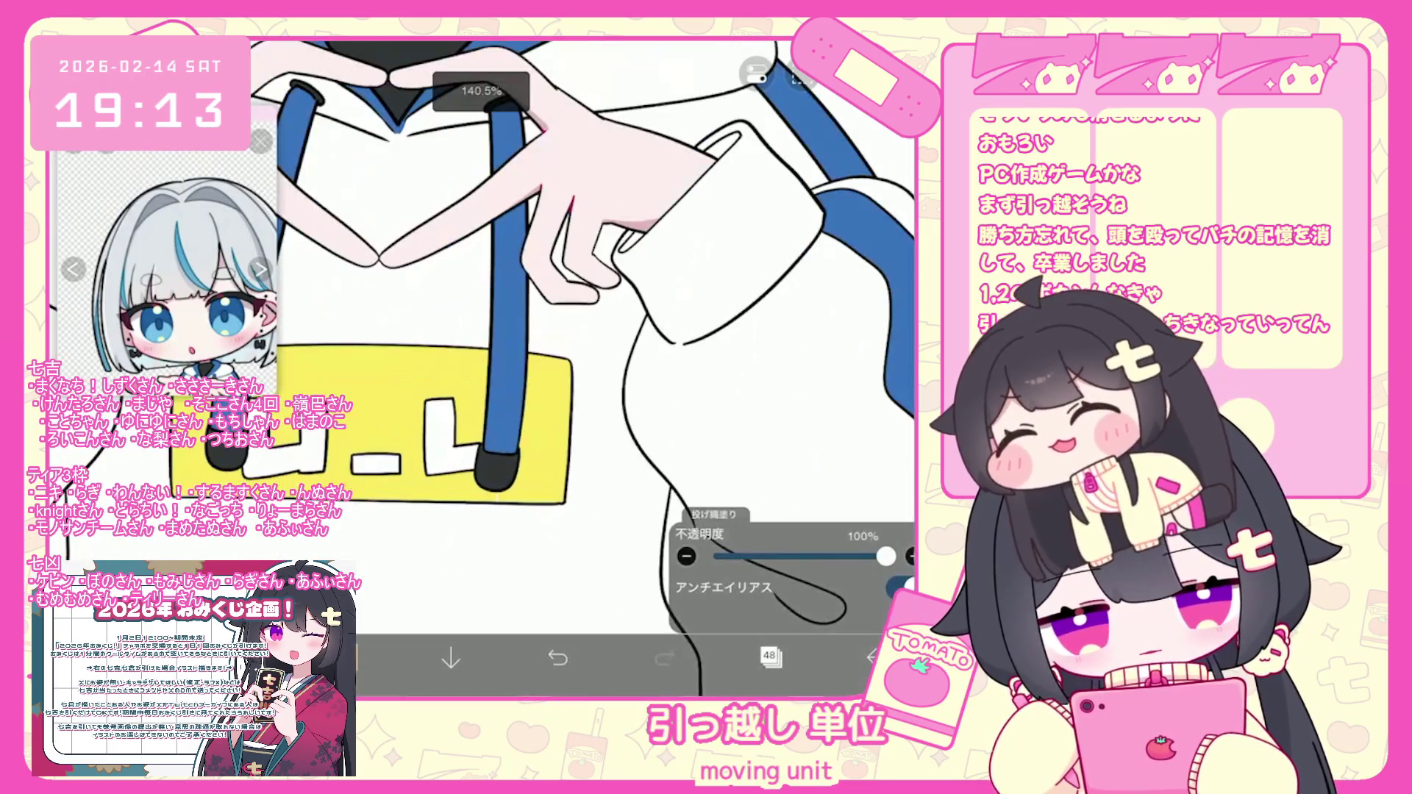
scroll(481, 353, "up", 5)
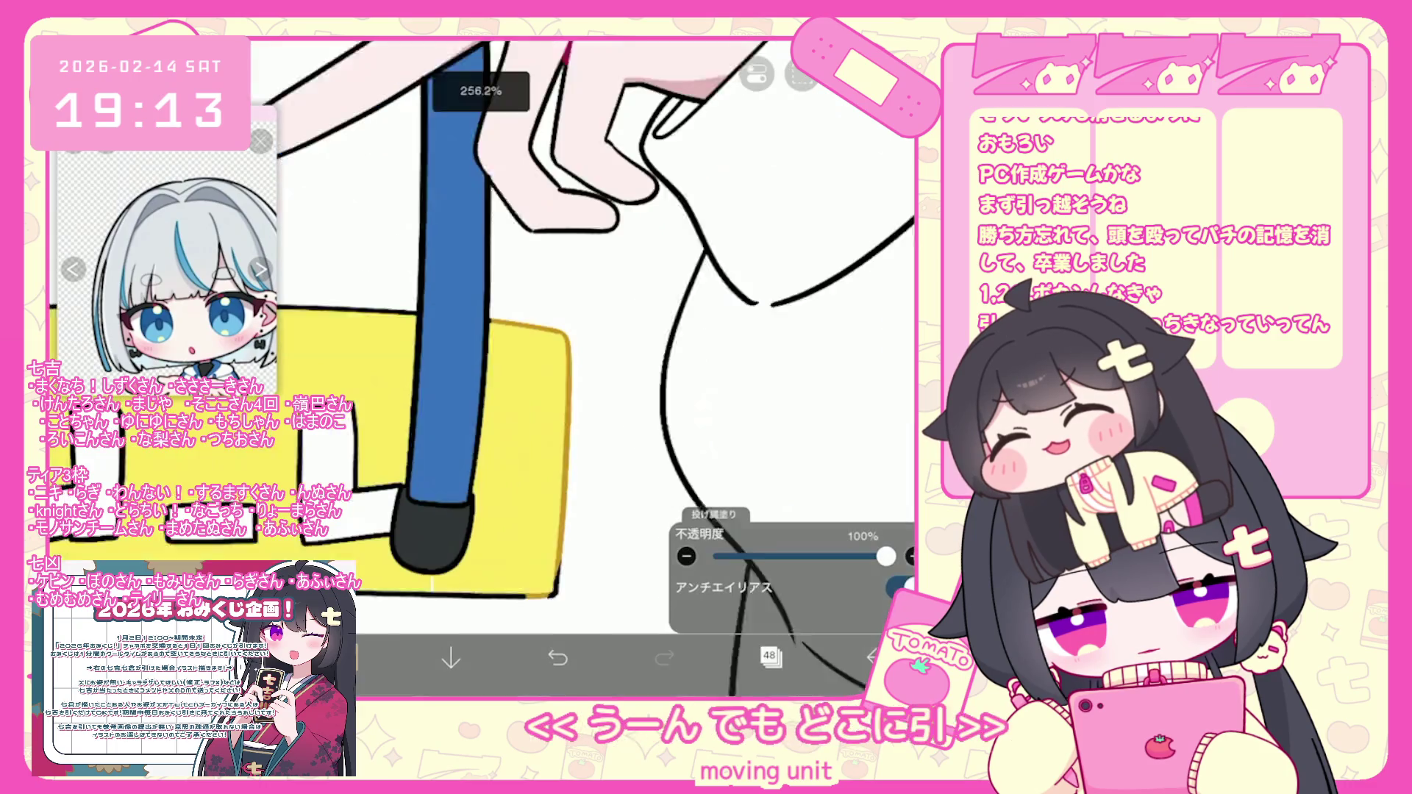
scroll(481, 331, "down", 3)
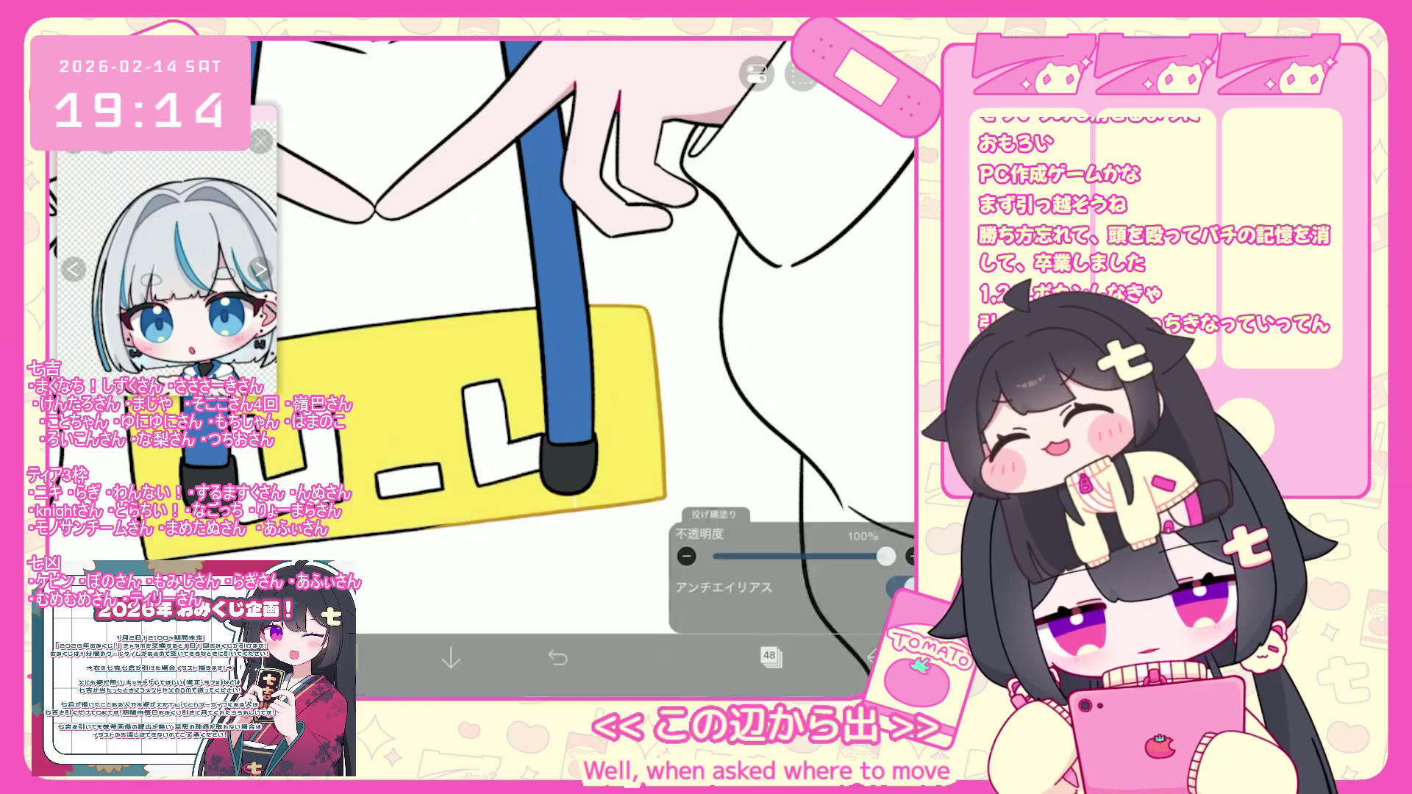
scroll(515, 353, "up", 5)
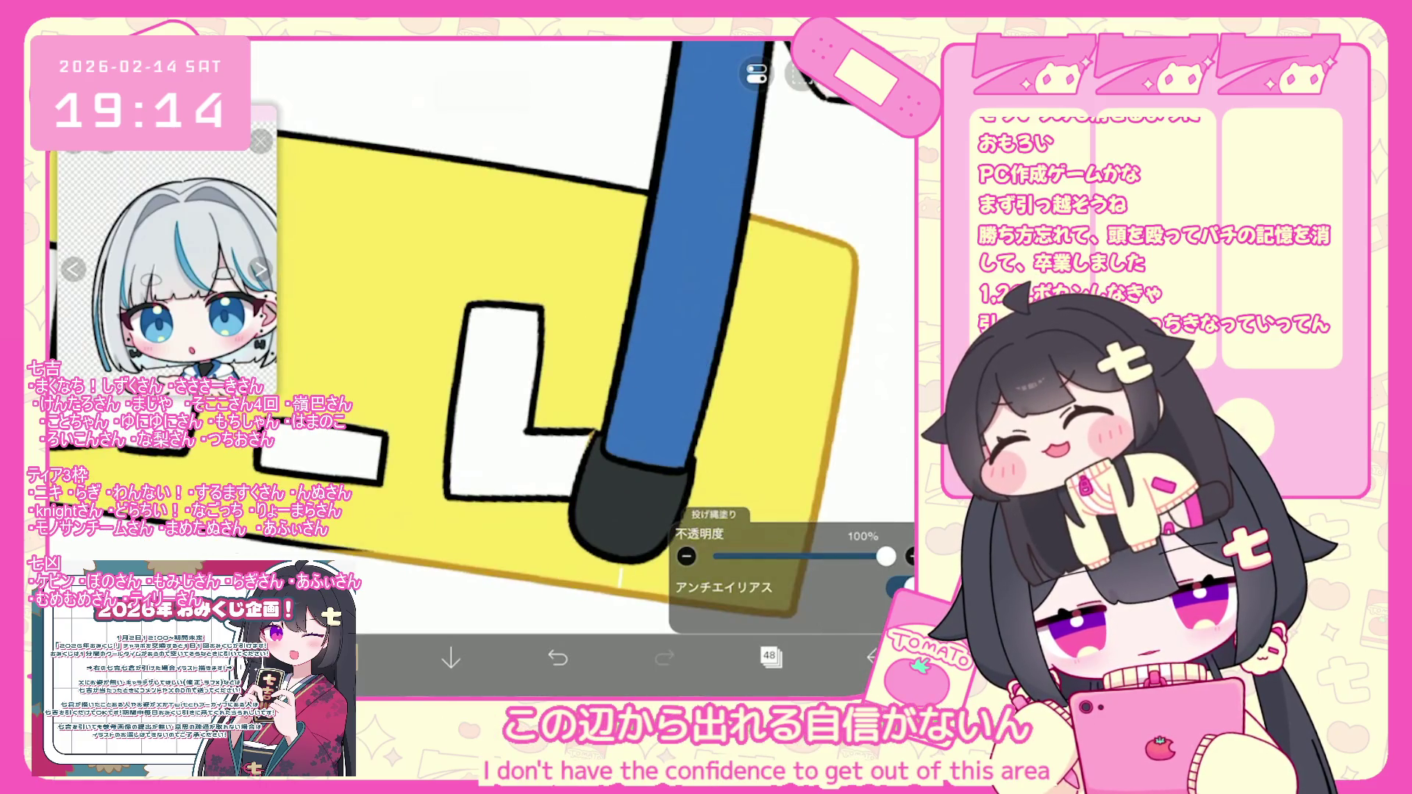
mouse_move(588, 434)
left_mouse_down()
mouse_move(578, 503)
mouse_move(463, 317)
mouse_move(544, 305)
left_mouse_up()
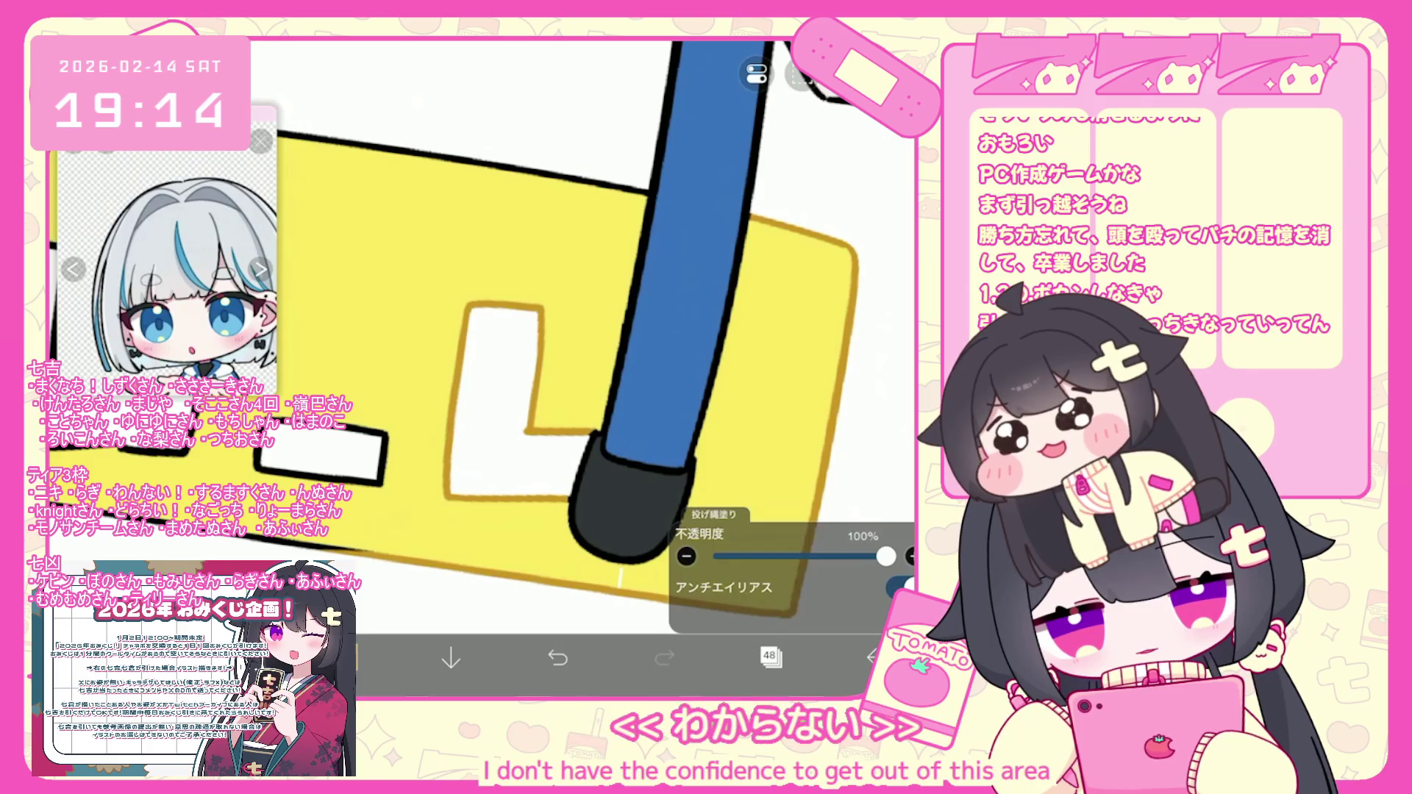
left_click(515, 367)
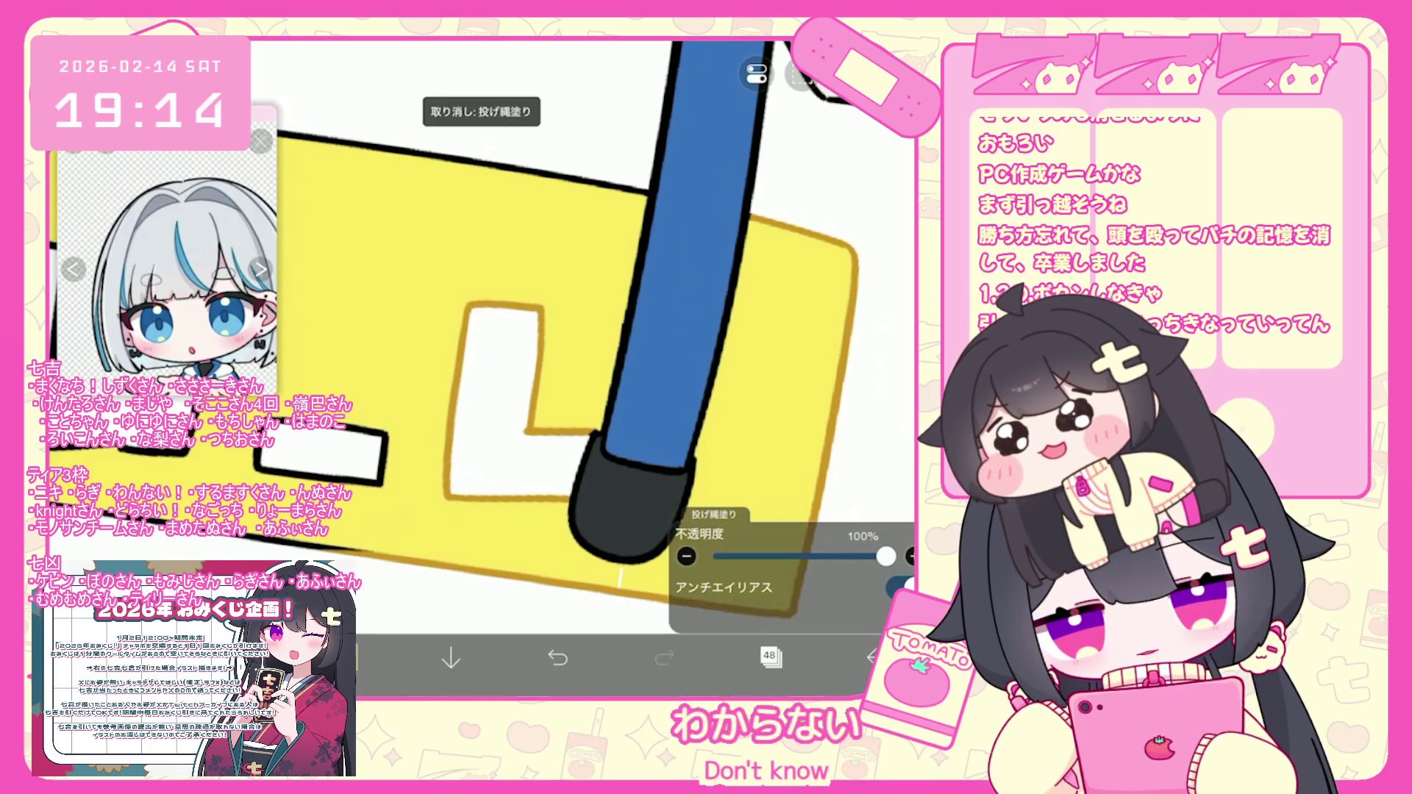
Inspect the yellow sign's golden outline, then select layer 42 in the layer list.
scroll(566, 331, "down", 3)
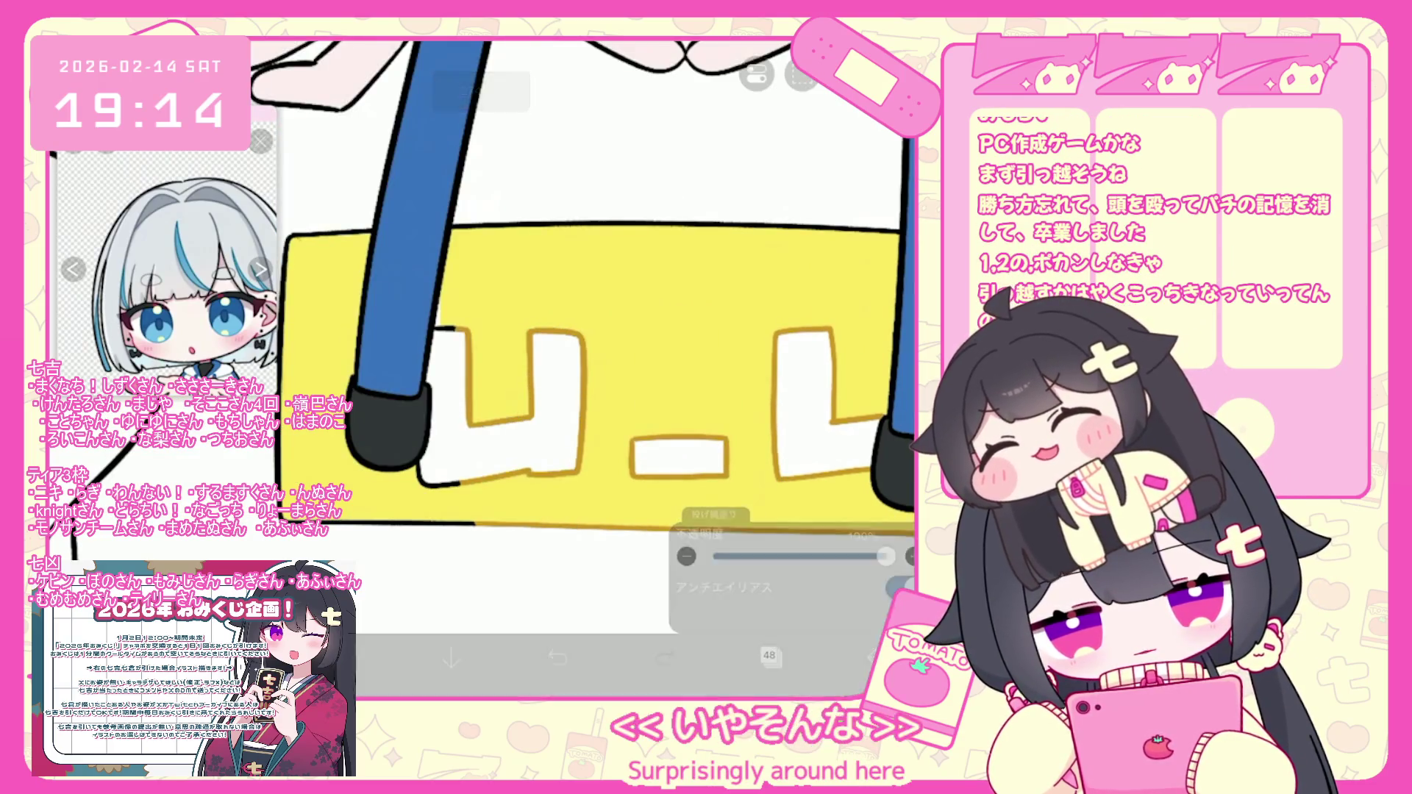
left_click_drag(514, 331, 684, 330)
scroll(588, 331, "up", 1)
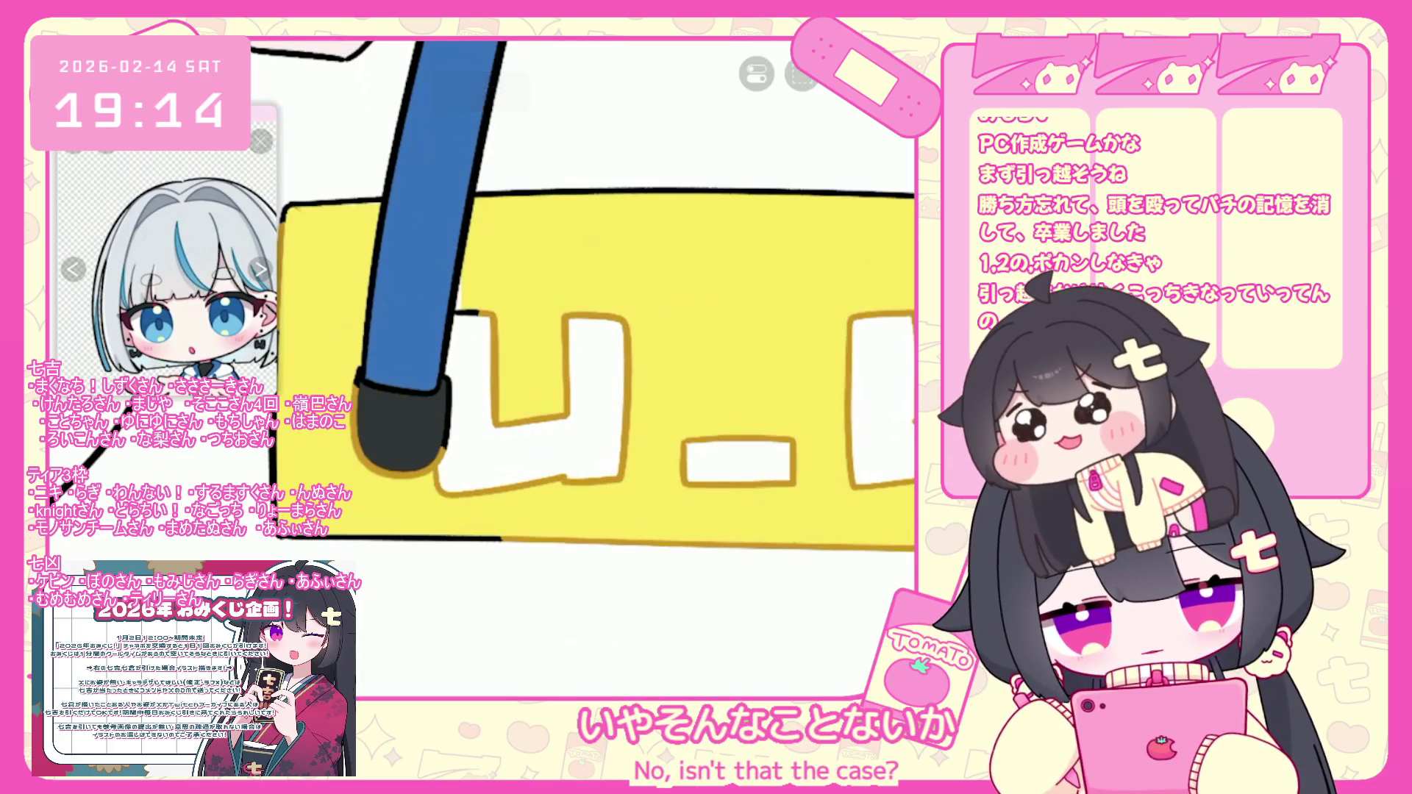
scroll(514, 331, "up", 5)
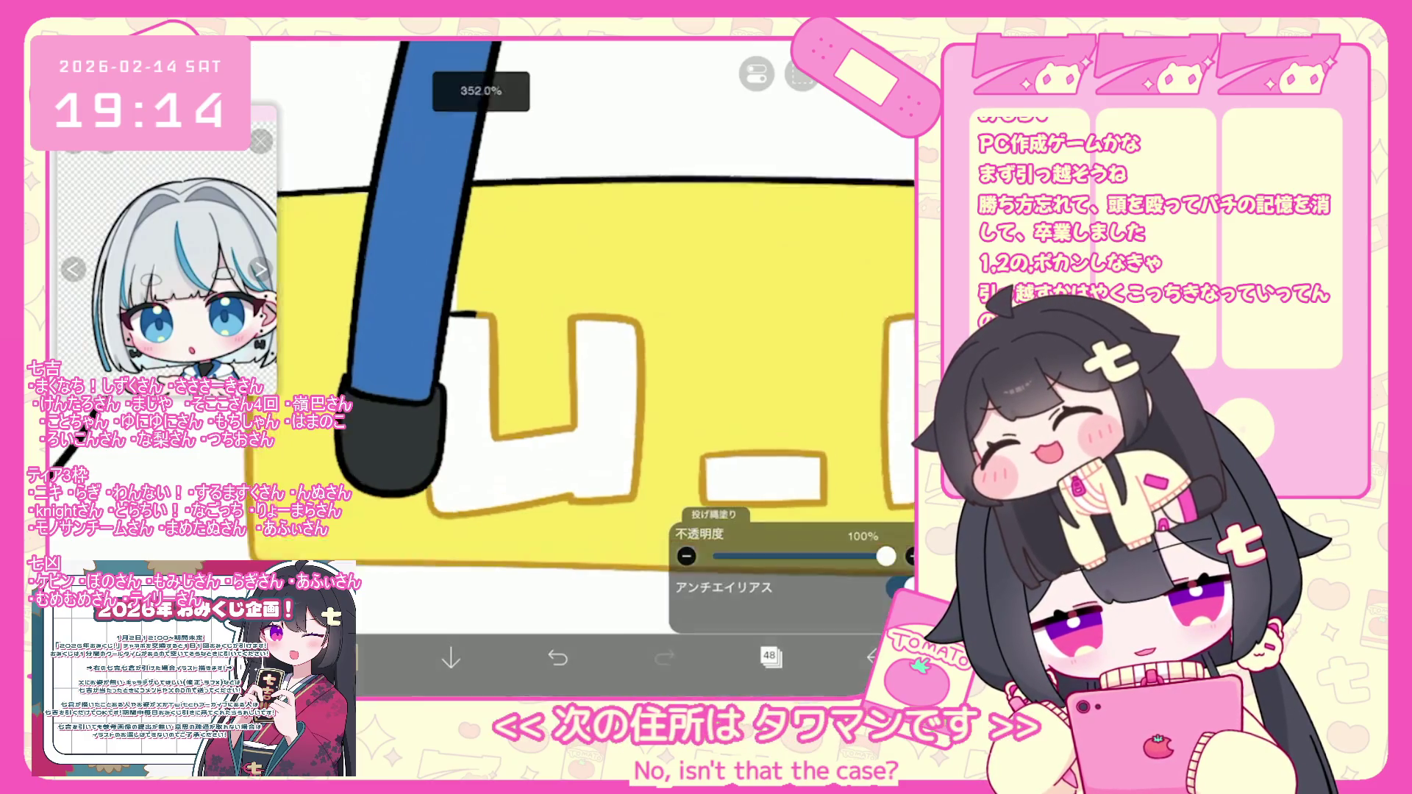
scroll(588, 367, "up", 1)
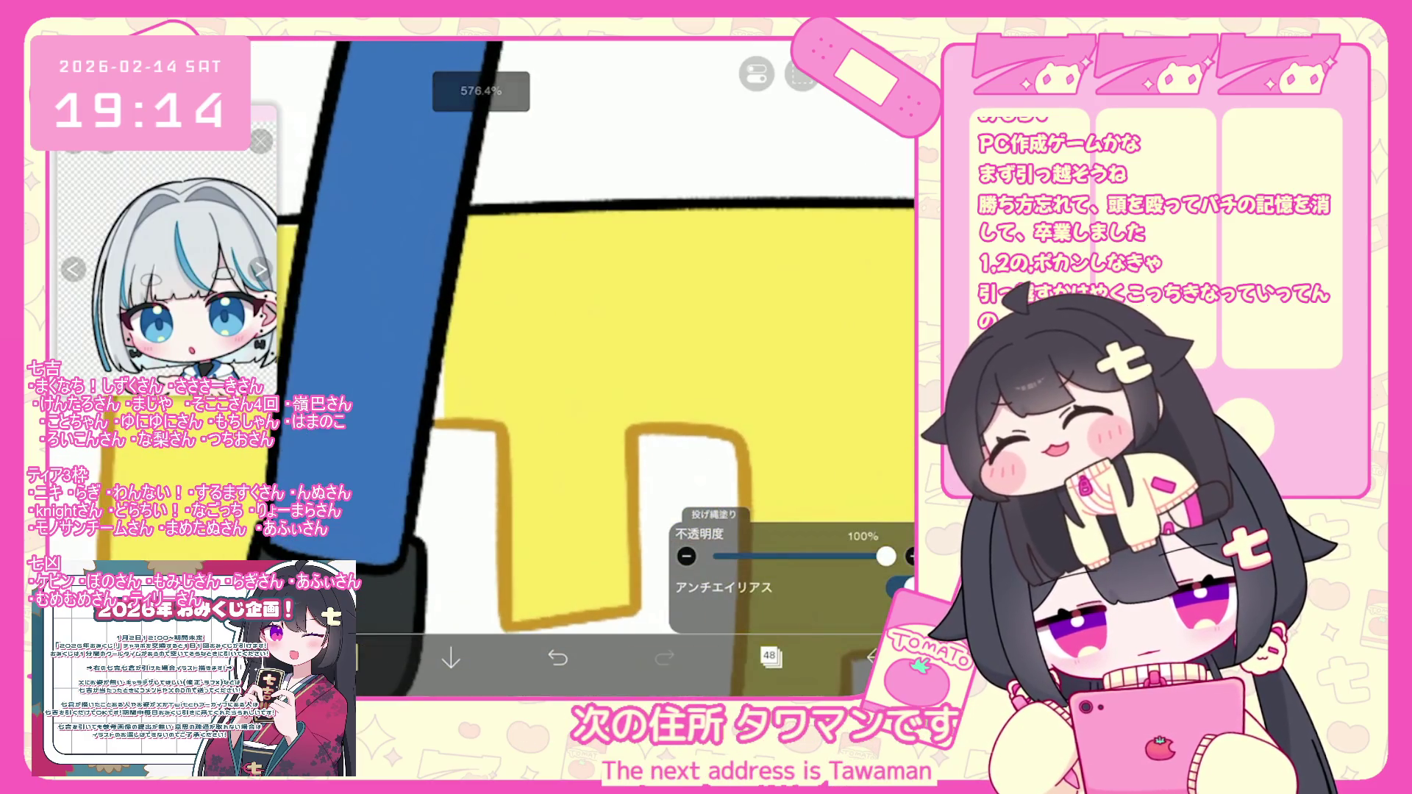
scroll(589, 331, "down", 2)
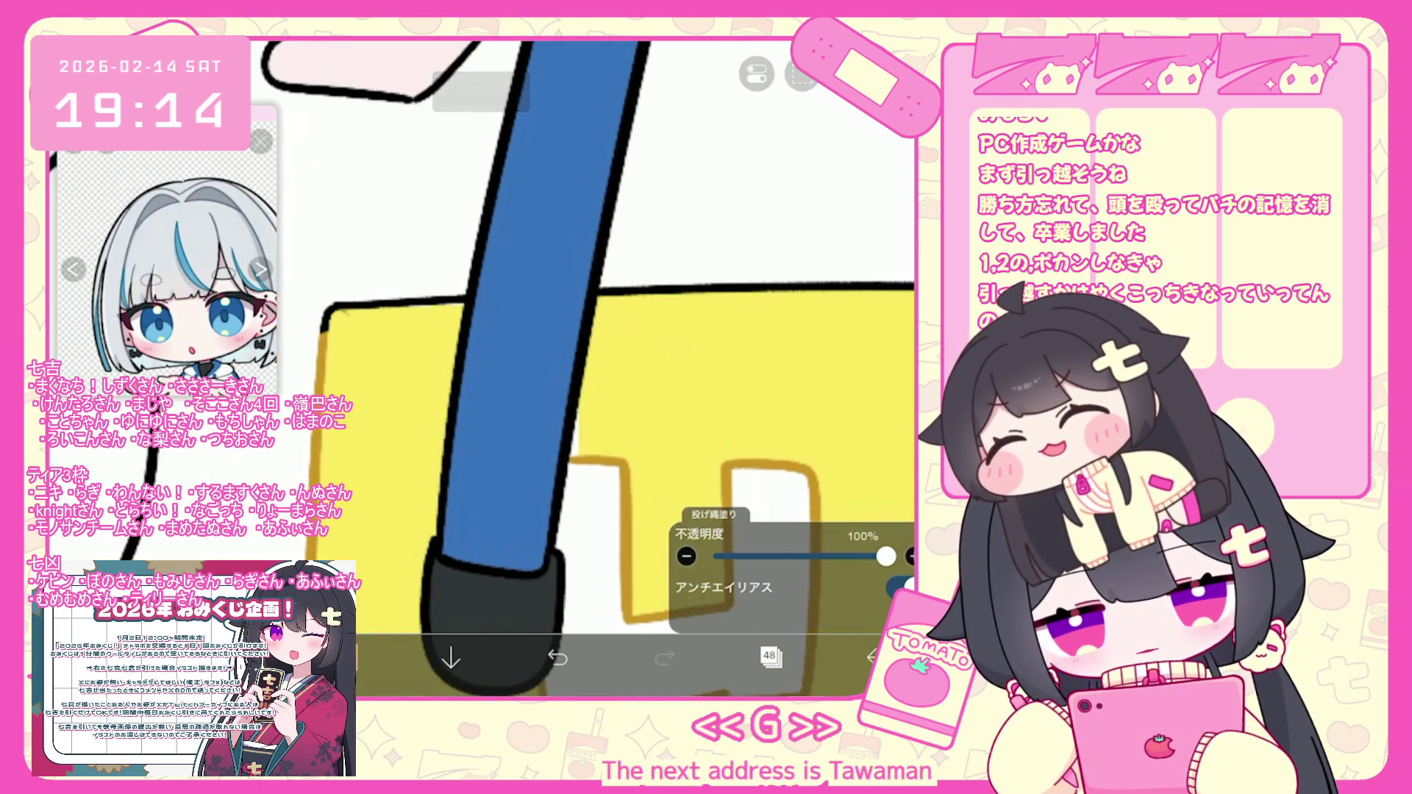
scroll(588, 368, "down", 2)
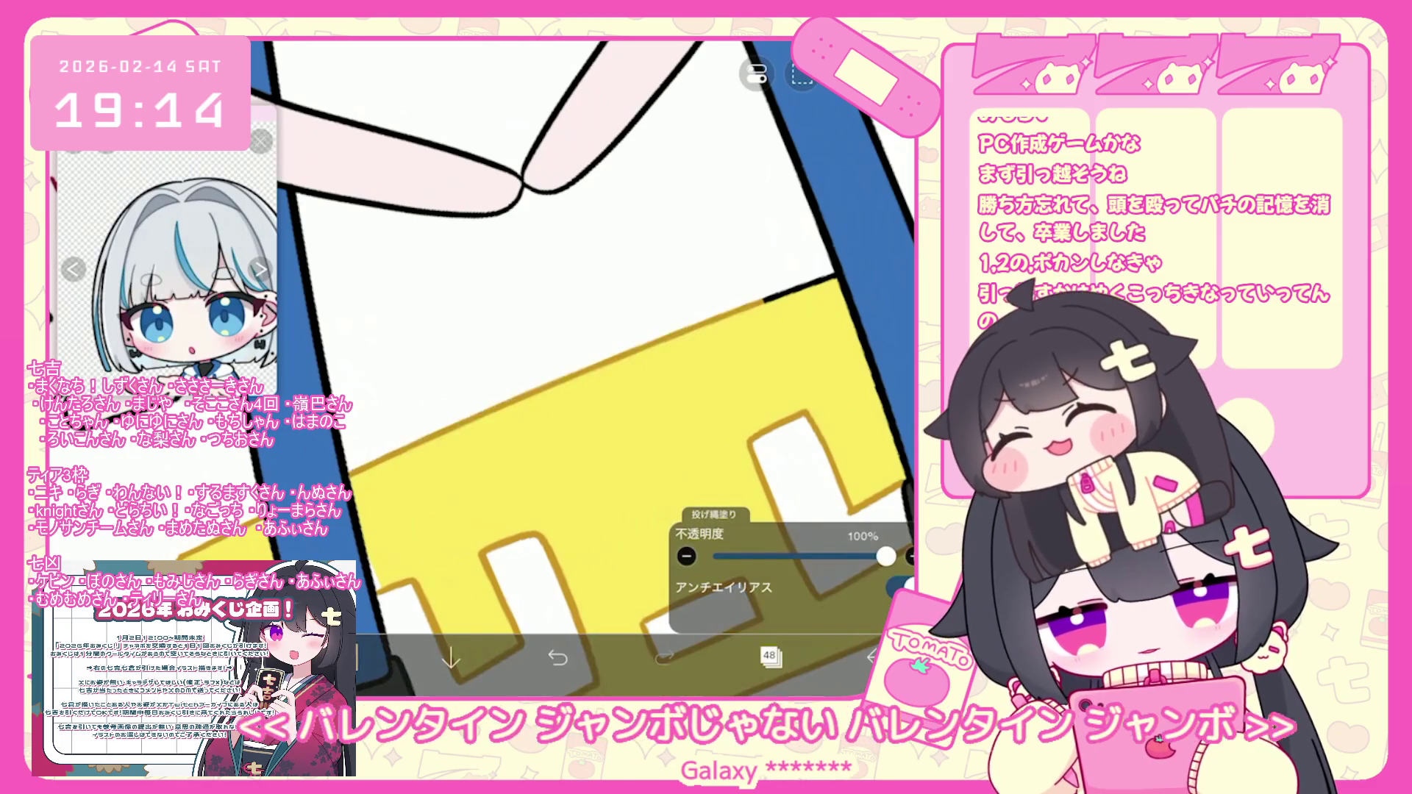
scroll(482, 368, "up", 3)
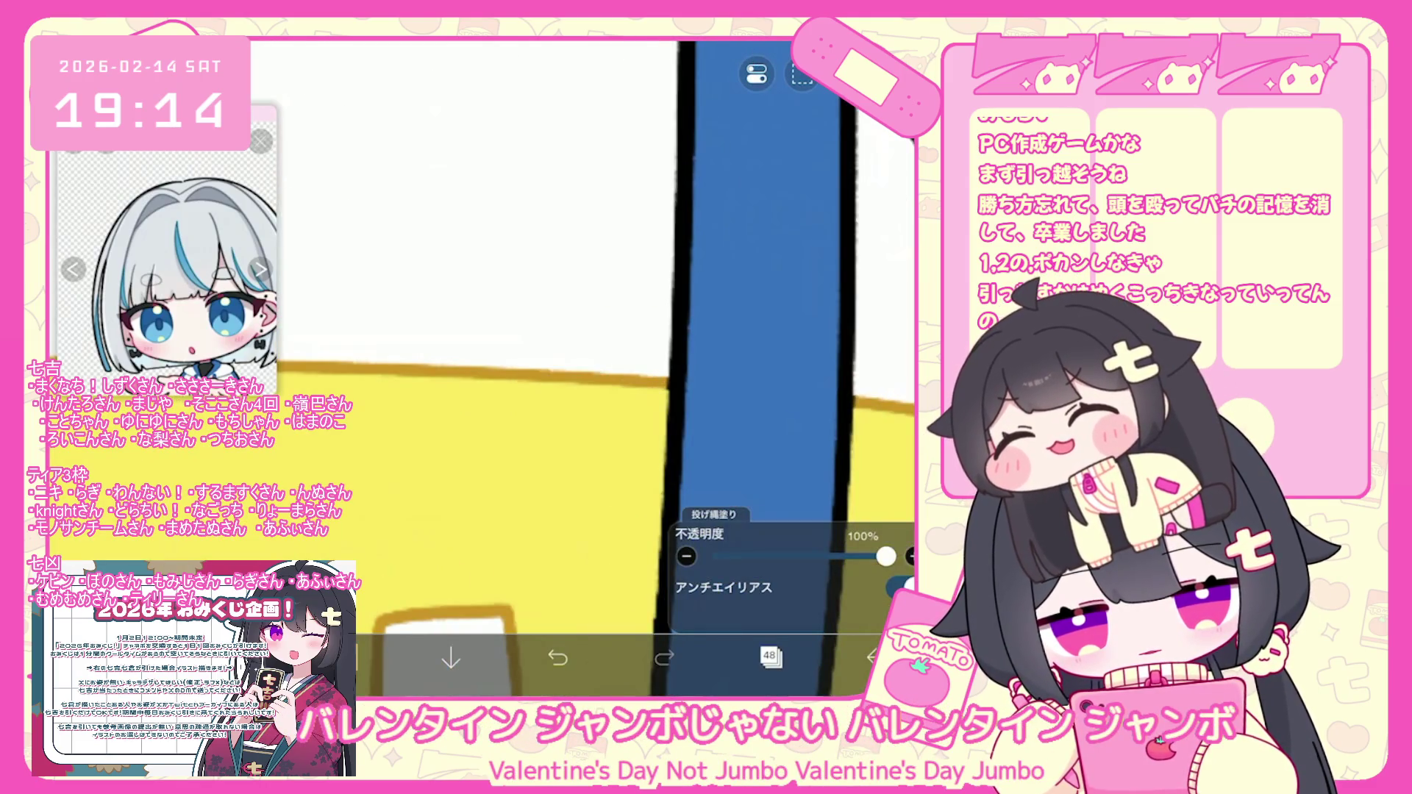
scroll(588, 331, "down", 5)
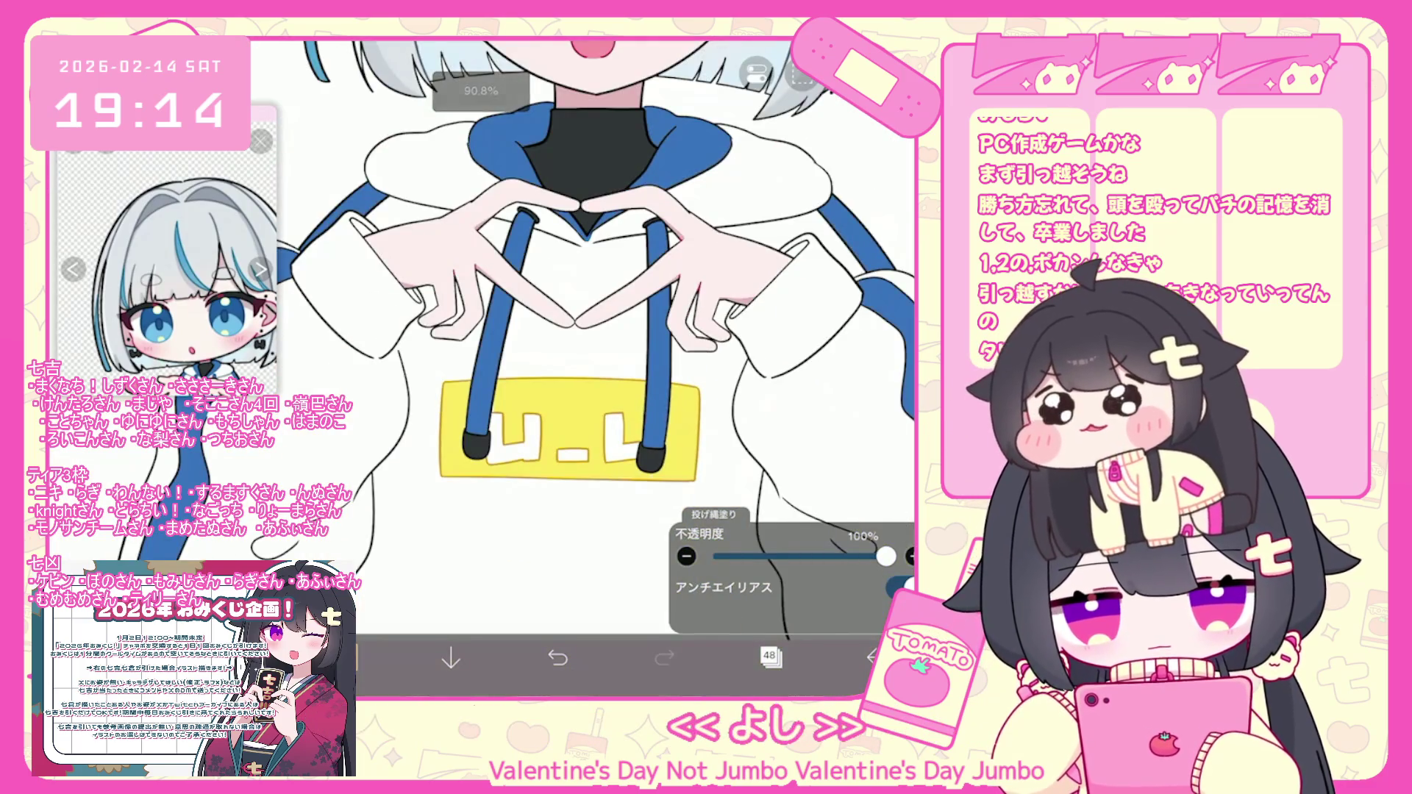
left_click(769, 656)
scroll(790, 294, "down", 3)
left_click(809, 395)
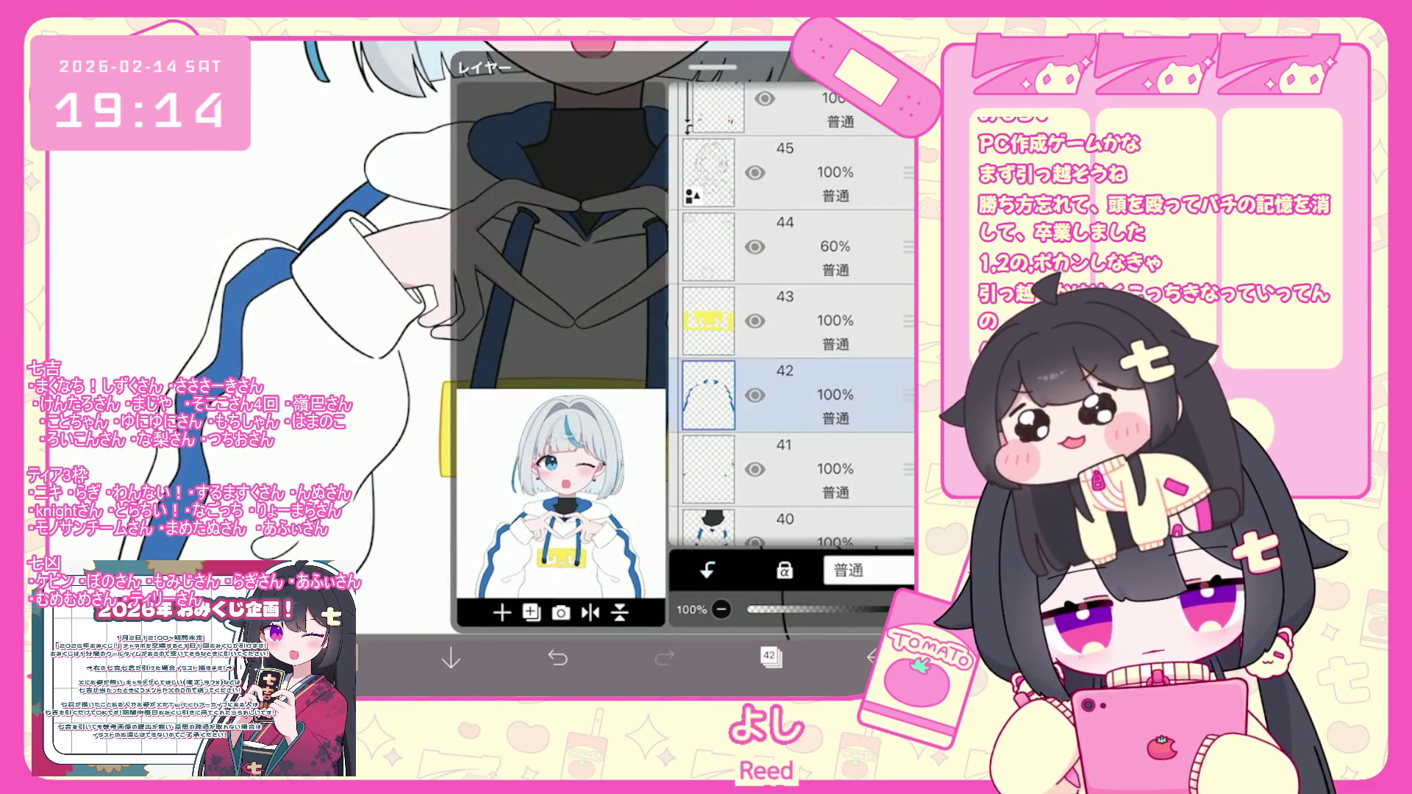
Make layer 43 the working layer, check the logo, then view the folder top with layer 48.
left_click(809, 321)
left_click(768, 657)
scroll(588, 331, "up", 3)
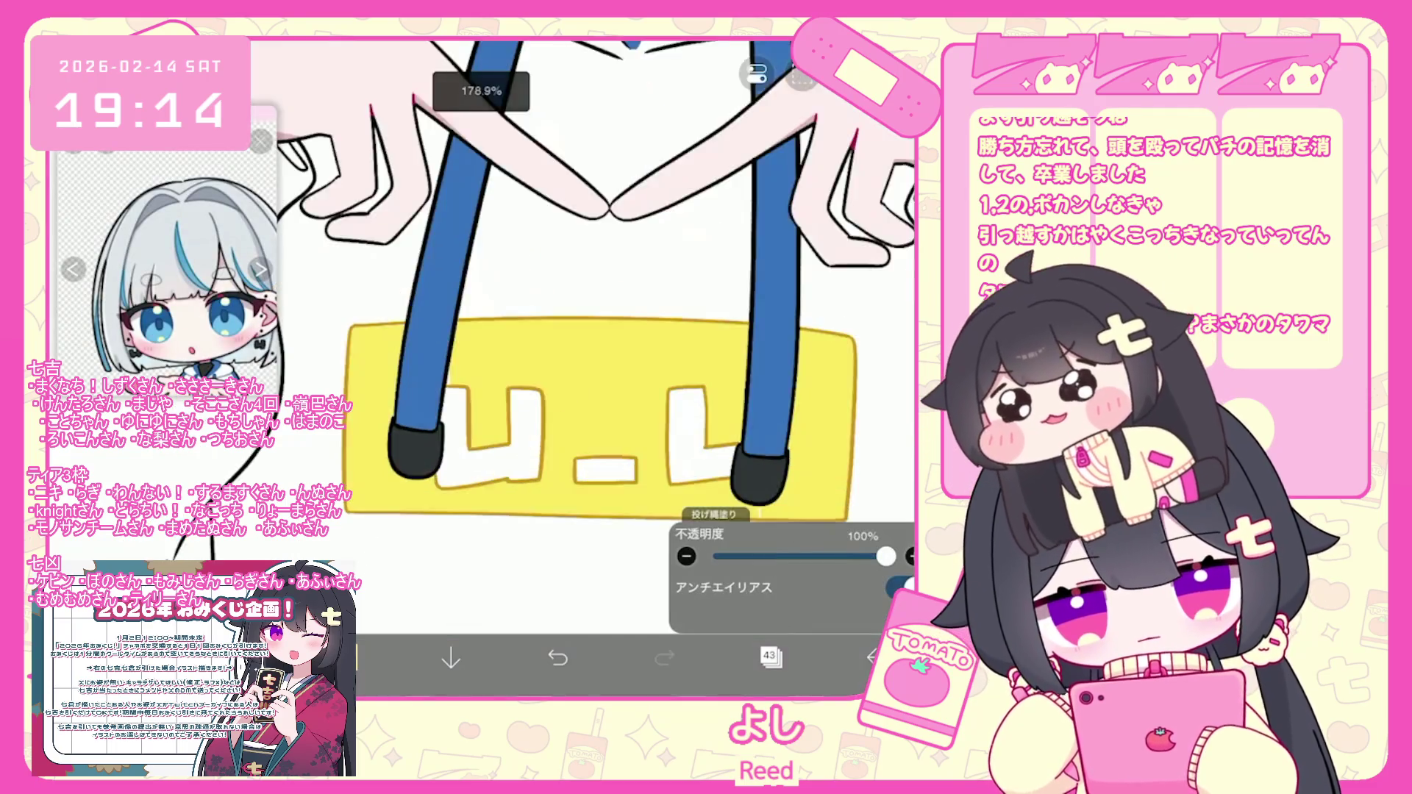
scroll(589, 331, "up", 3)
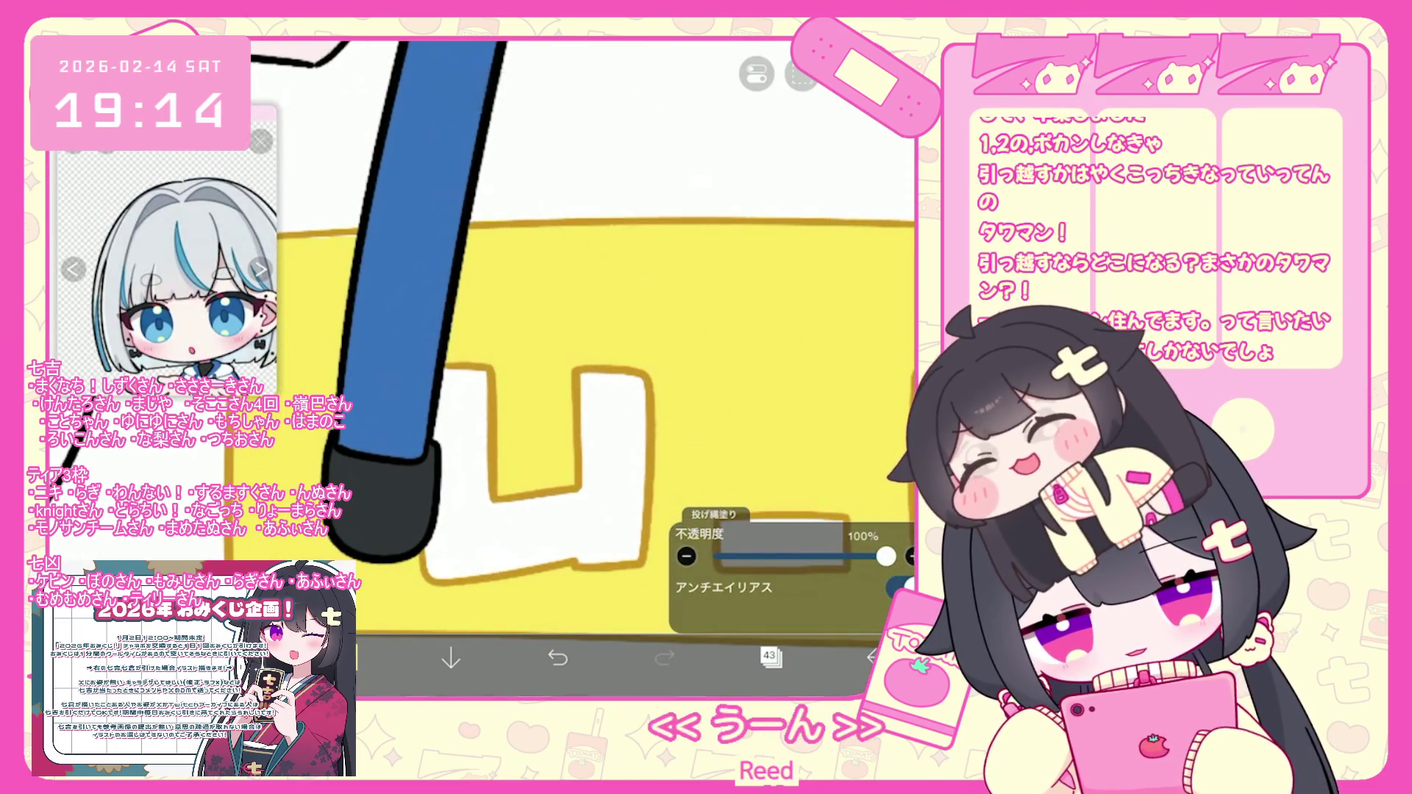
scroll(589, 331, "down", 2)
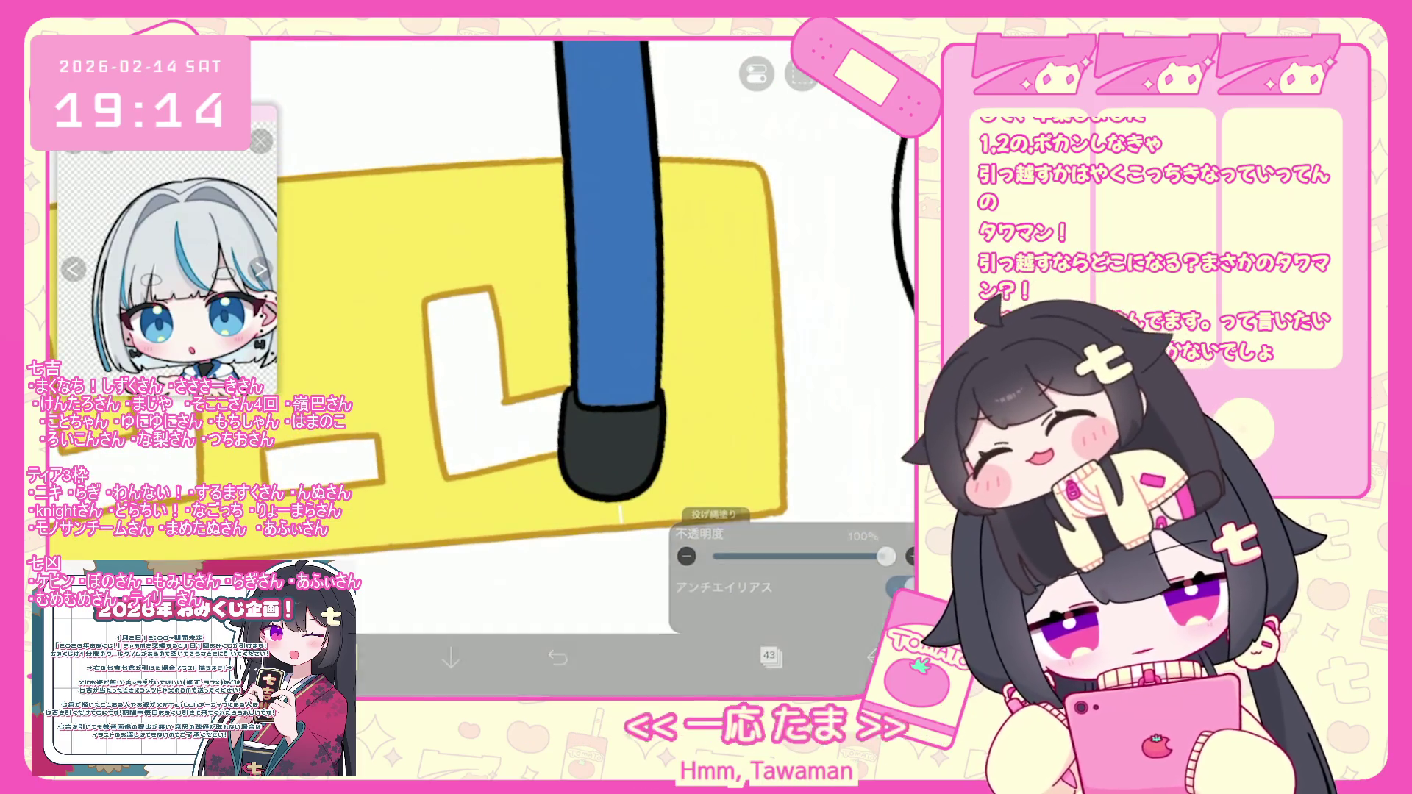
scroll(588, 331, "down", 3)
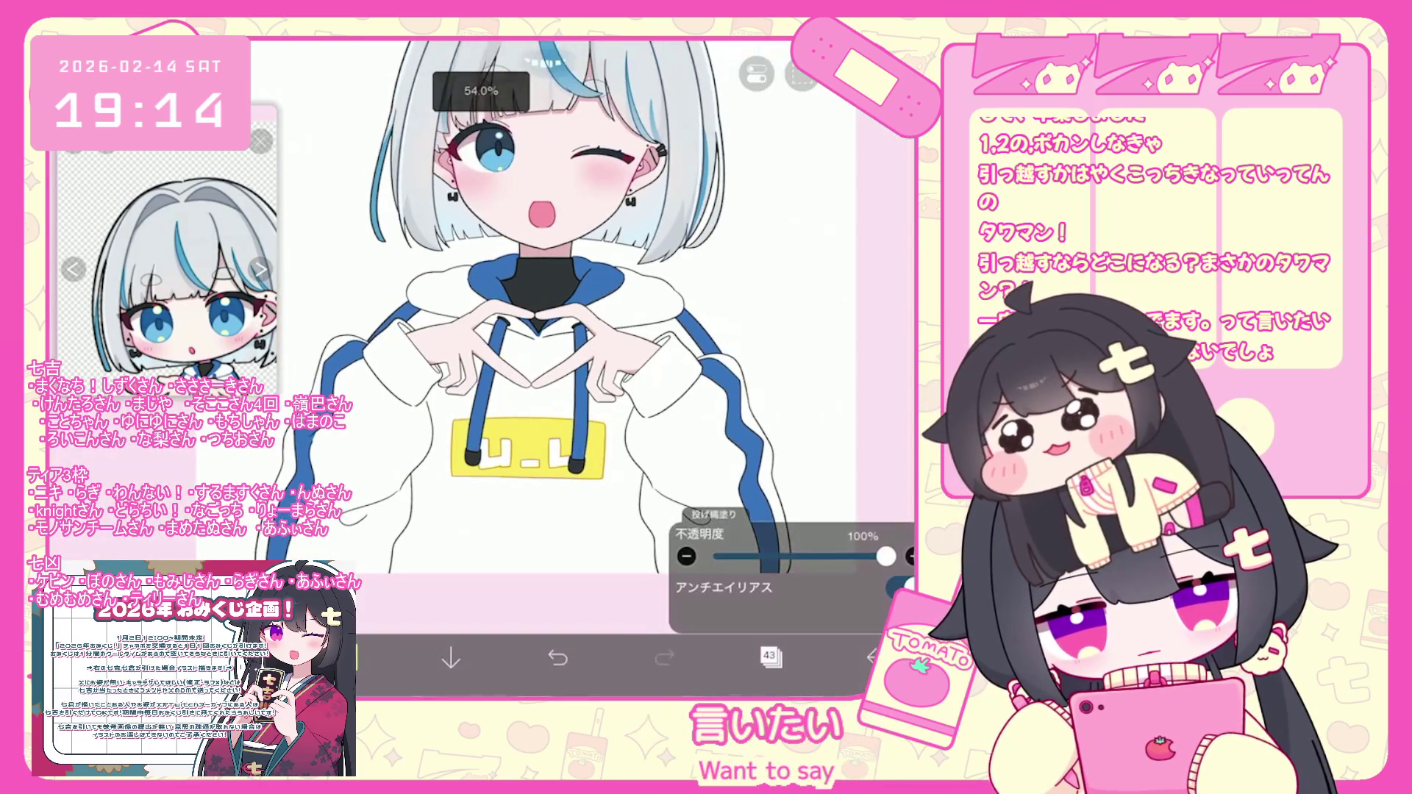
left_click(770, 656)
scroll(790, 316, "up", 5)
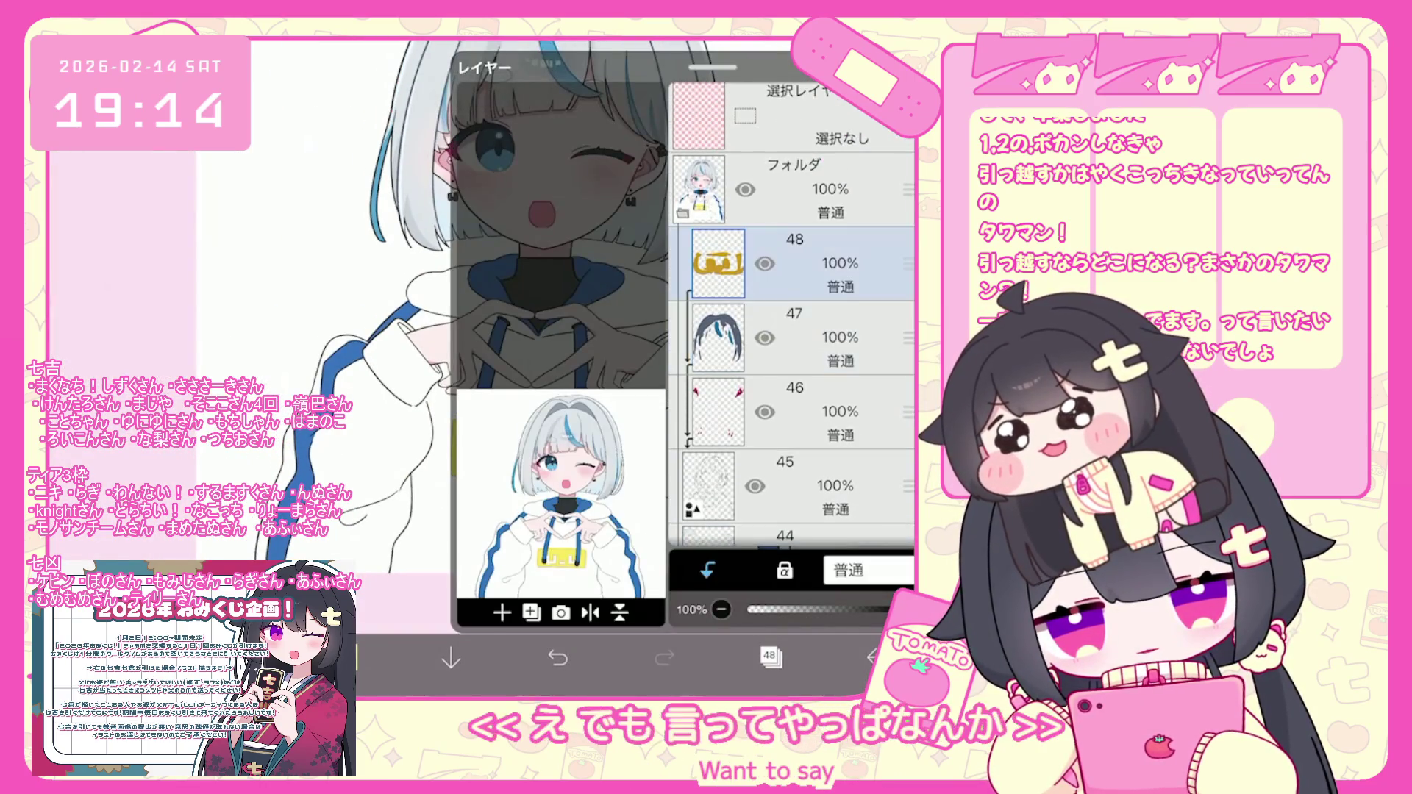
left_click(770, 656)
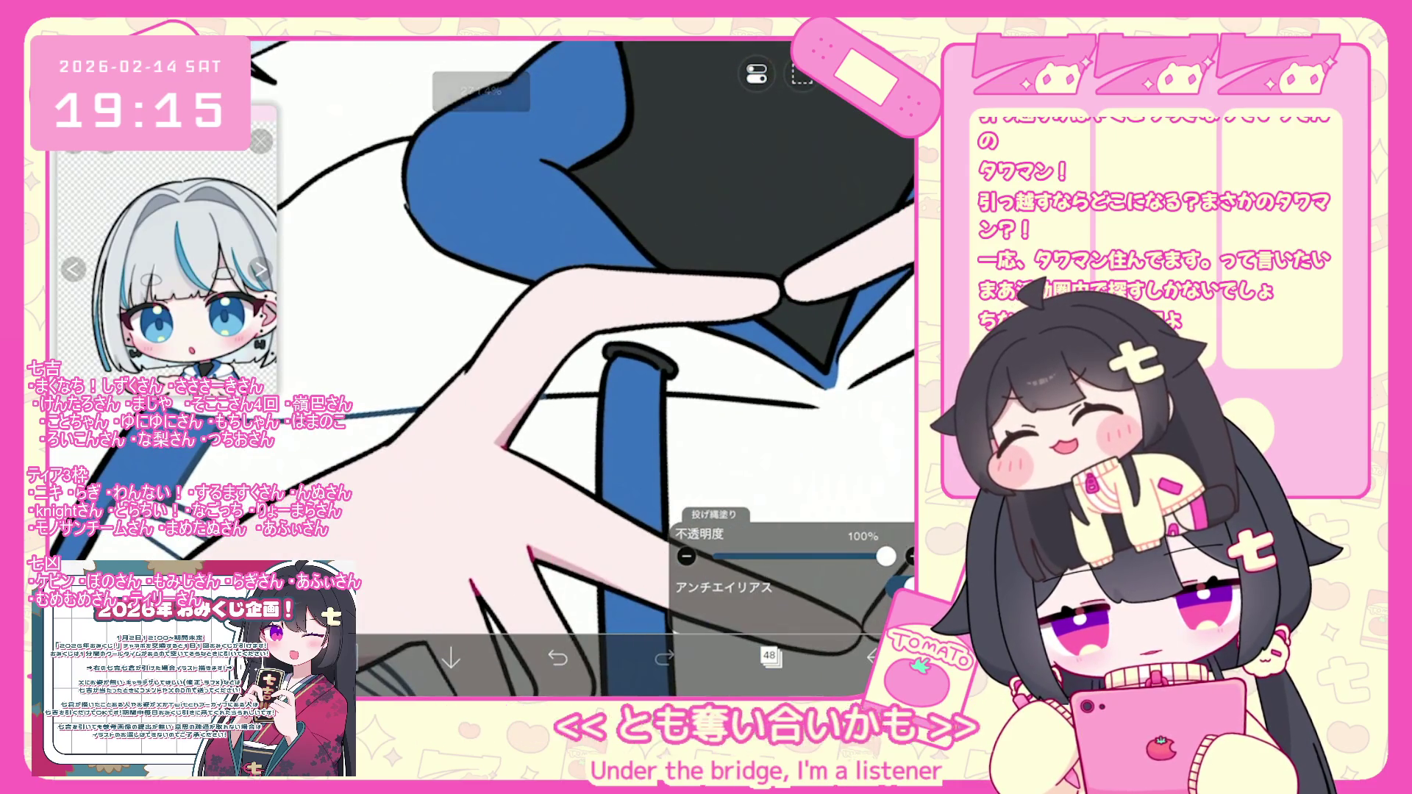
Undo the last lasso fill near the heart-shaped hands.
key("ctrl+z")
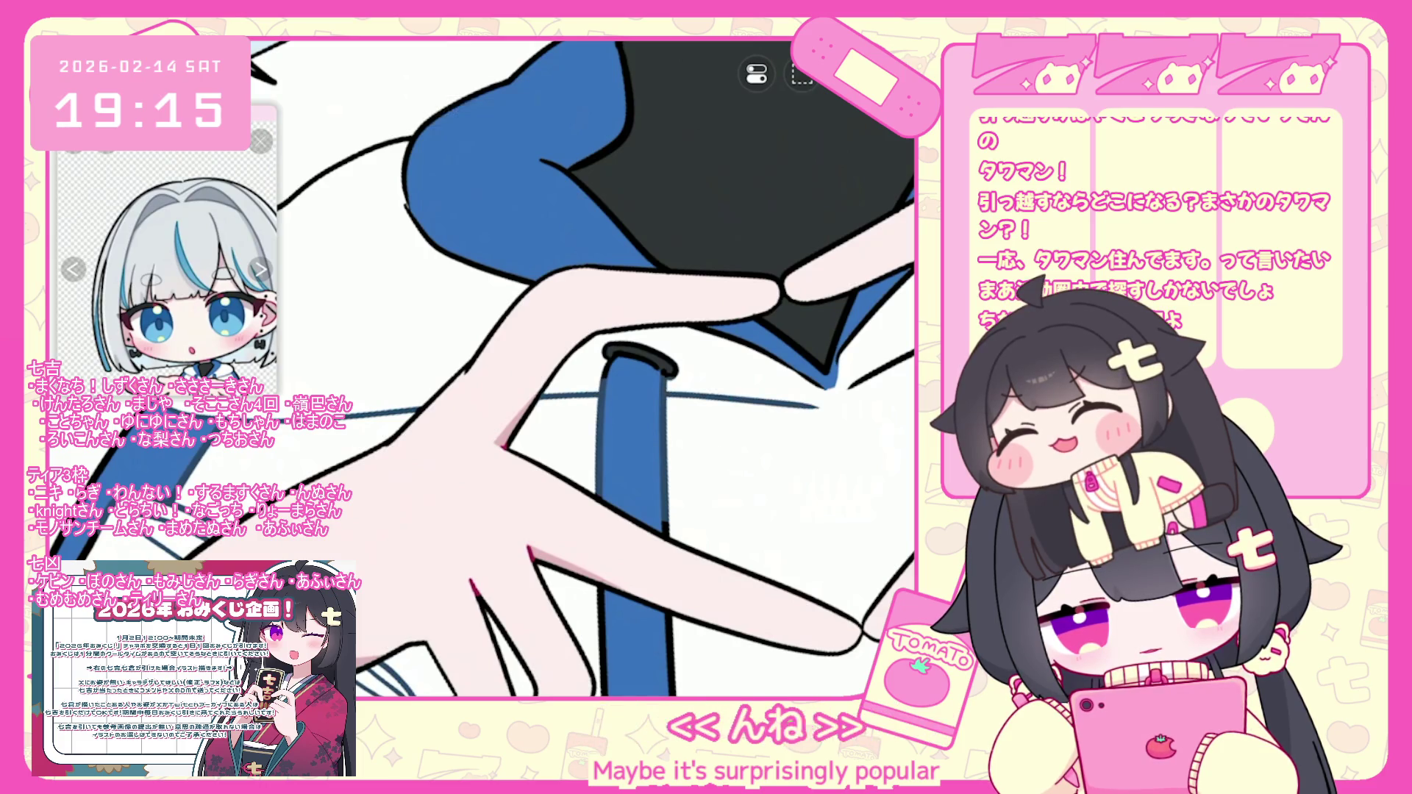
scroll(574, 367, "up", 5)
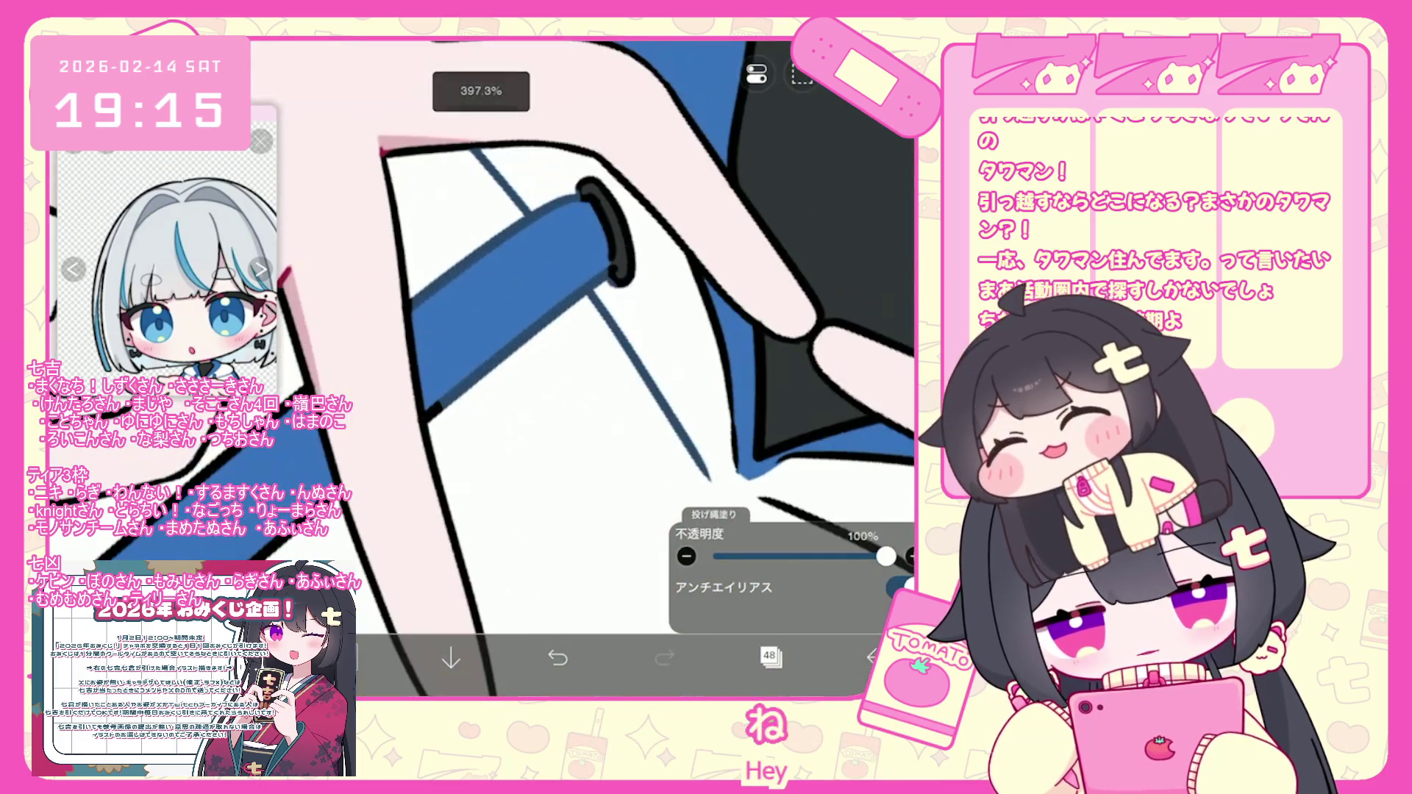
scroll(573, 368, "down", 5)
scroll(574, 368, "up", 4)
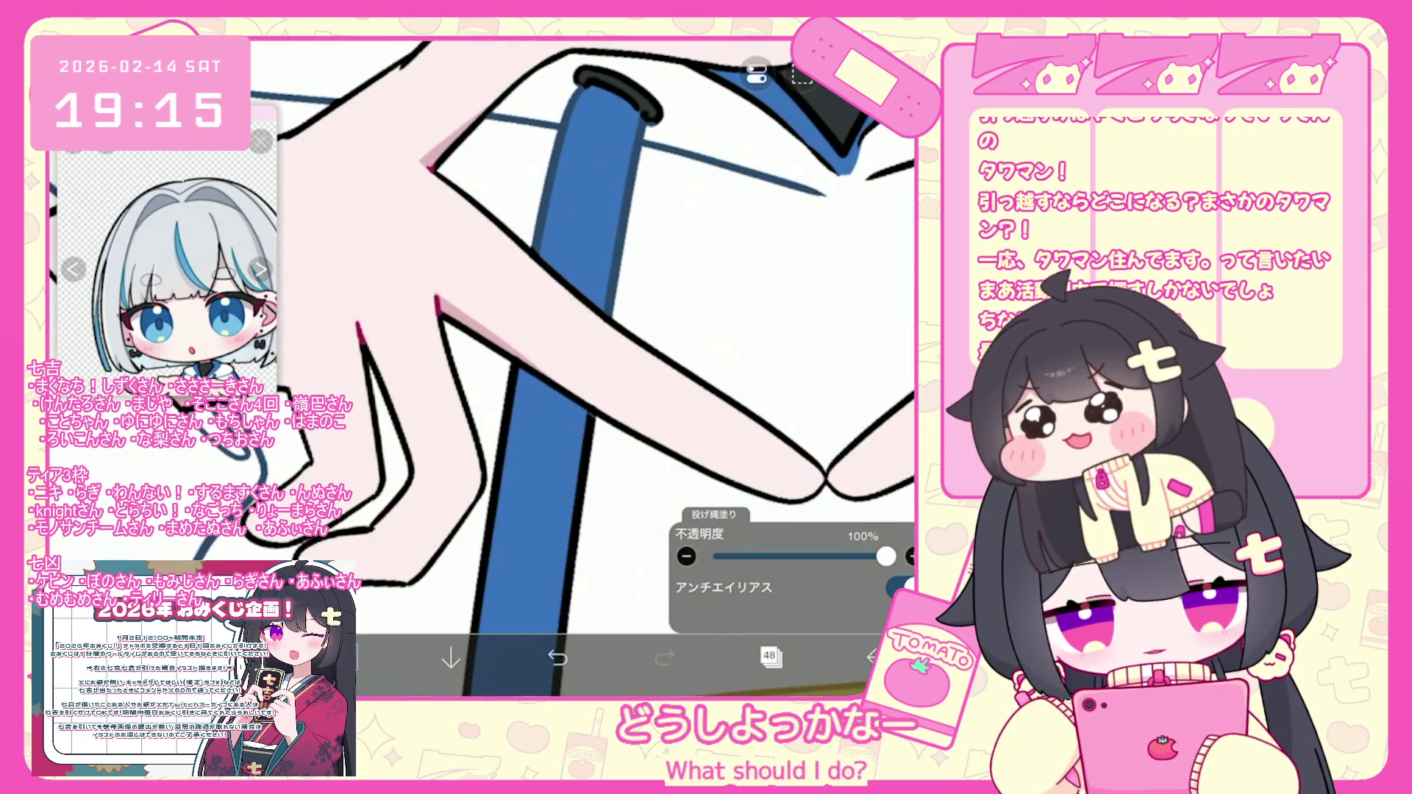
scroll(574, 367, "down", 2)
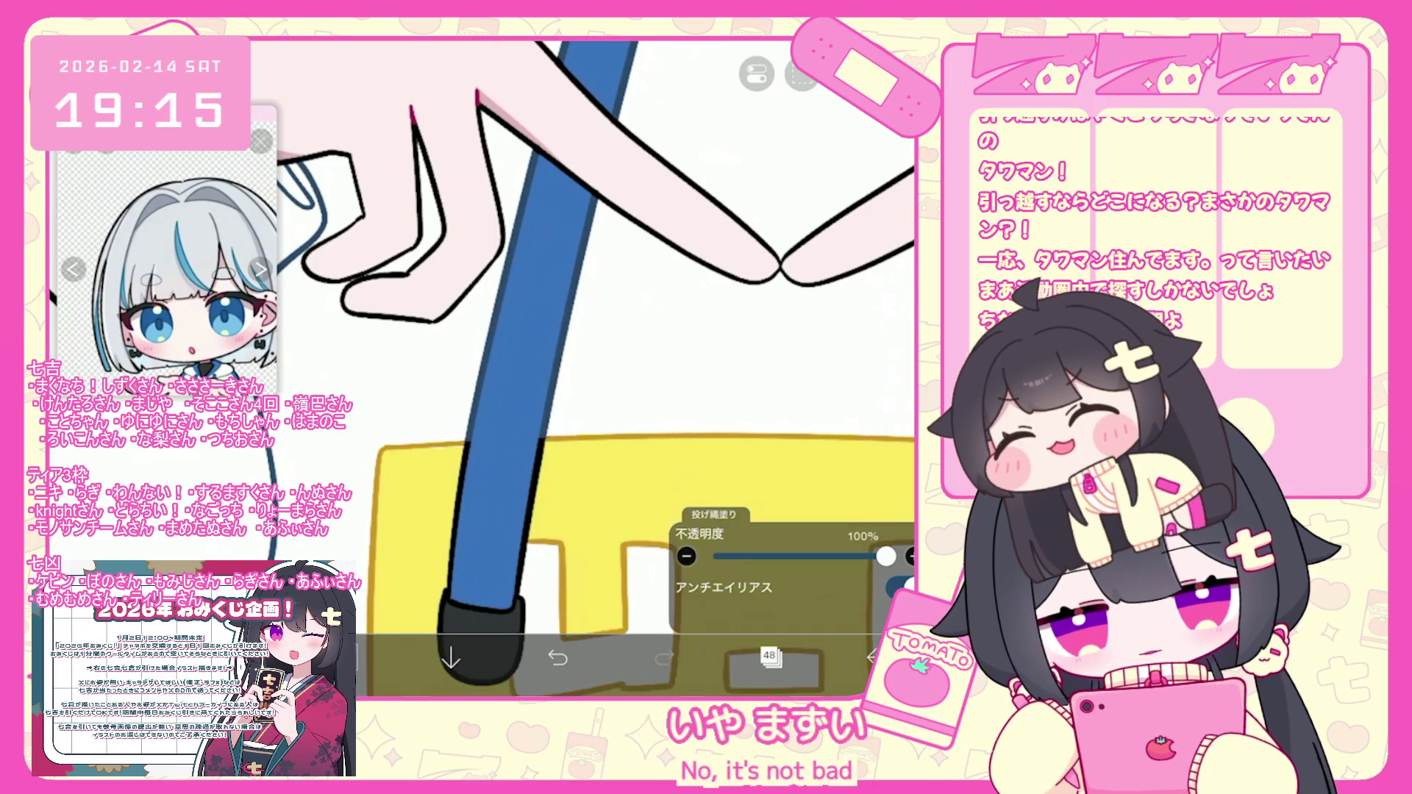
Zoom and pan around the pale-pink hand and sleeve to inspect them.
scroll(589, 331, "down", 3)
scroll(588, 331, "up", 3)
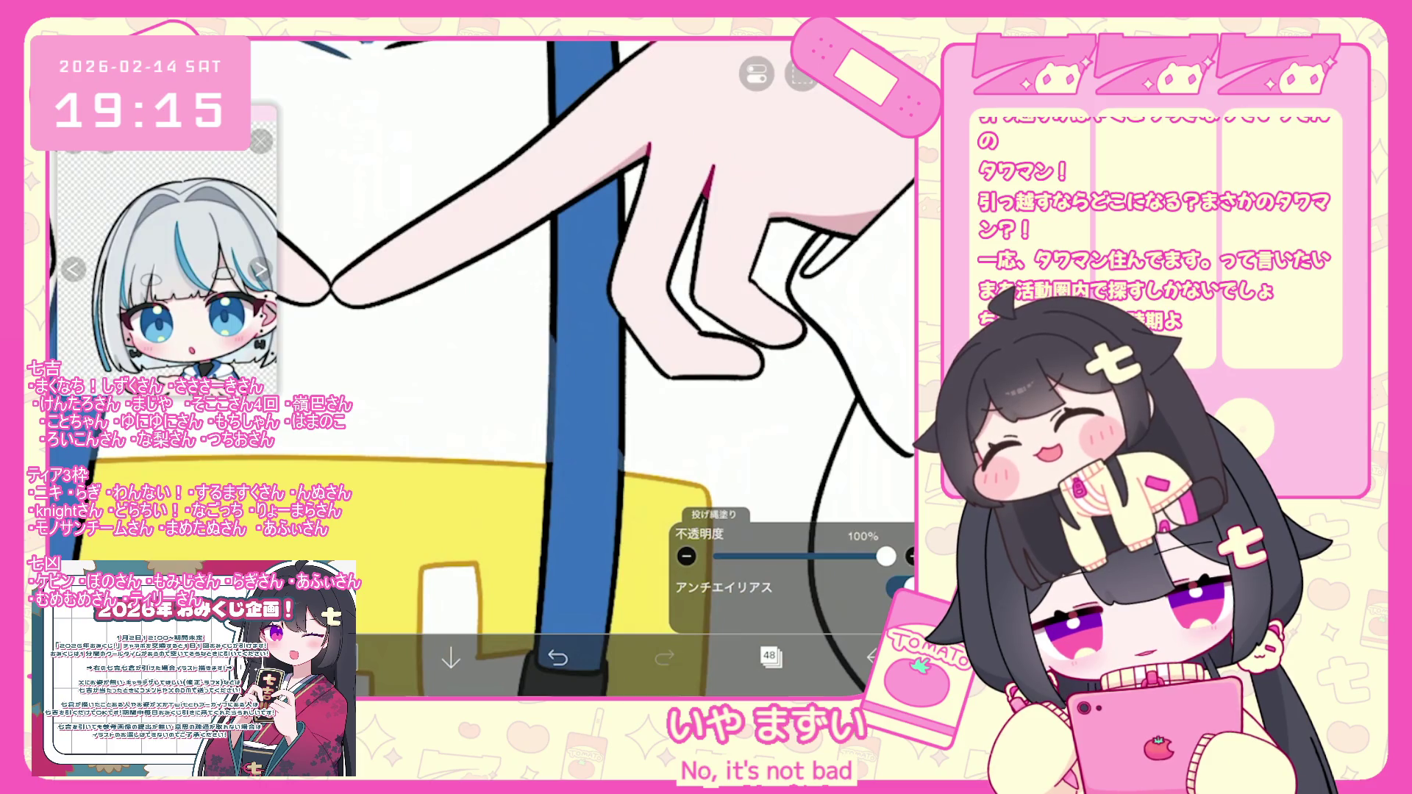
scroll(588, 331, "up", 3)
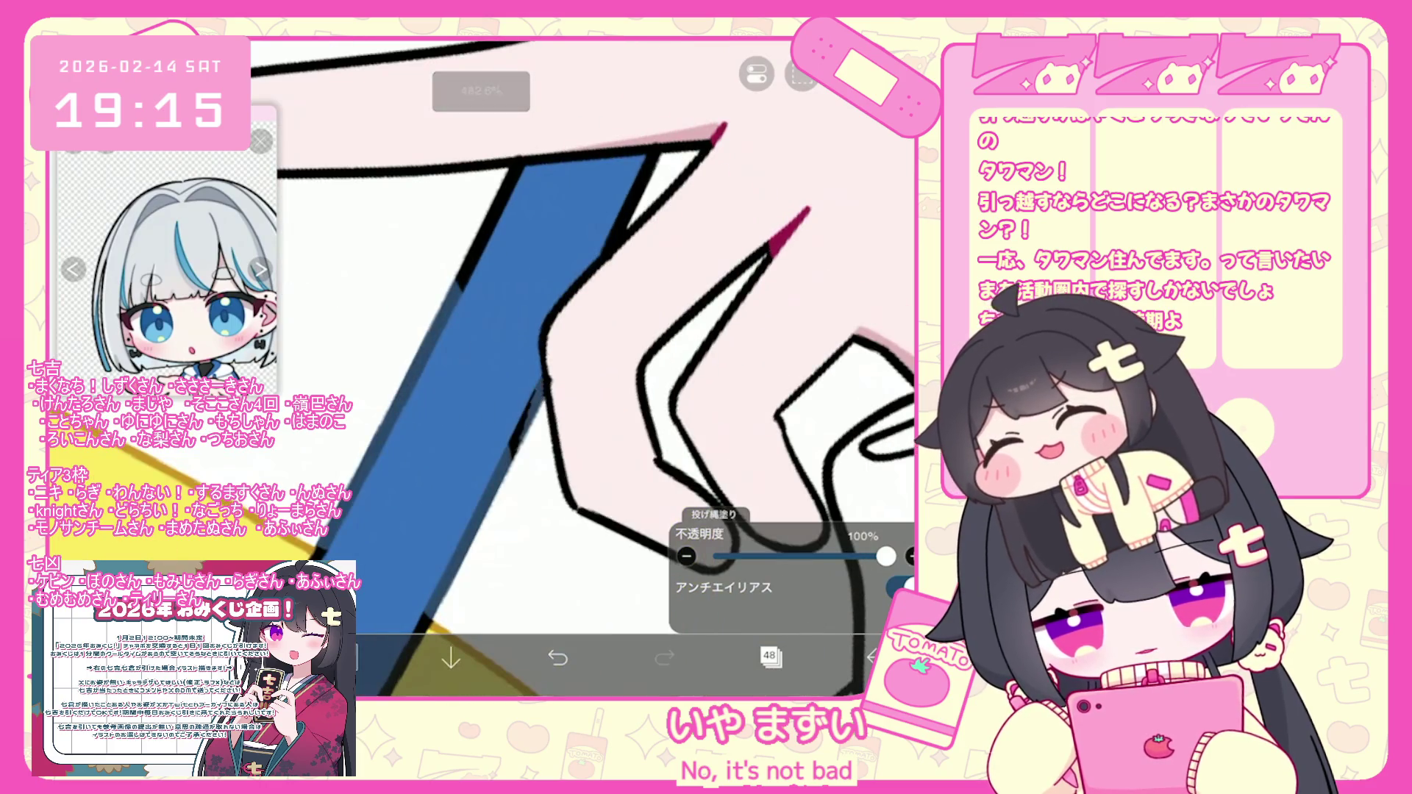
scroll(589, 331, "down", 2)
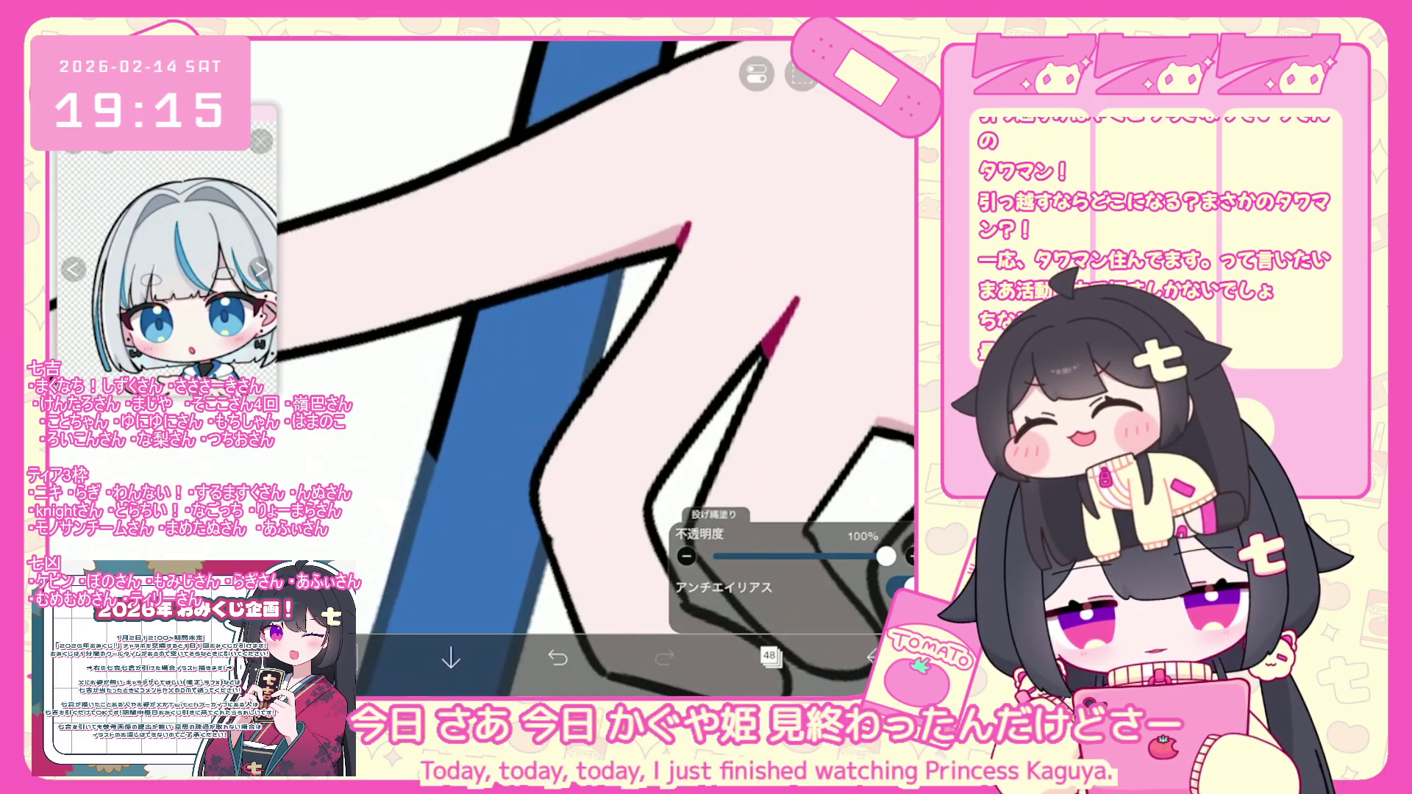
scroll(481, 368, "down", 3)
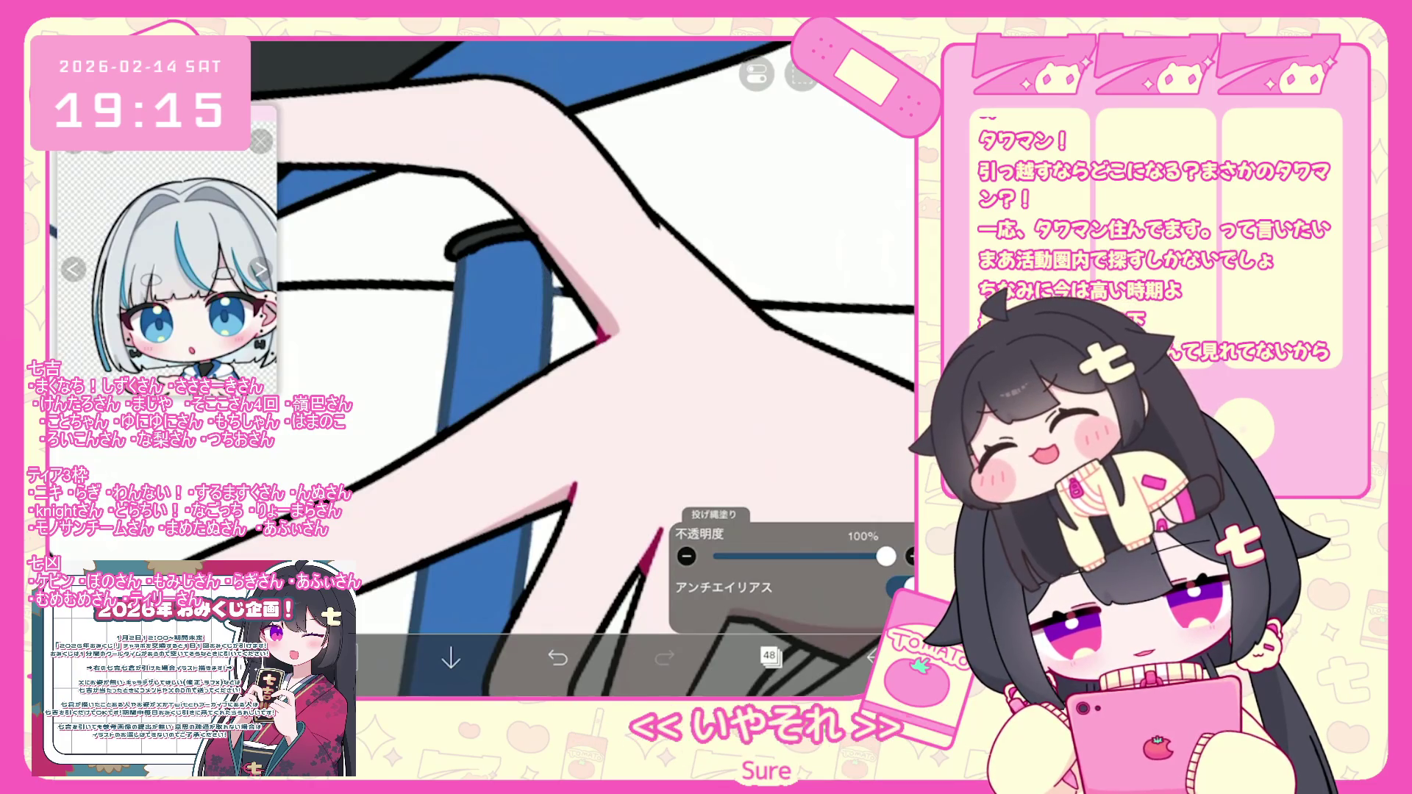
left_click_drag(471, 331, 581, 375)
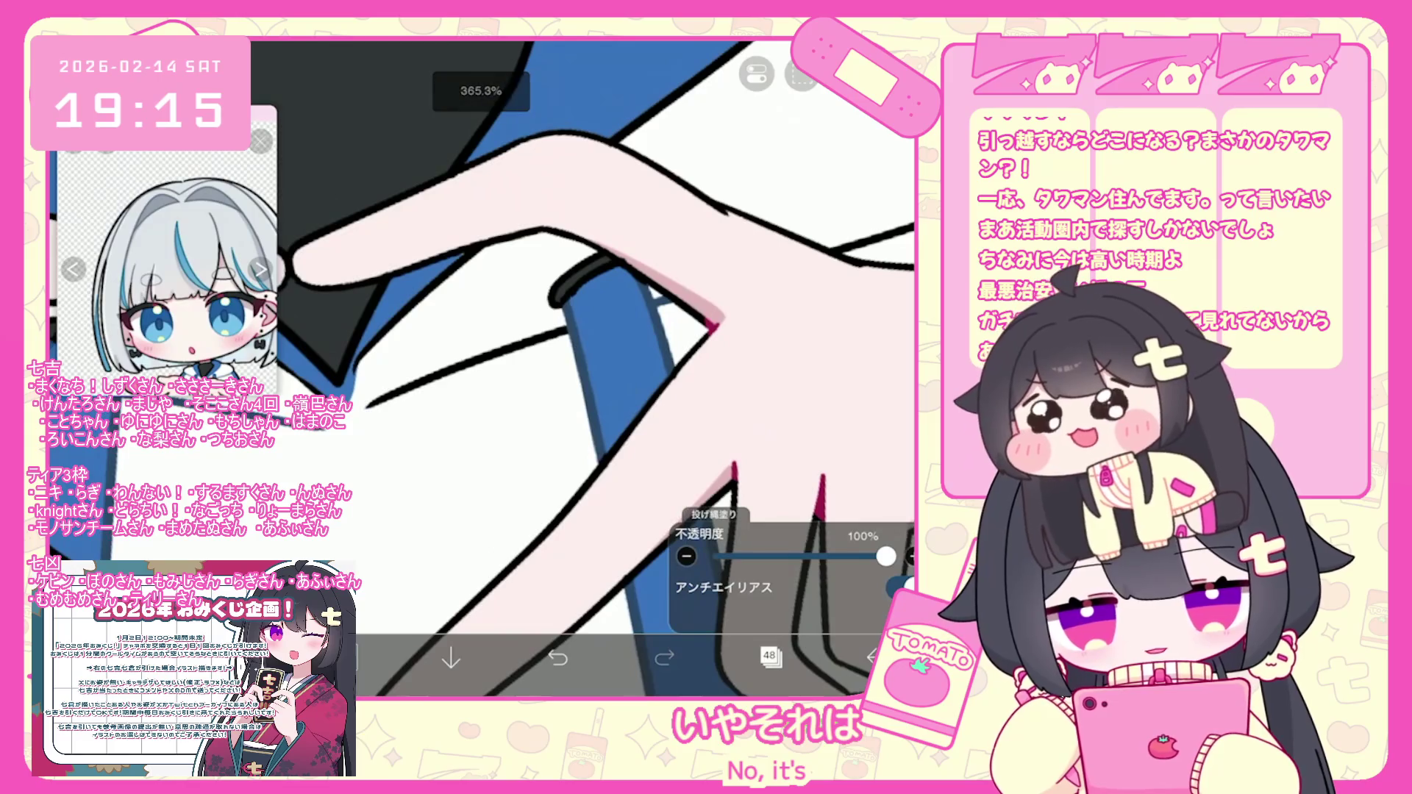
scroll(580, 331, "up", 5)
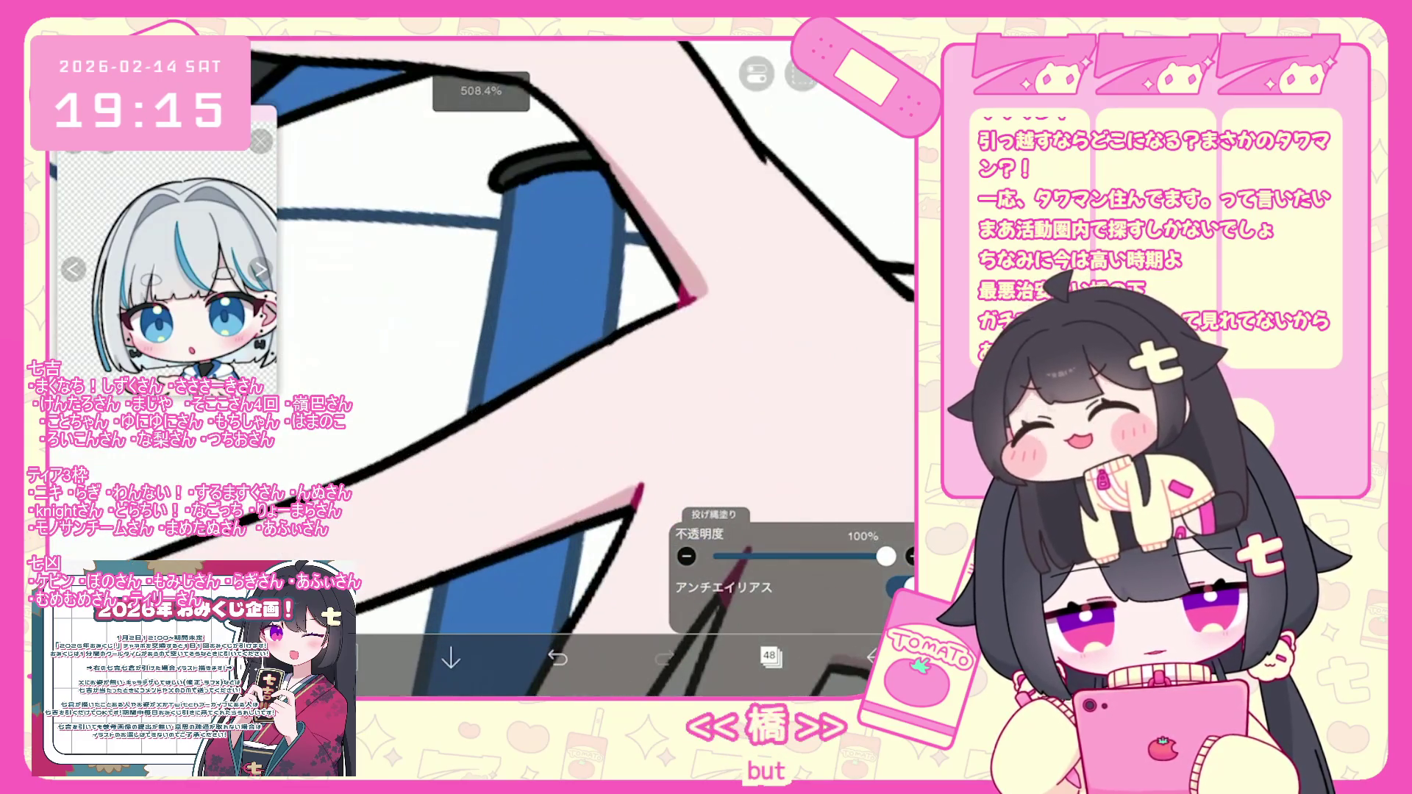
scroll(482, 368, "down", 5)
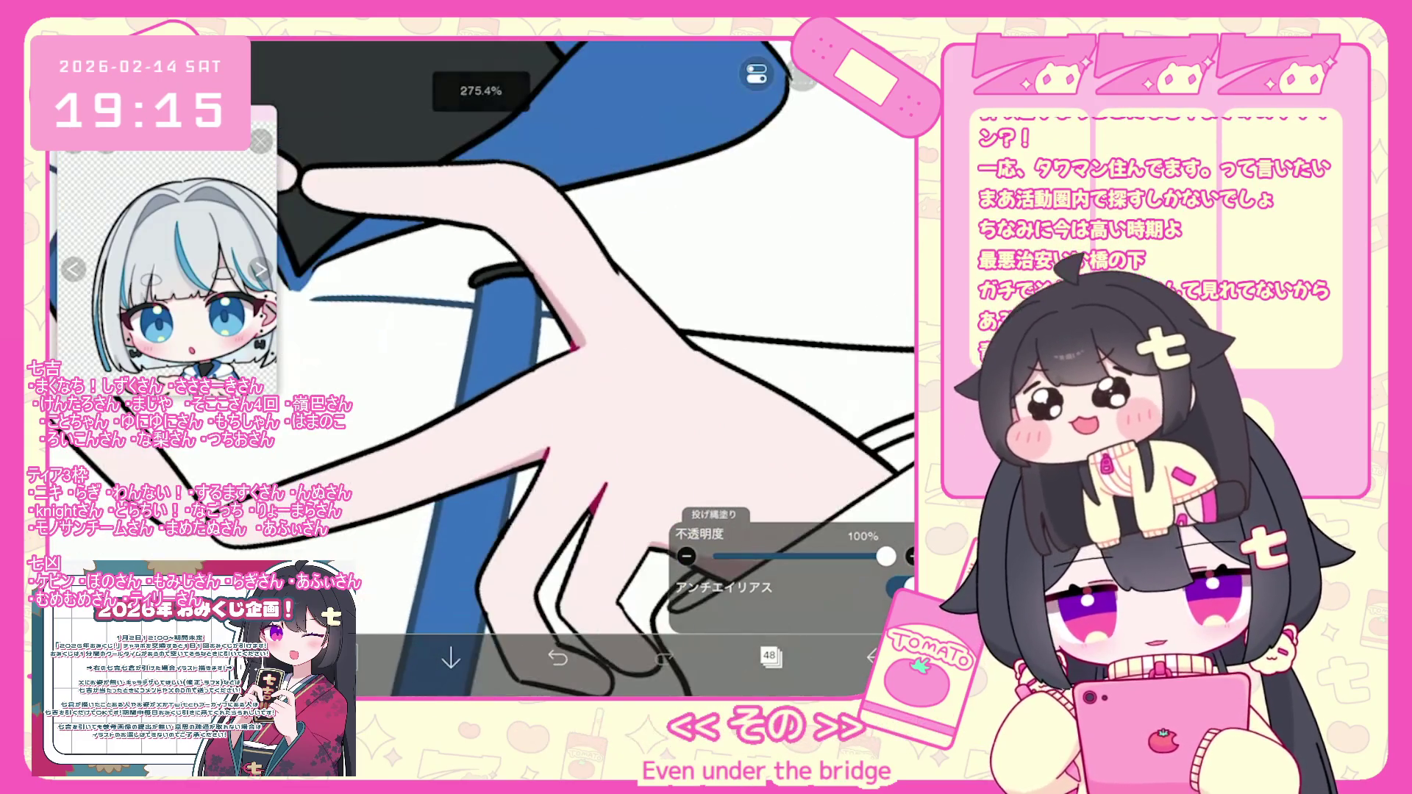
scroll(552, 367, "up", 3)
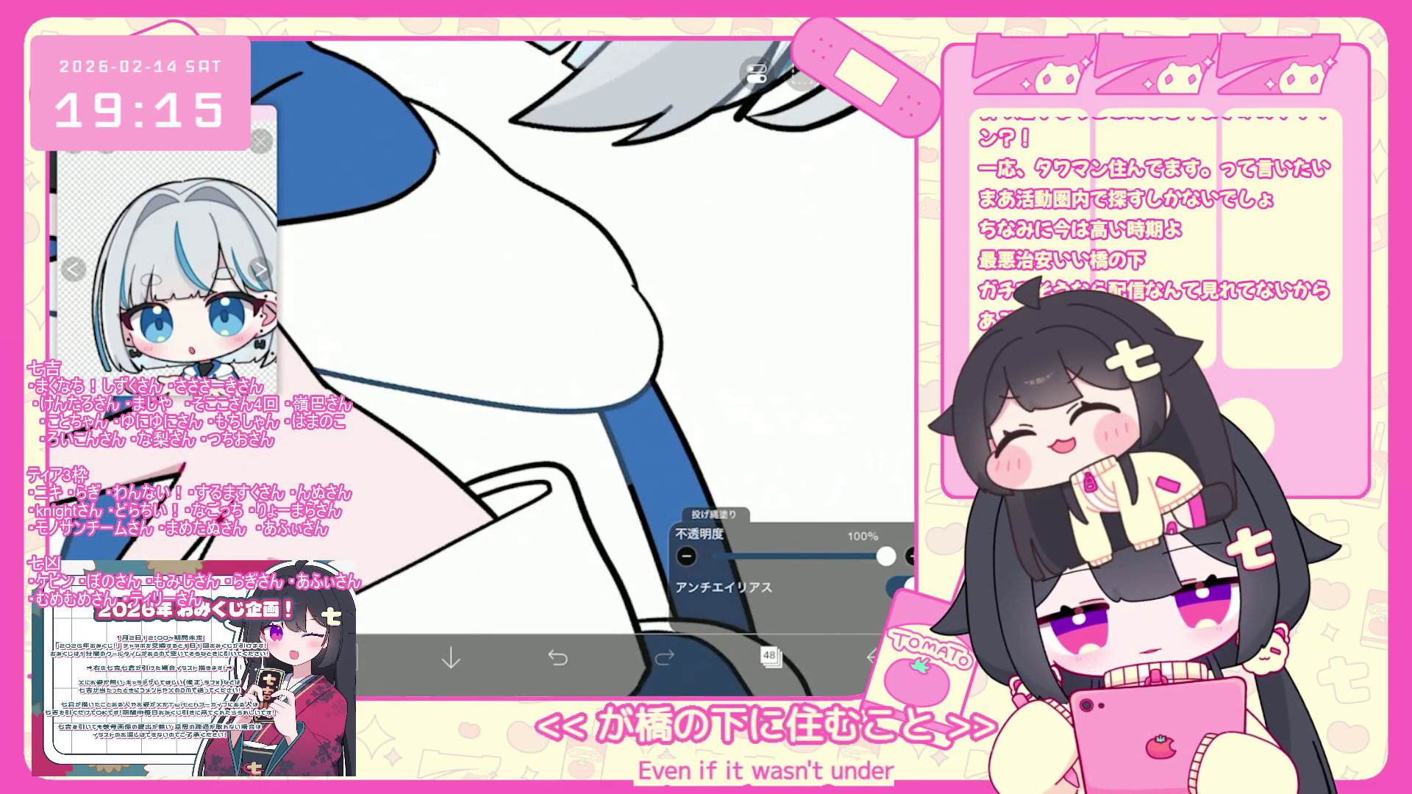
scroll(481, 368, "down", 3)
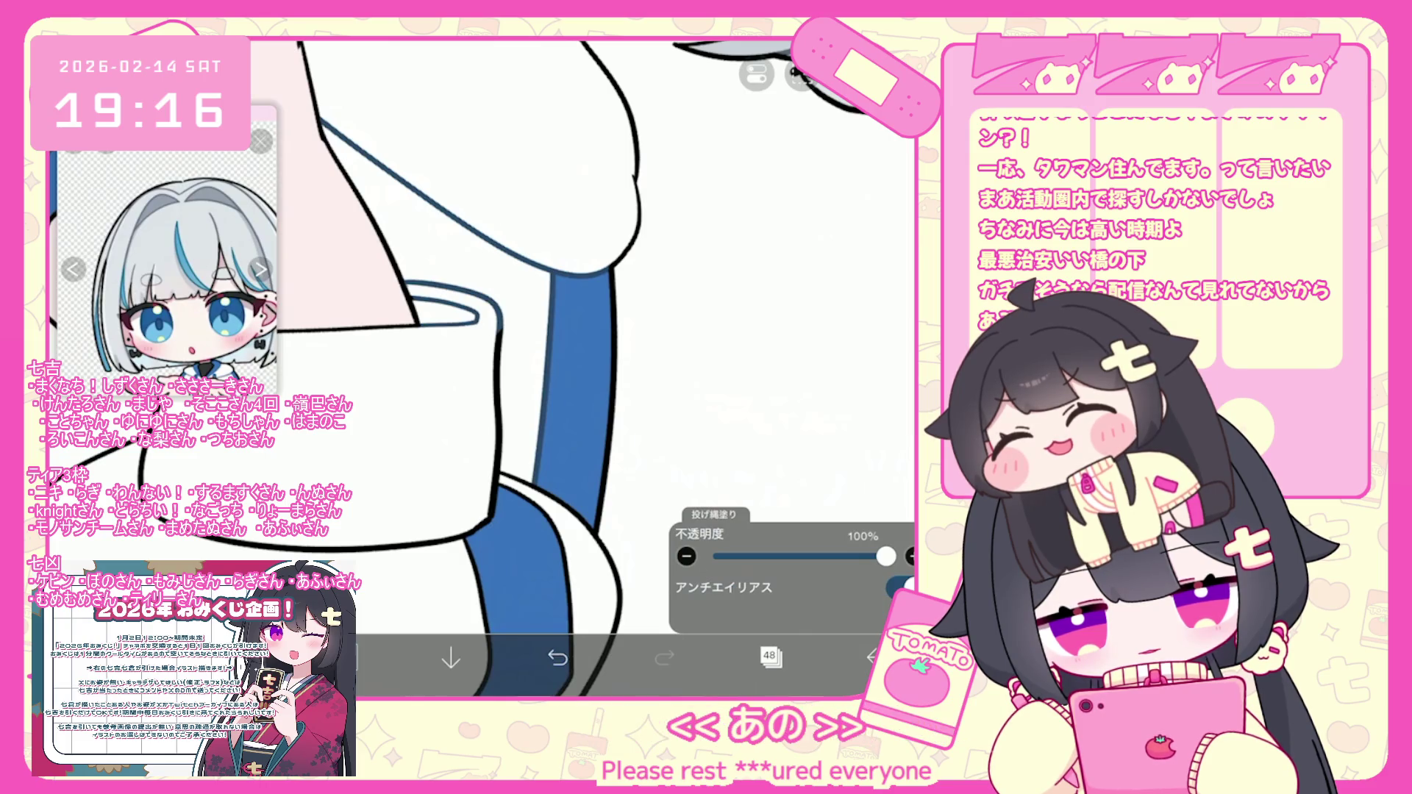
scroll(417, 368, "down", 2)
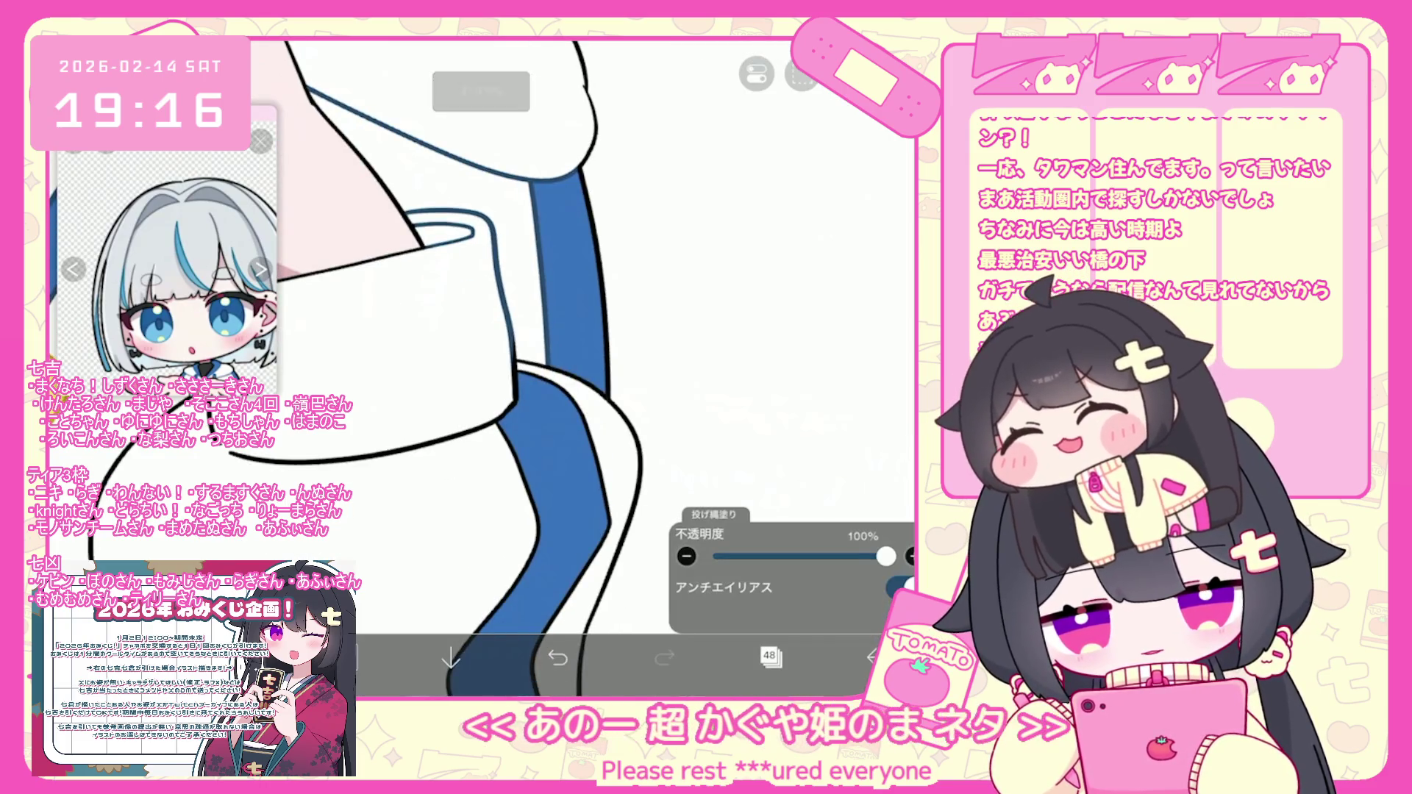
scroll(572, 367, "up", 3)
scroll(442, 368, "up", 2)
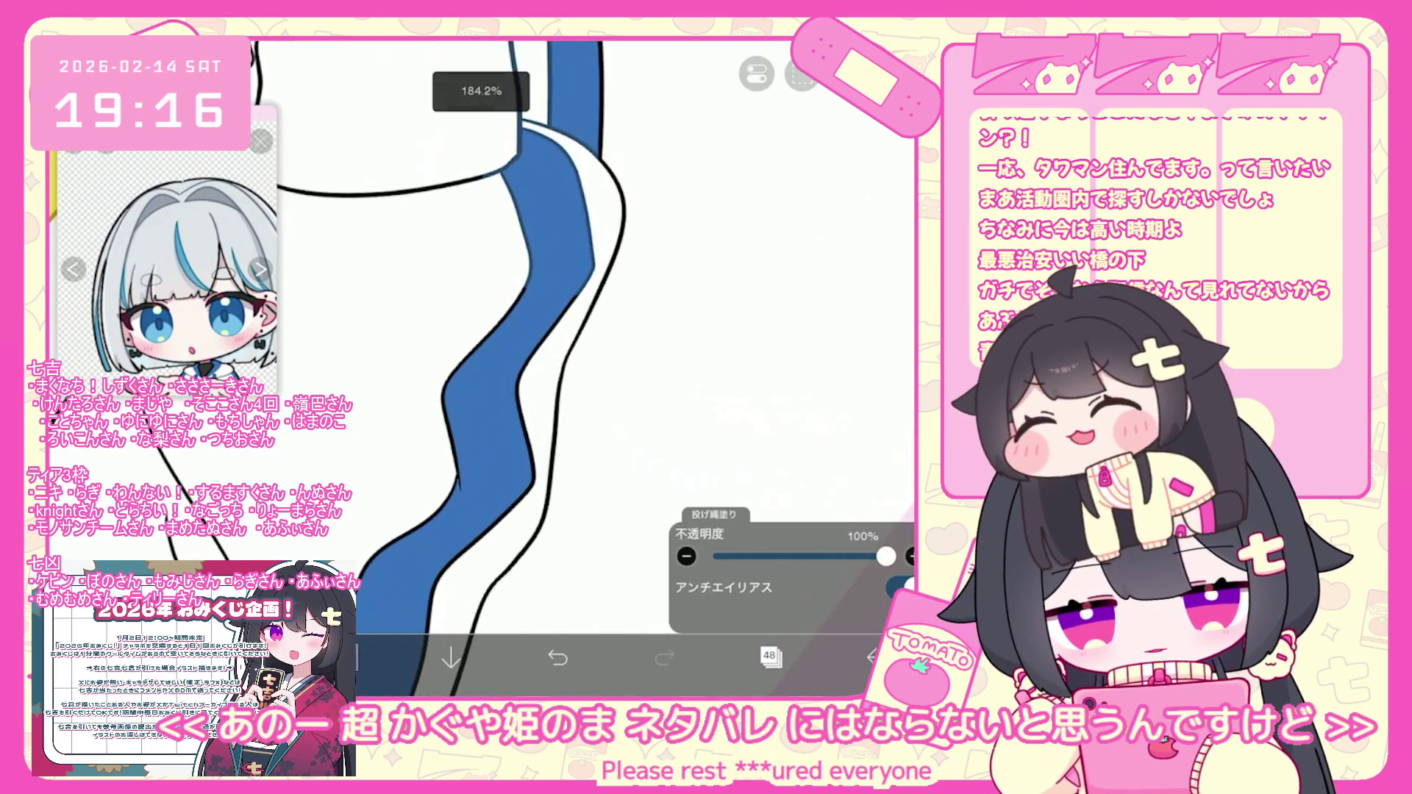
scroll(581, 368, "down", 2)
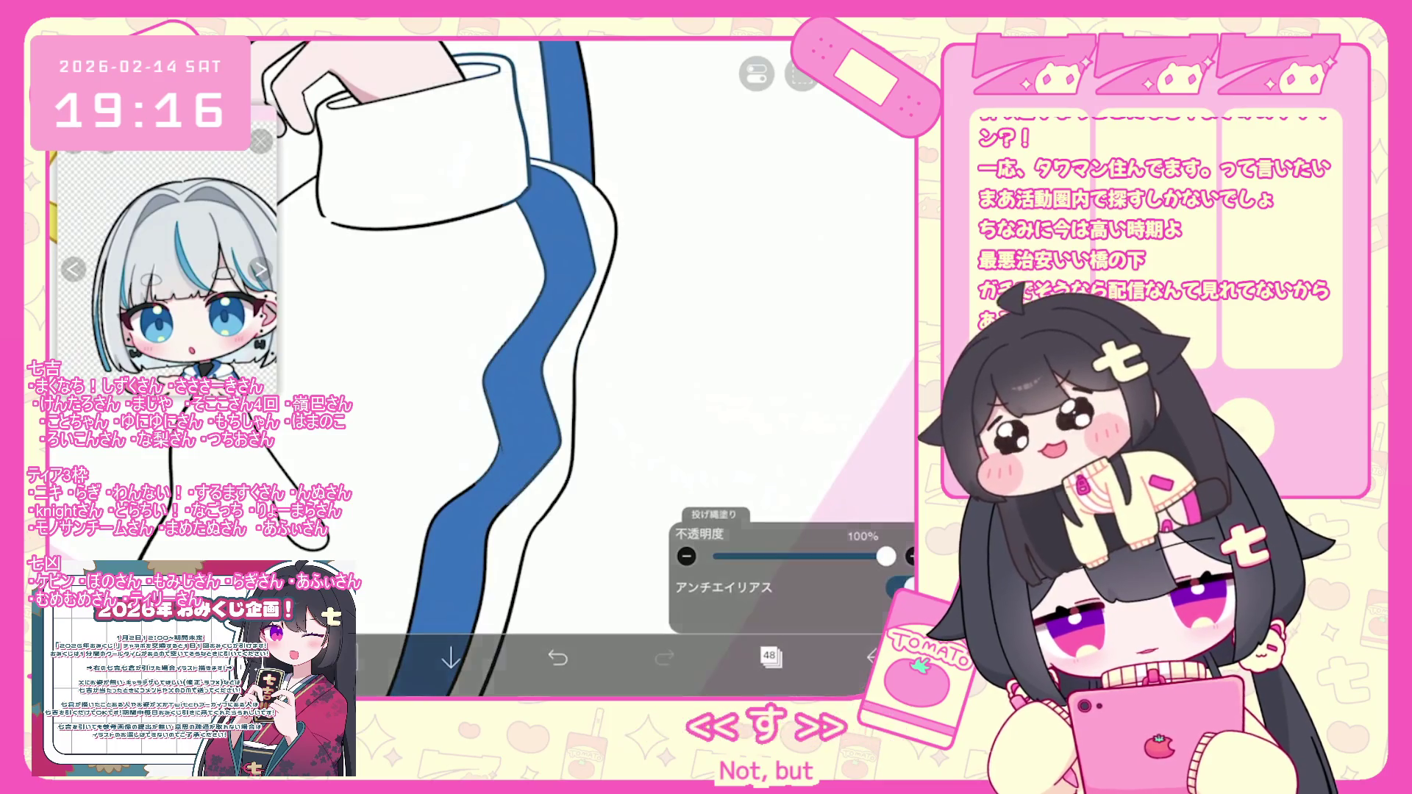
scroll(515, 331, "down", 2)
scroll(515, 331, "down", 1)
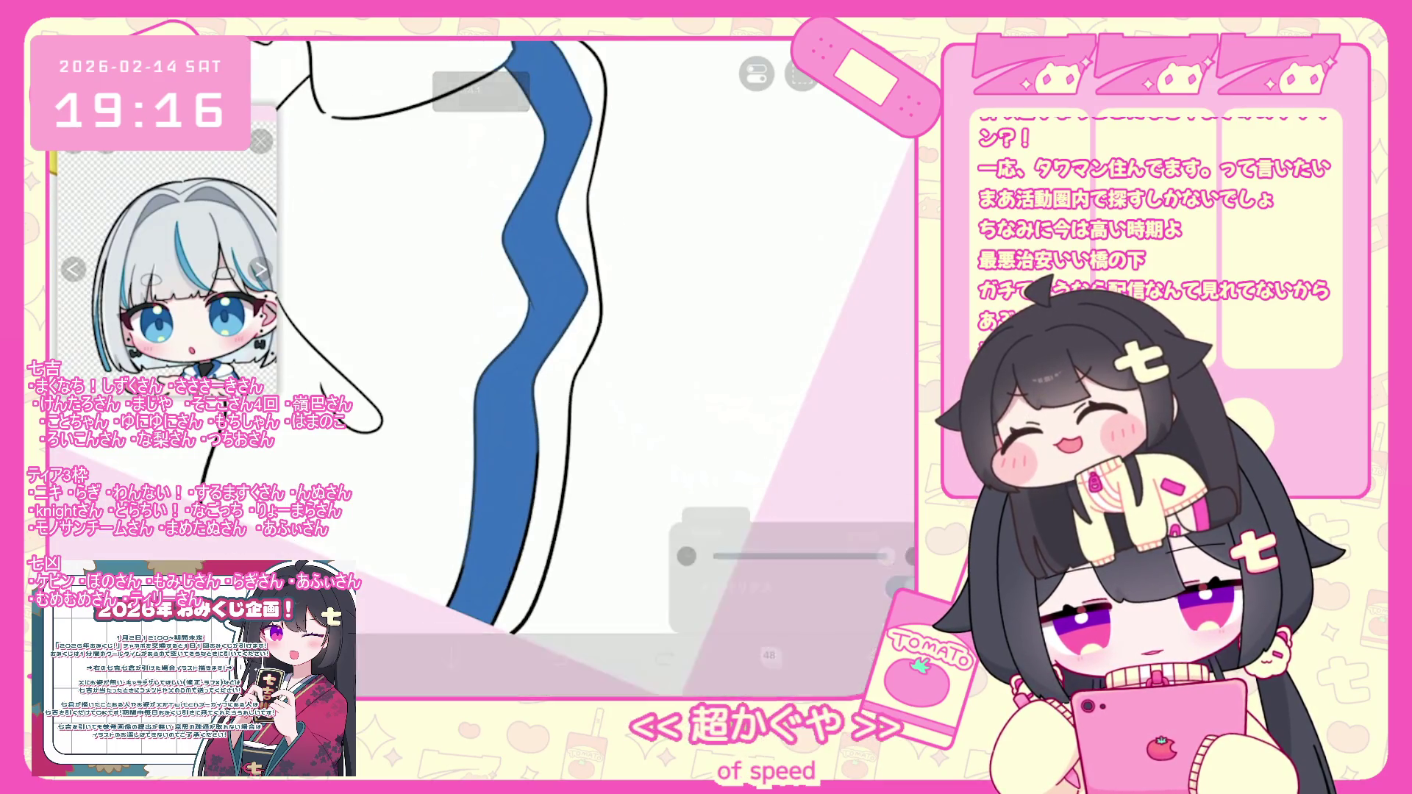
scroll(515, 331, "up", 5)
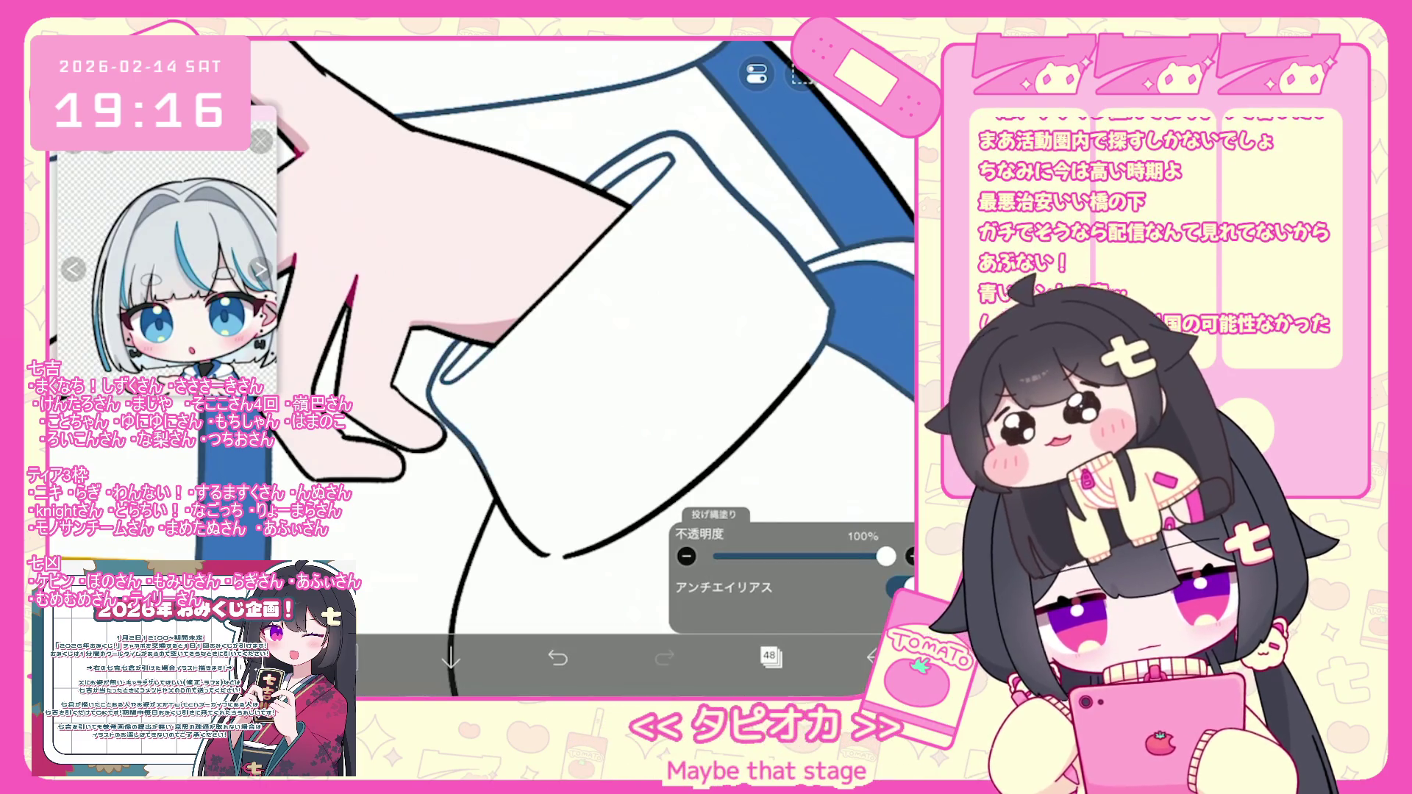
scroll(515, 331, "up", 3)
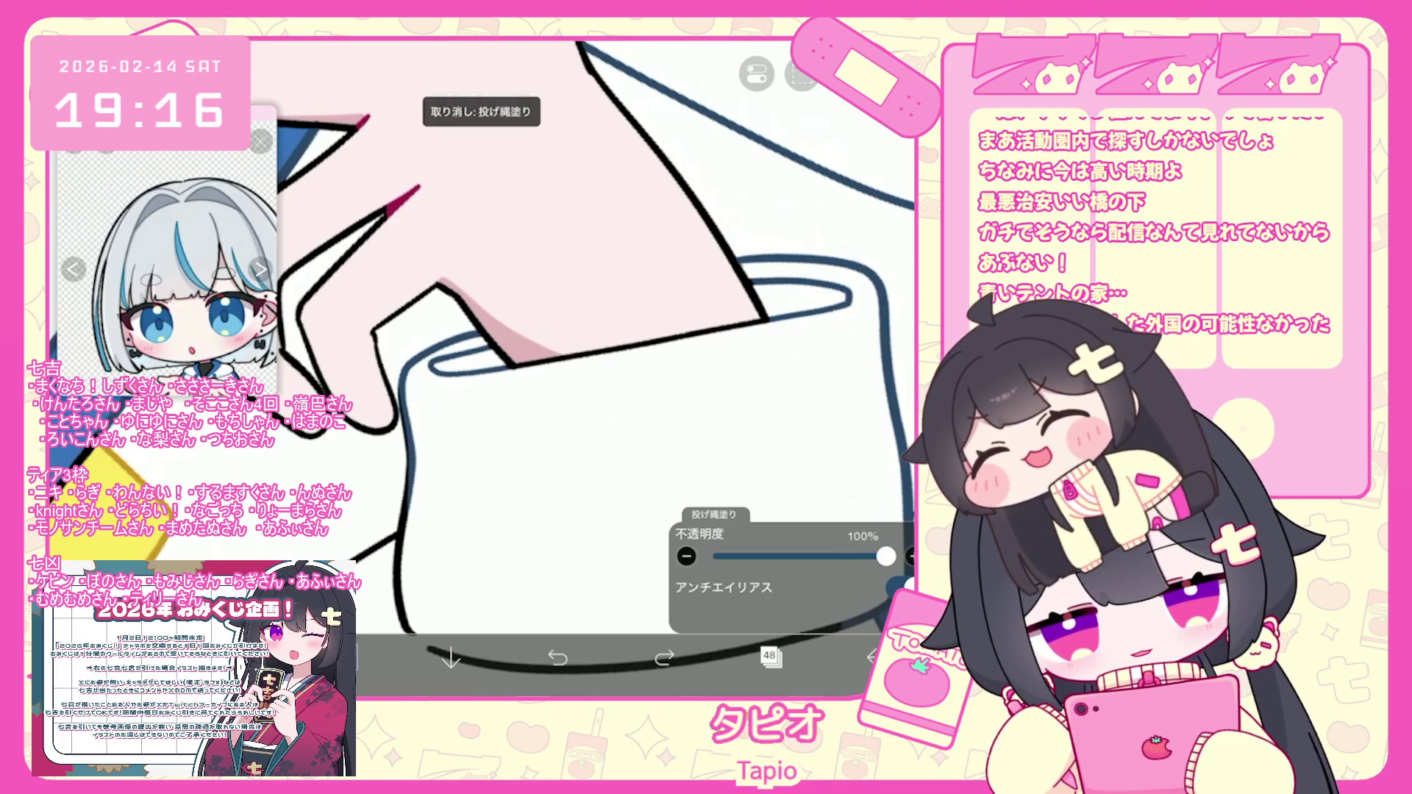
scroll(514, 331, "down", 3)
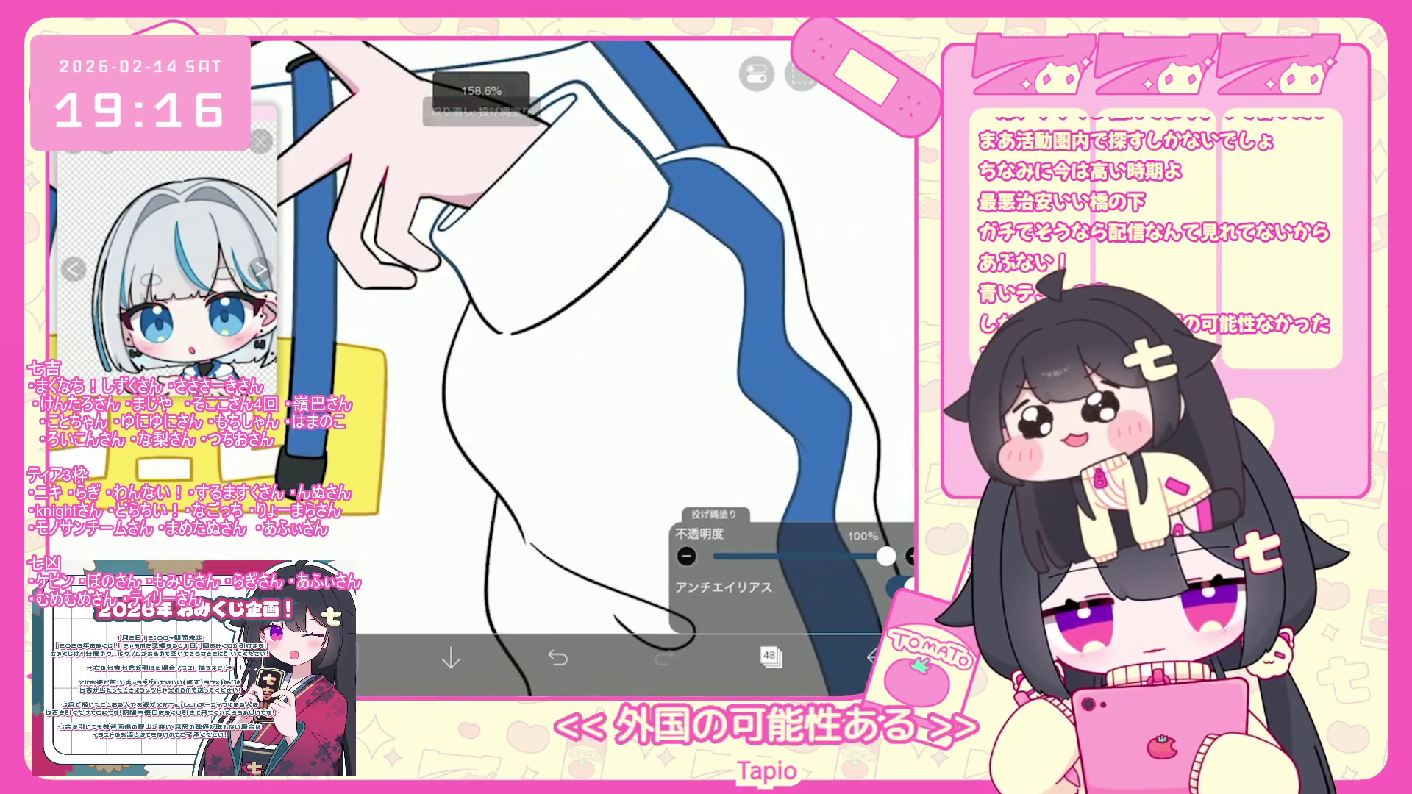
scroll(515, 331, "down", 2)
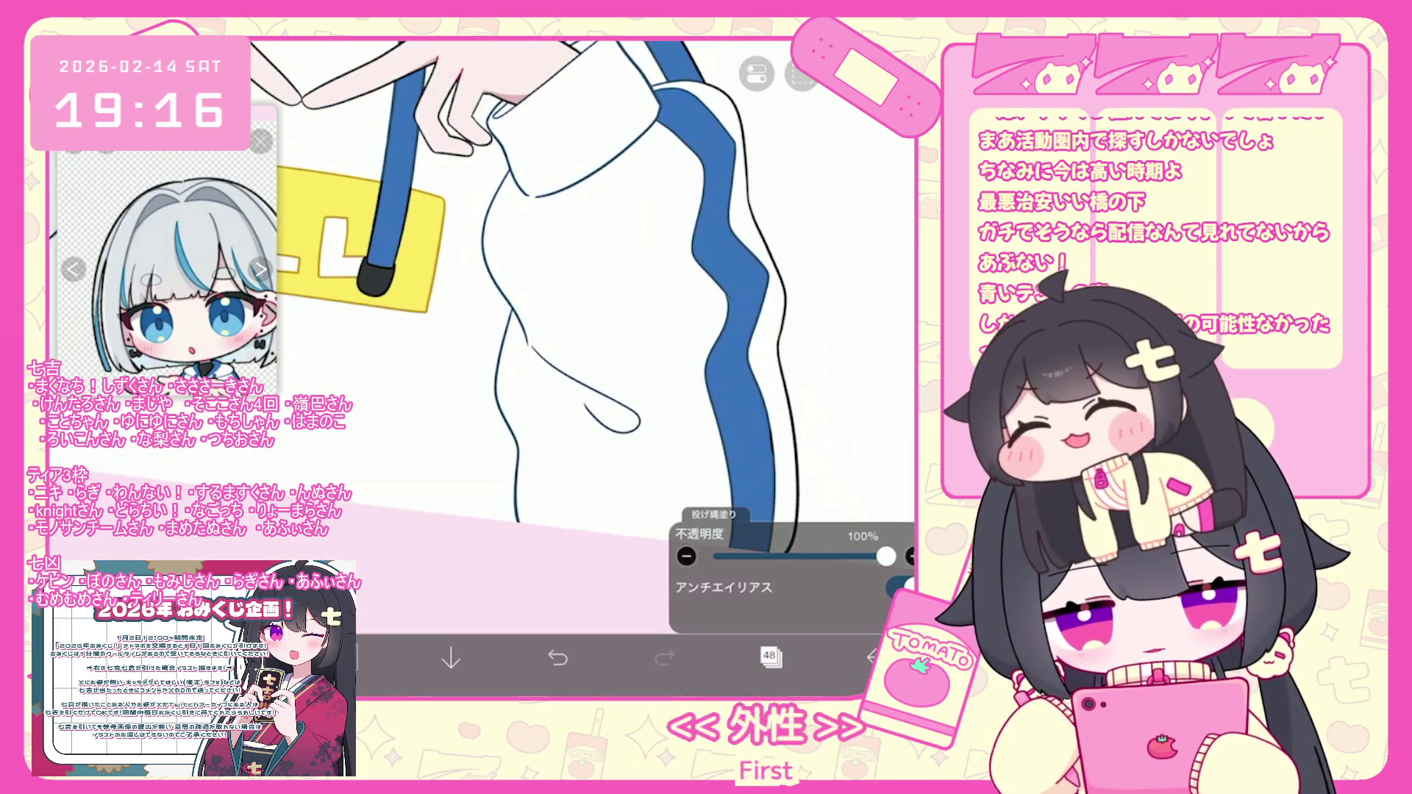
scroll(515, 331, "down", 2)
scroll(589, 331, "up", 5)
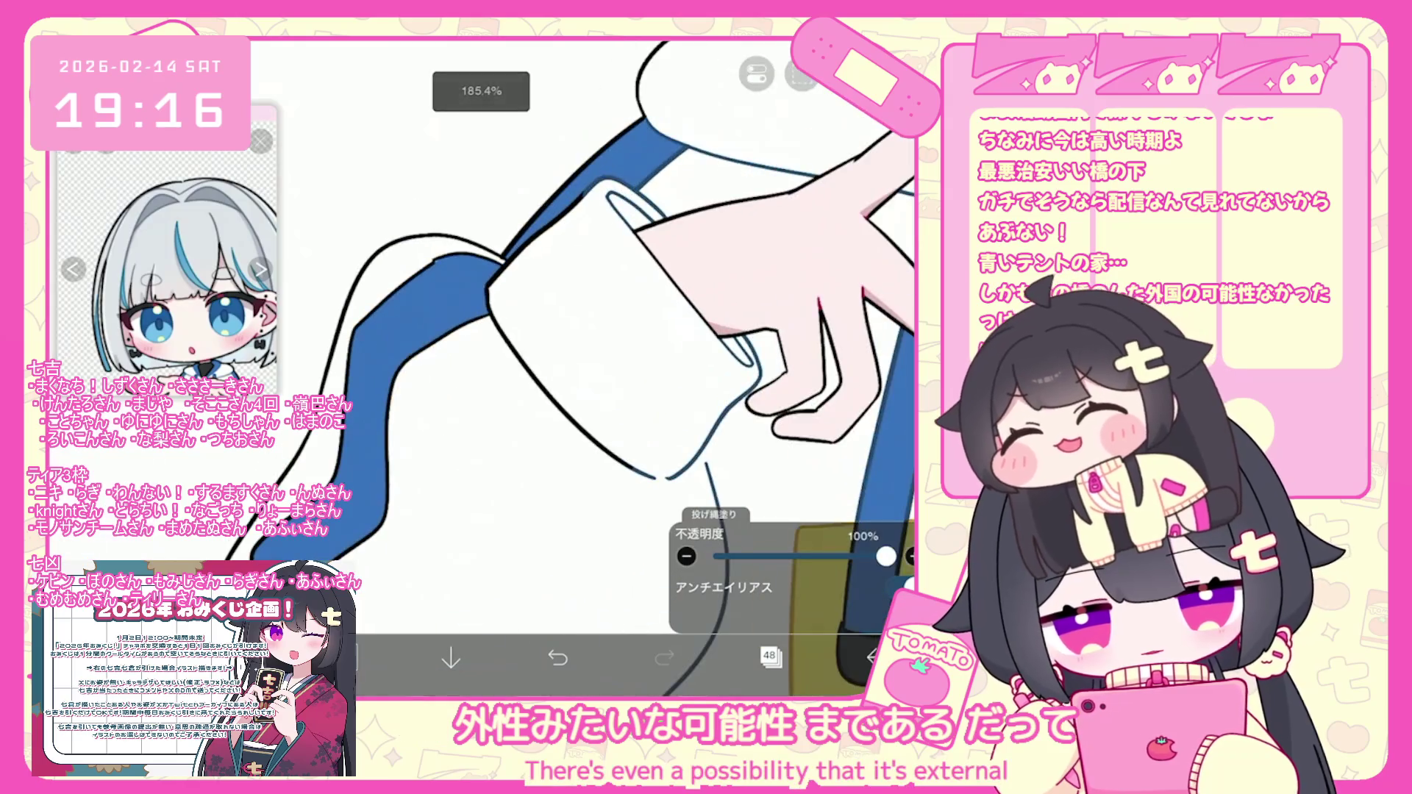
scroll(589, 331, "down", 1)
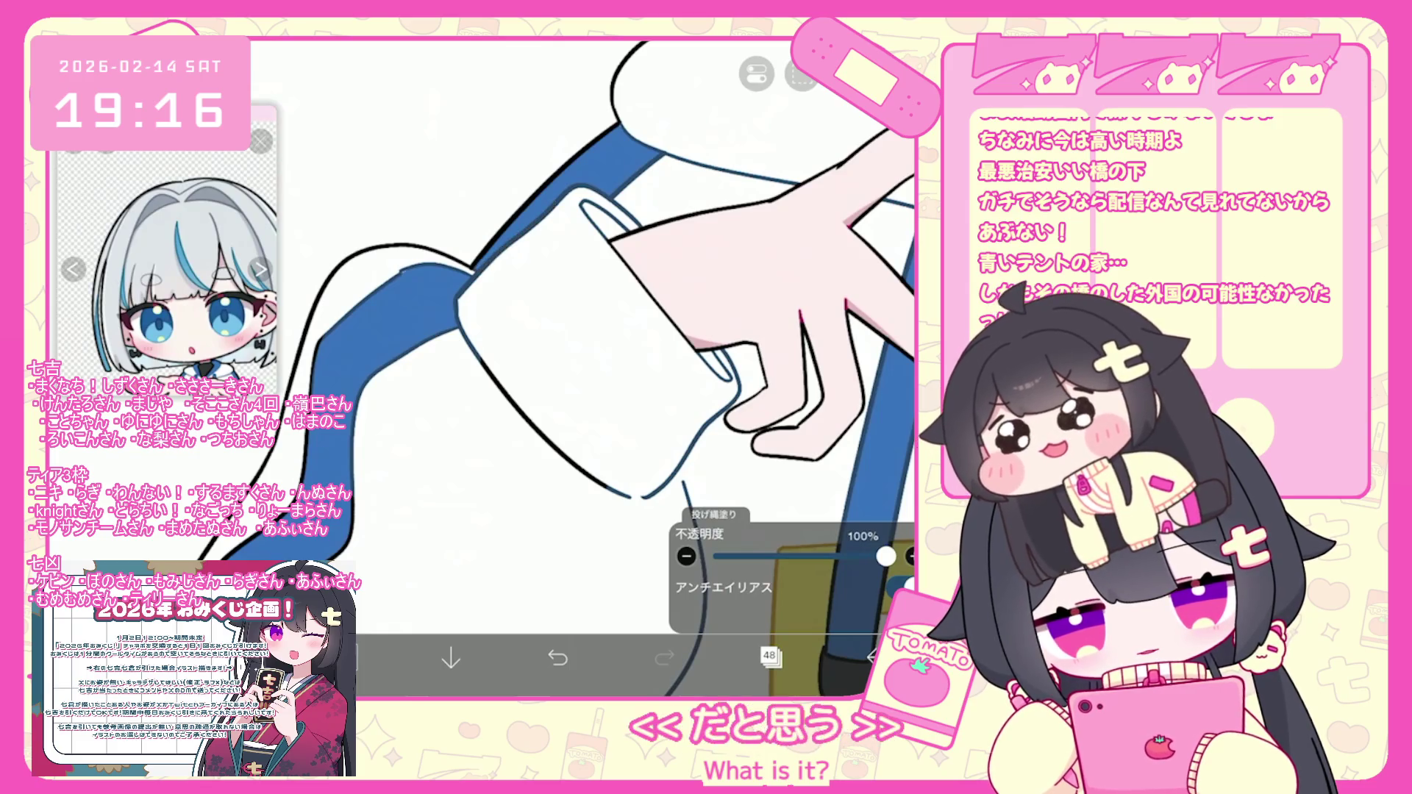
scroll(589, 331, "down", 2)
scroll(588, 331, "up", 2)
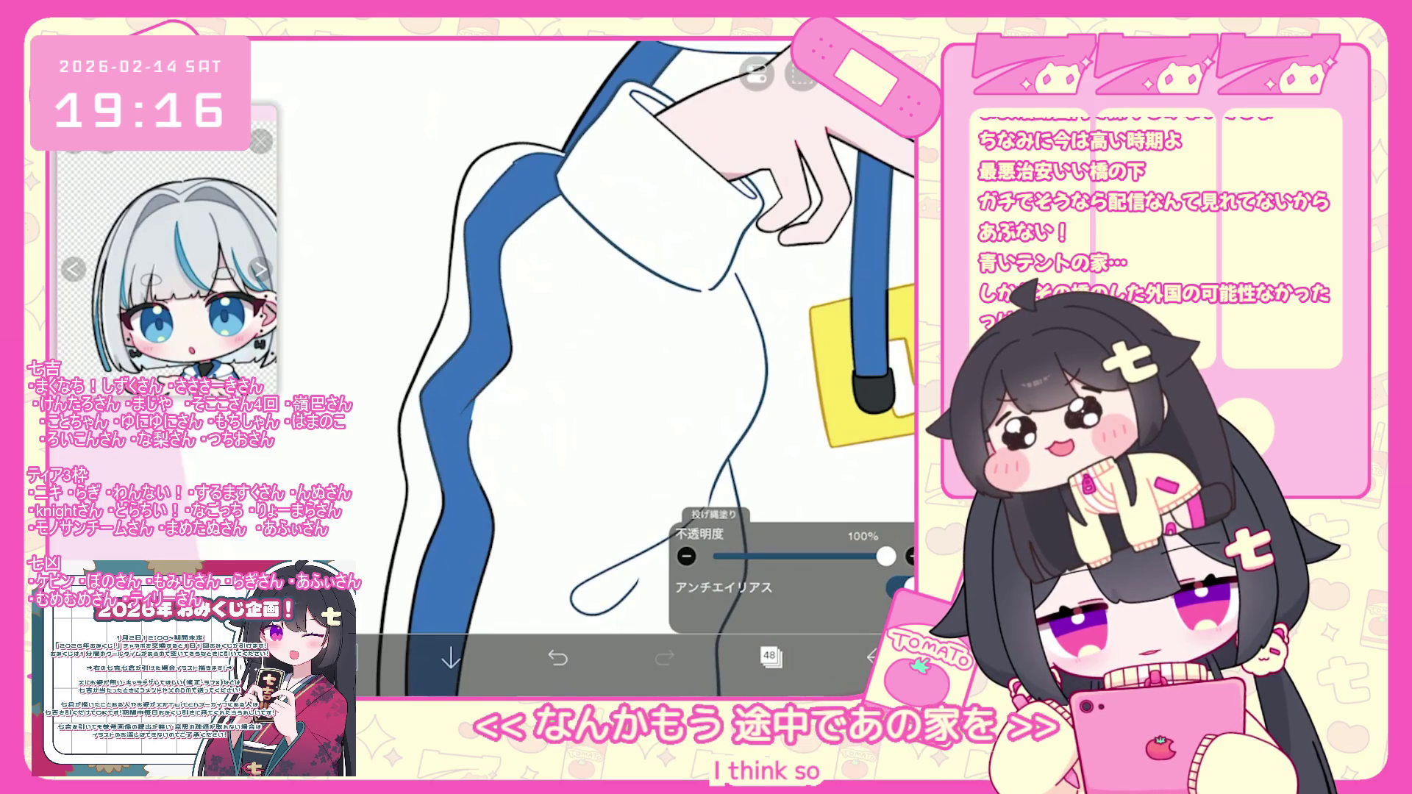
scroll(588, 331, "down", 1)
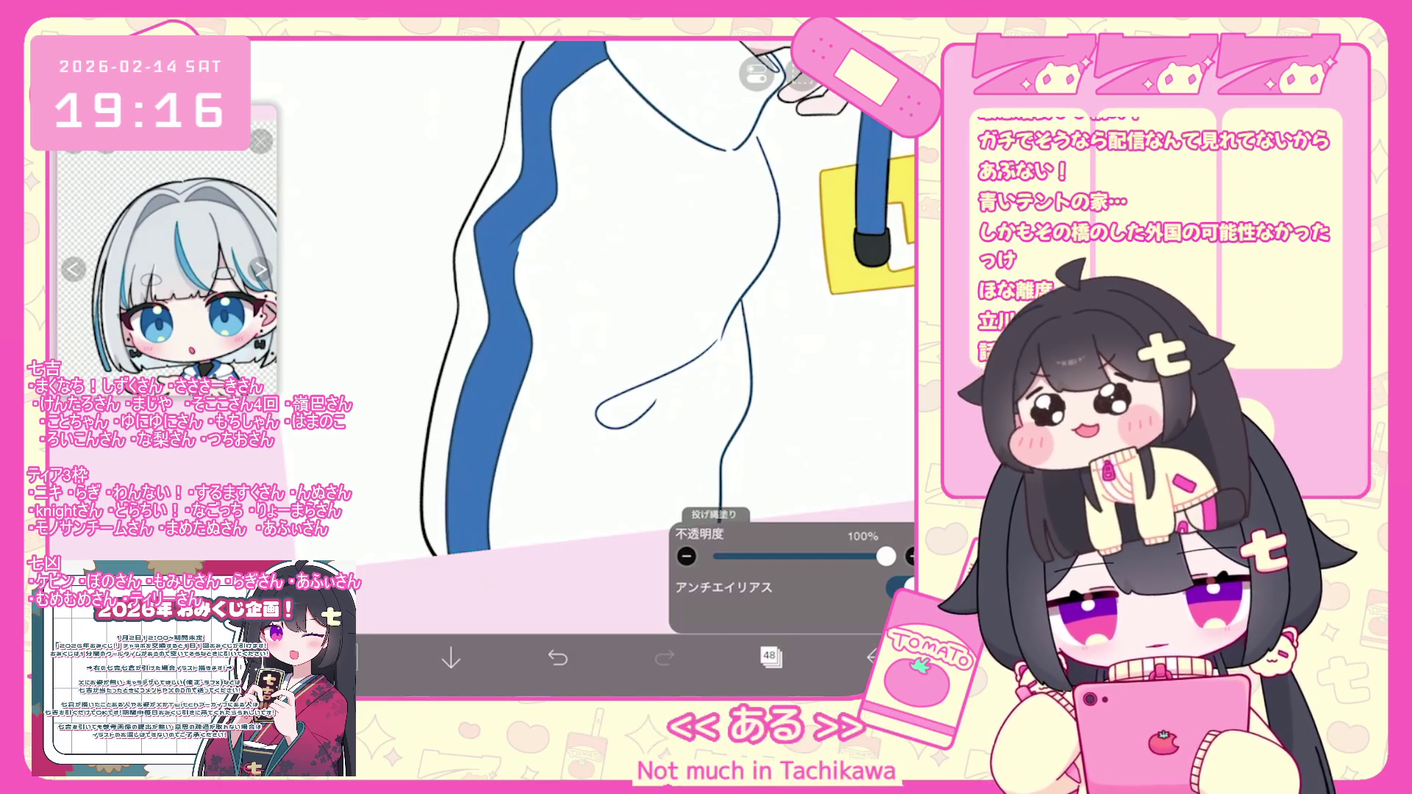
scroll(604, 302, "down", 3)
scroll(595, 330, "up", 5)
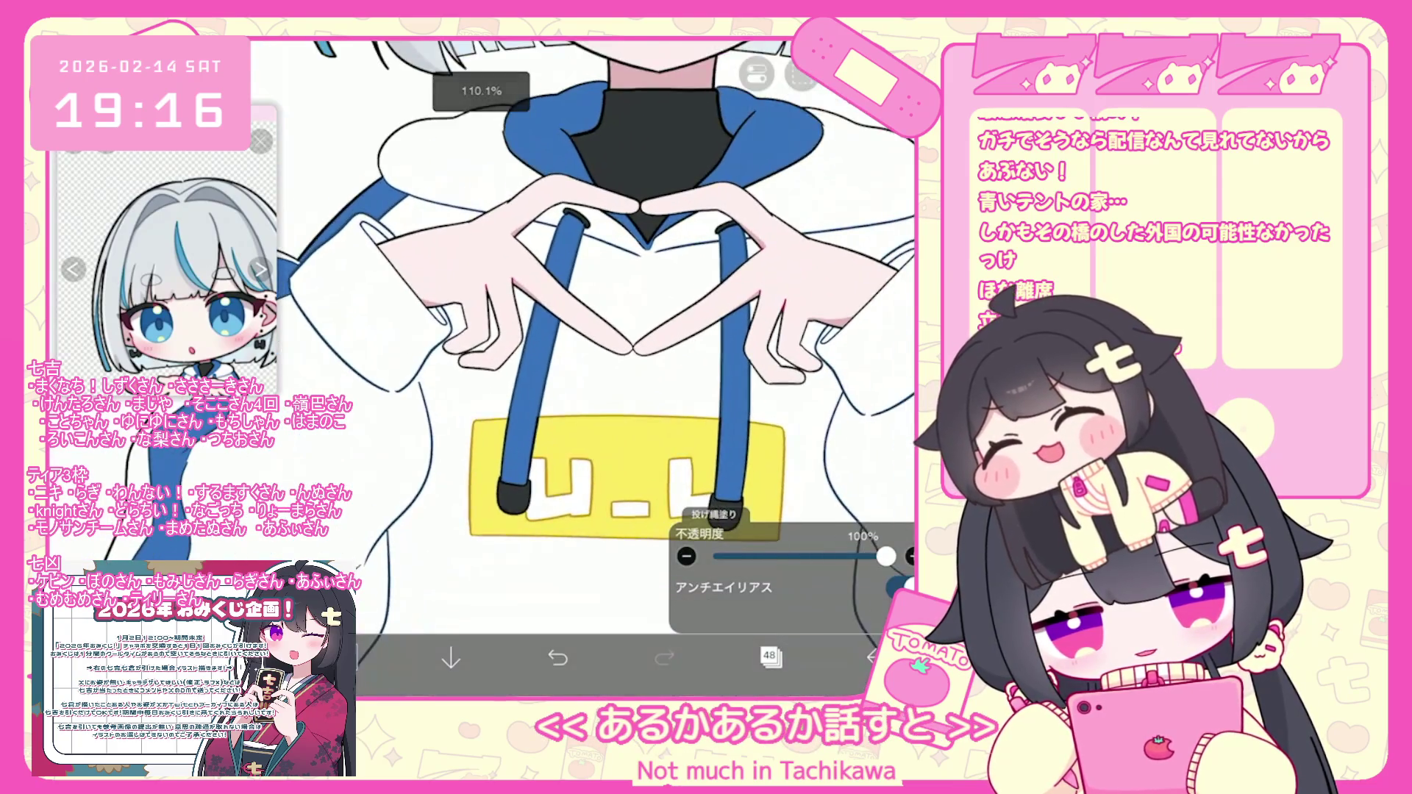
scroll(596, 368, "down", 3)
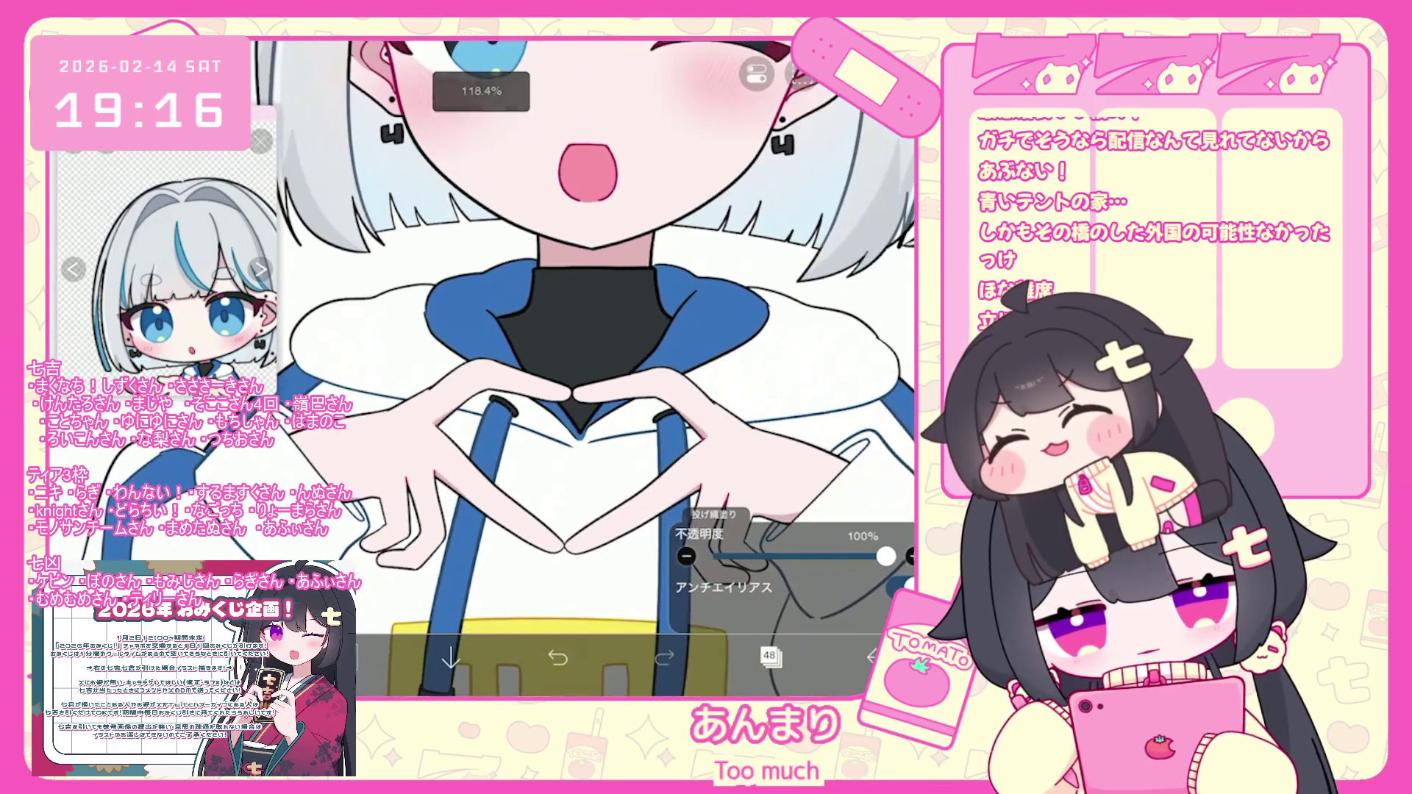
scroll(595, 368, "up", 5)
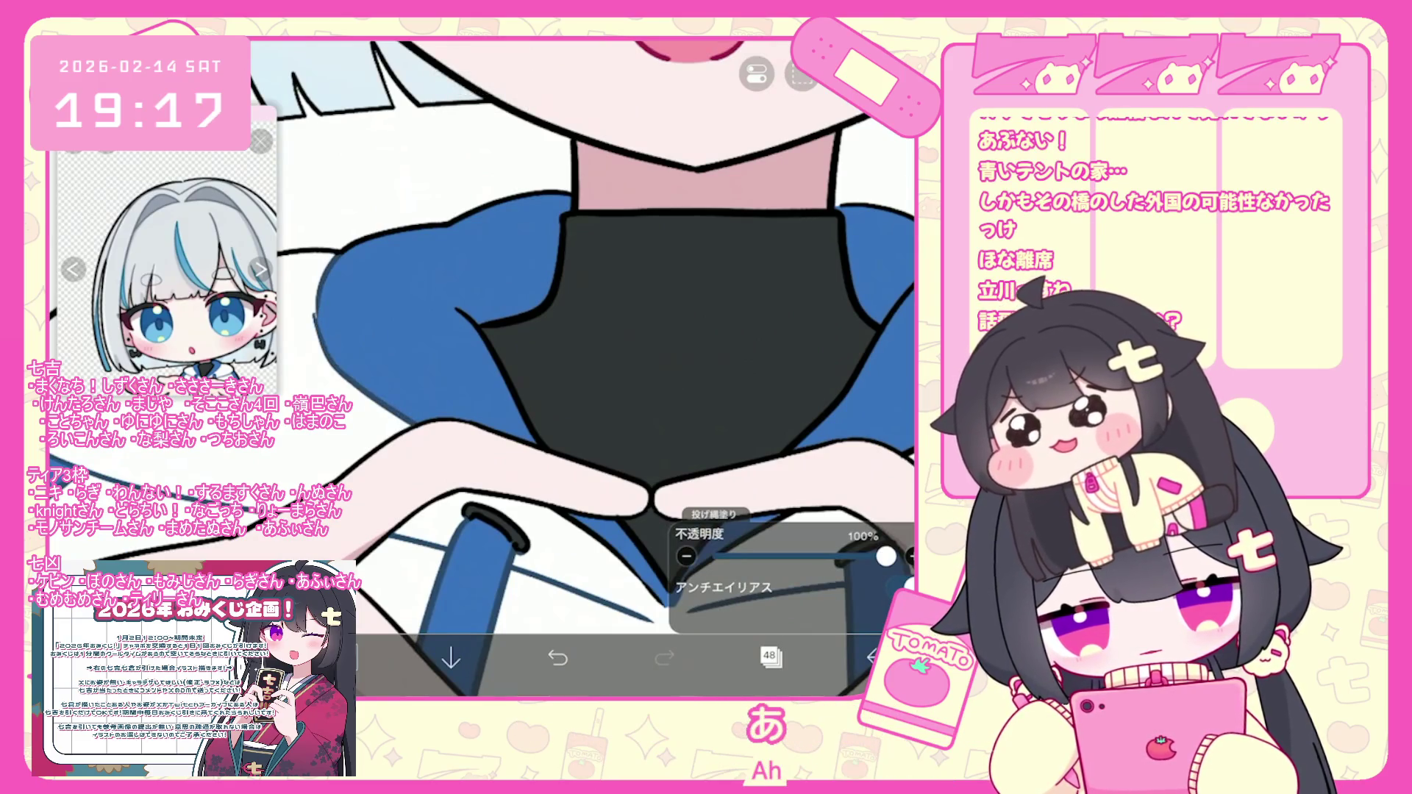
left_click(346, 658)
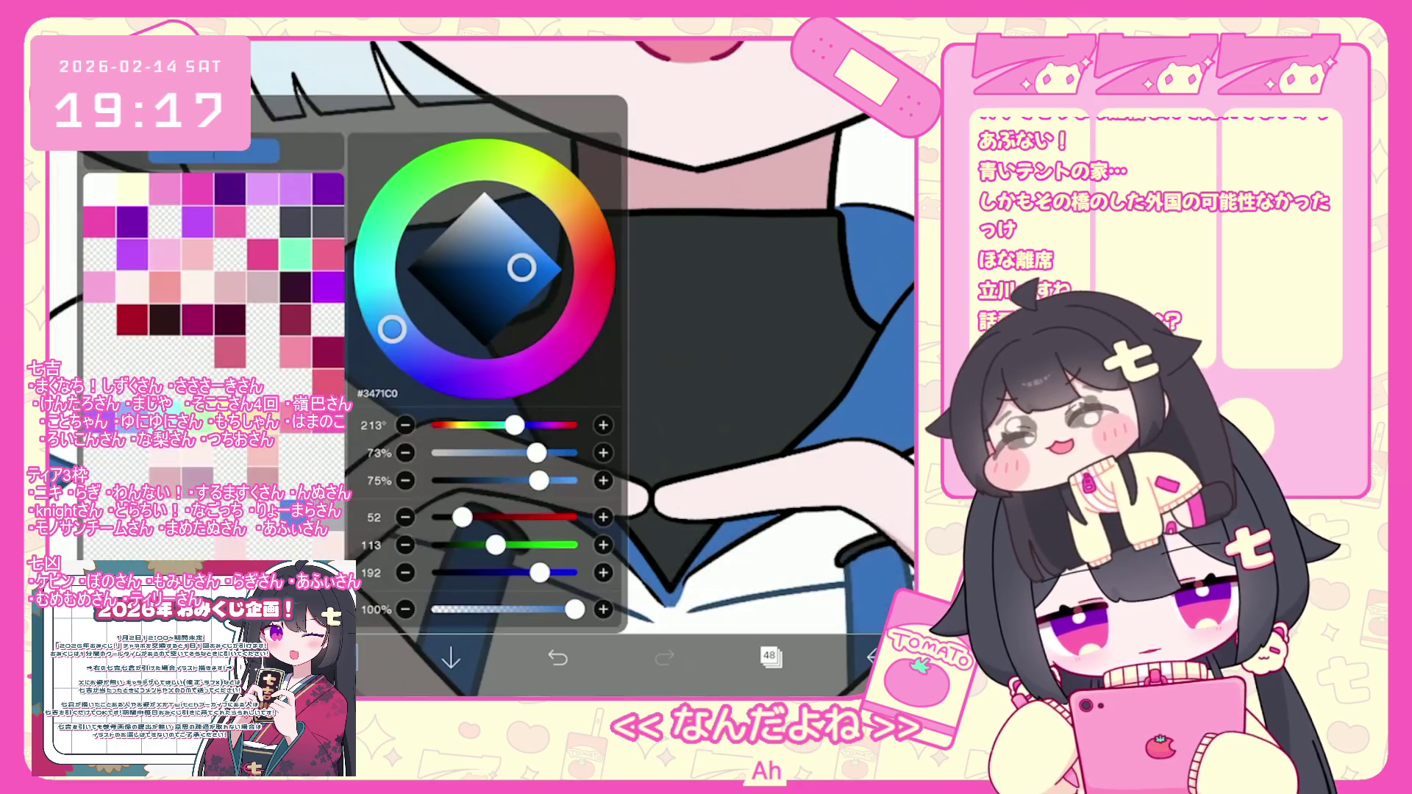
left_click(346, 659)
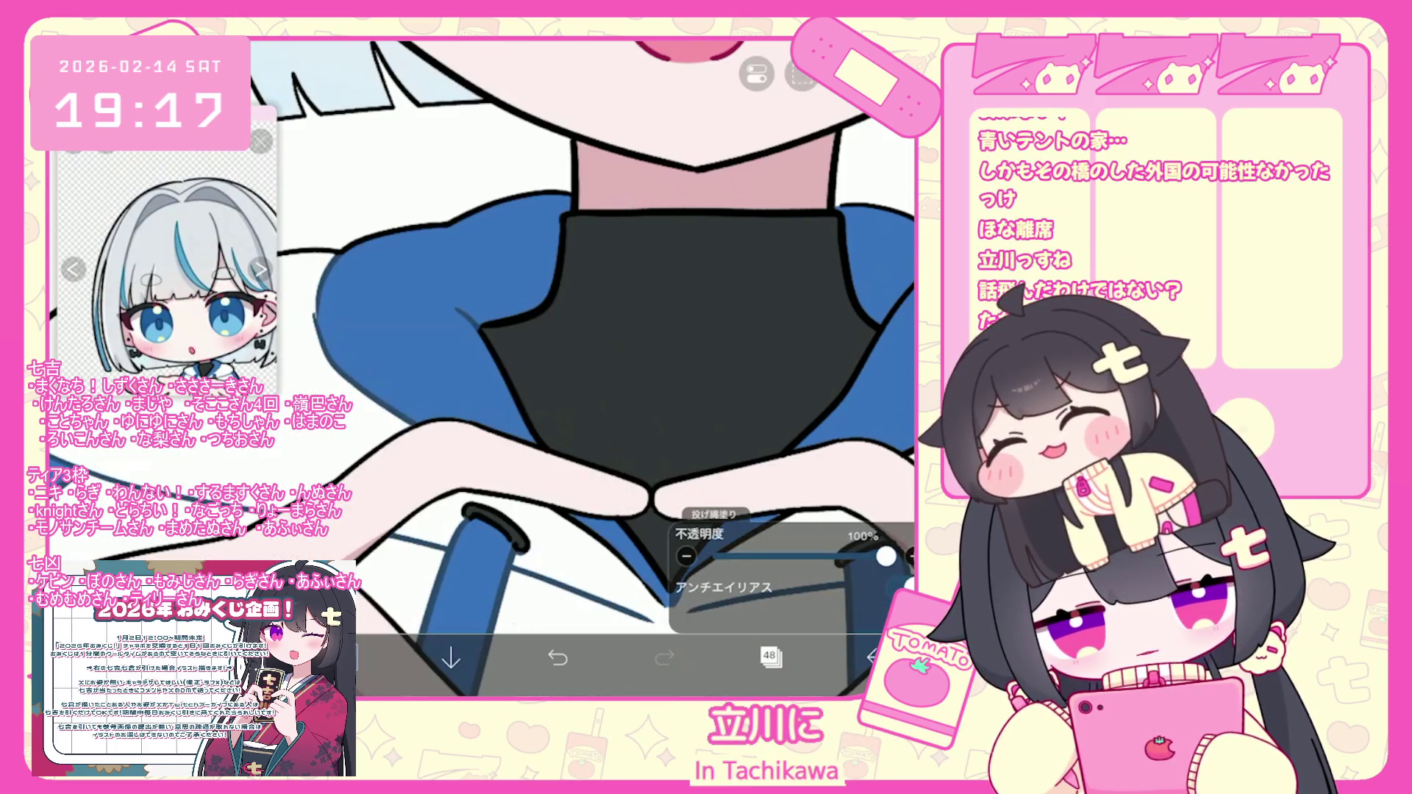
scroll(482, 368, "down", 3)
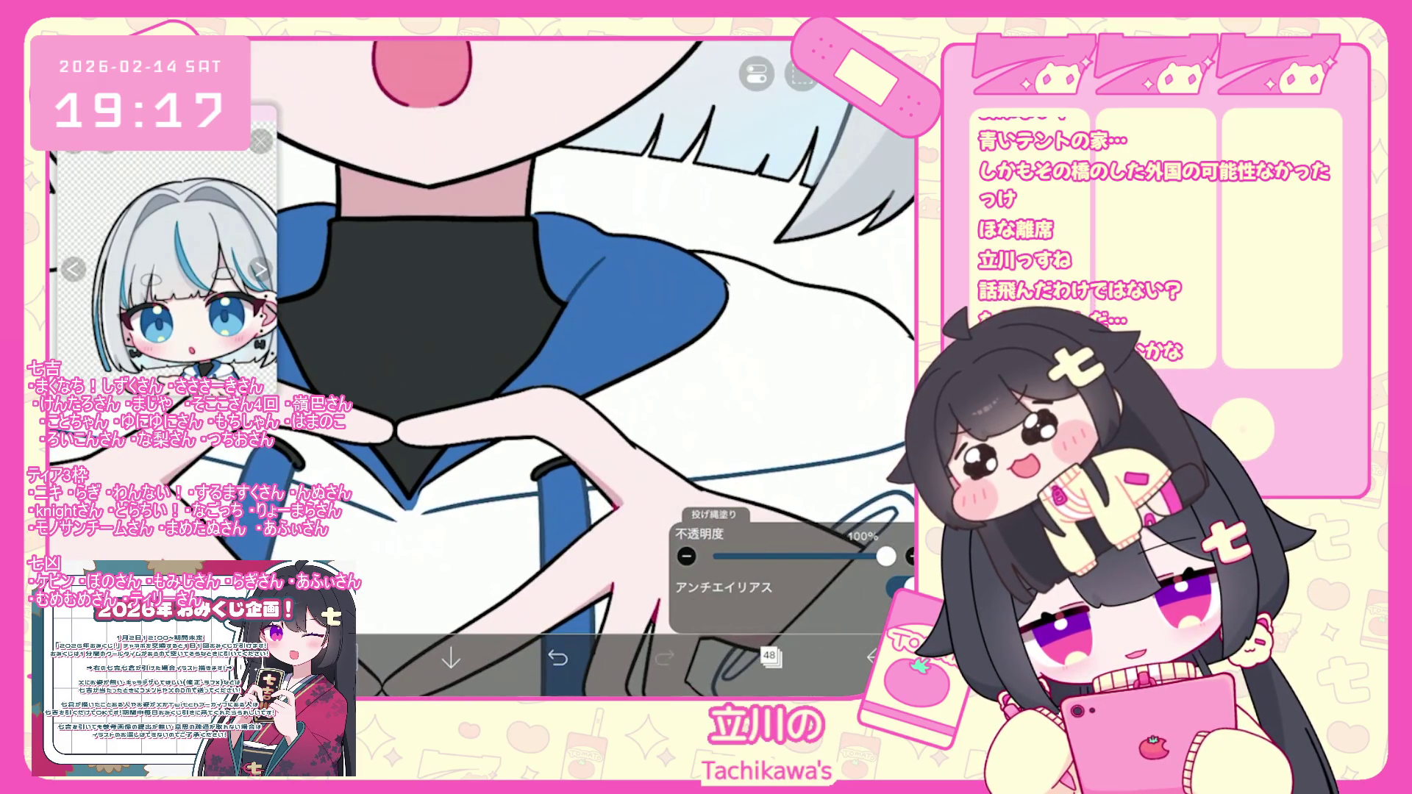
scroll(482, 368, "down", 5)
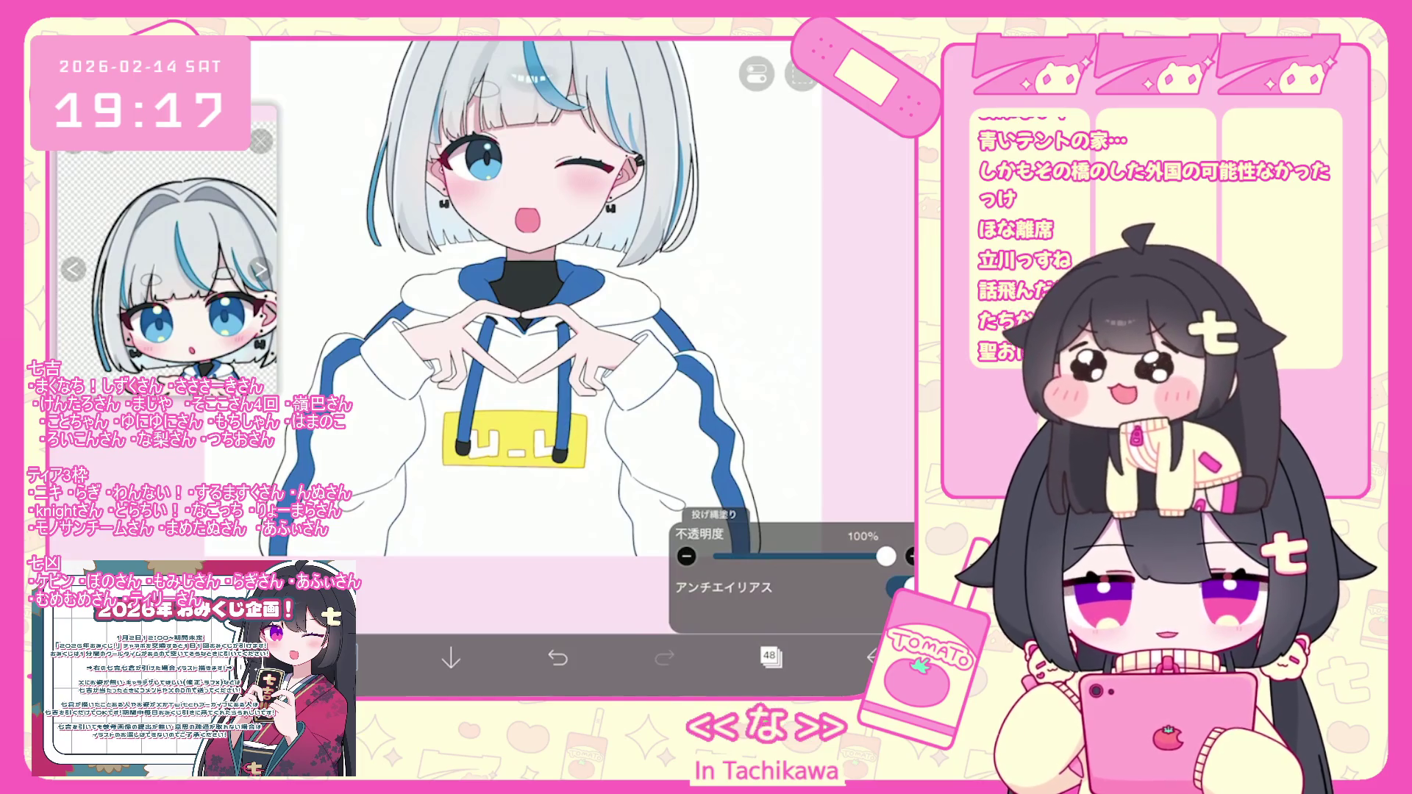
scroll(515, 294, "up", 3)
Make layer 40 the working layer.
left_click(770, 655)
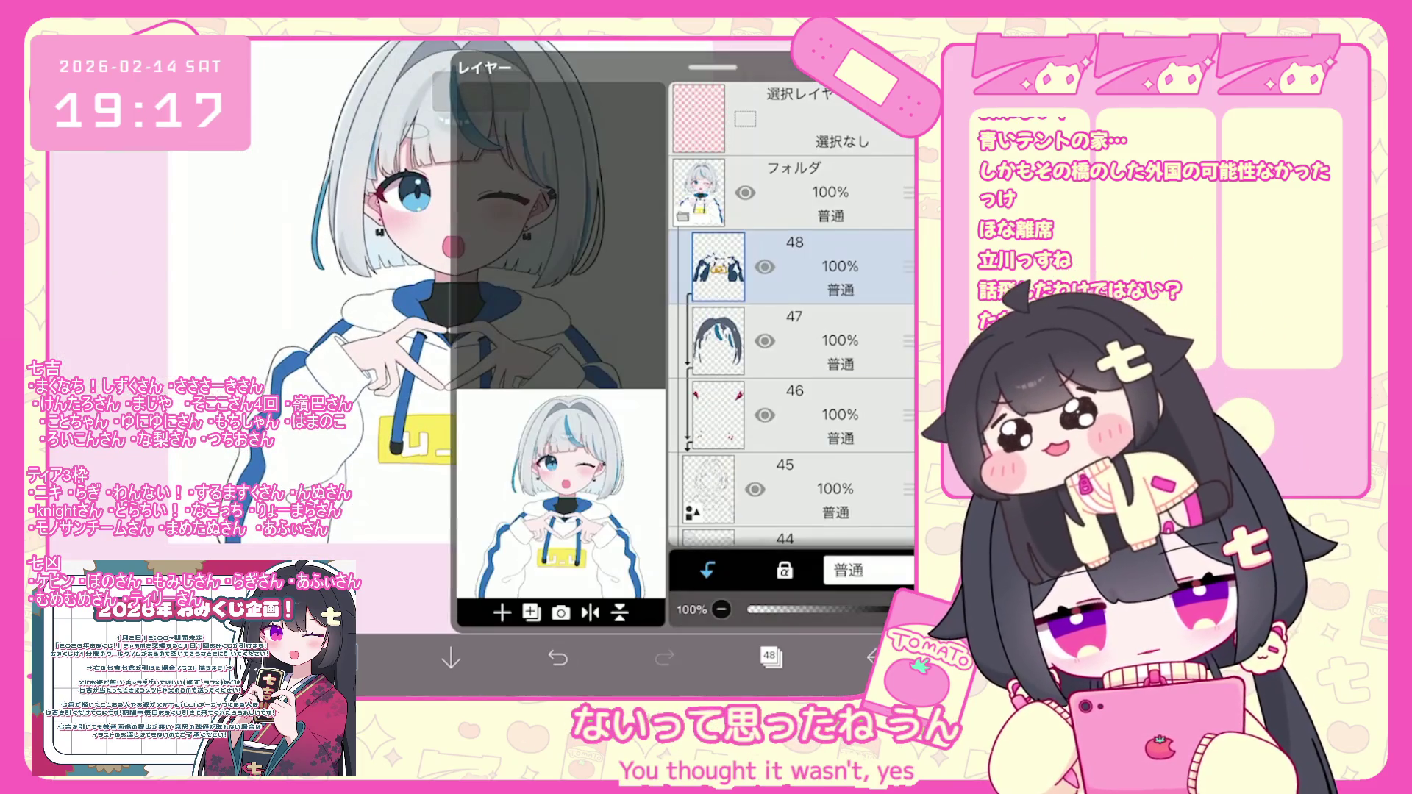
scroll(792, 314, "down", 5)
left_click(792, 445)
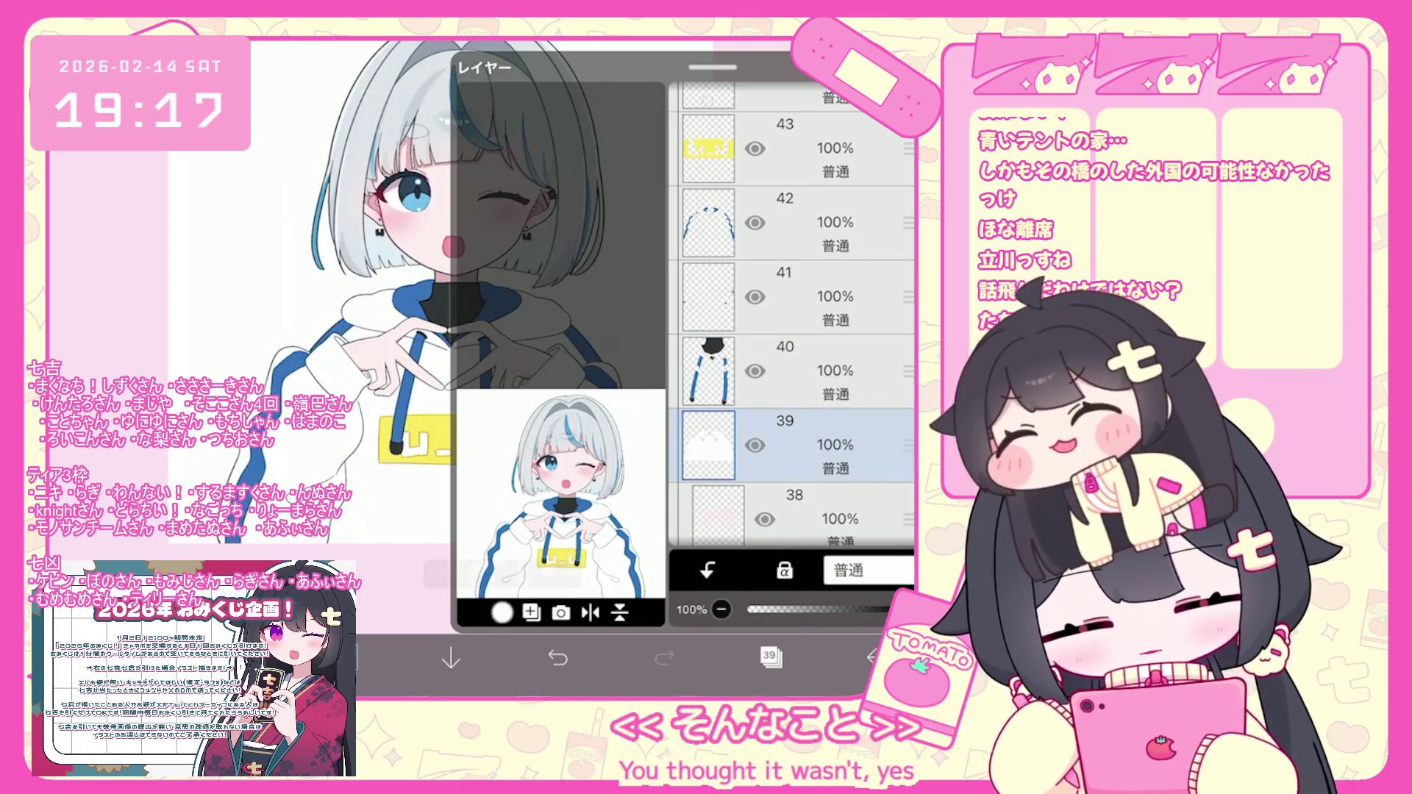
left_click(792, 371)
left_click(770, 655)
Lasso-fill a pale blue-grey #DFE0ED shadow in the sleeve fold, then undo it.
left_click(345, 655)
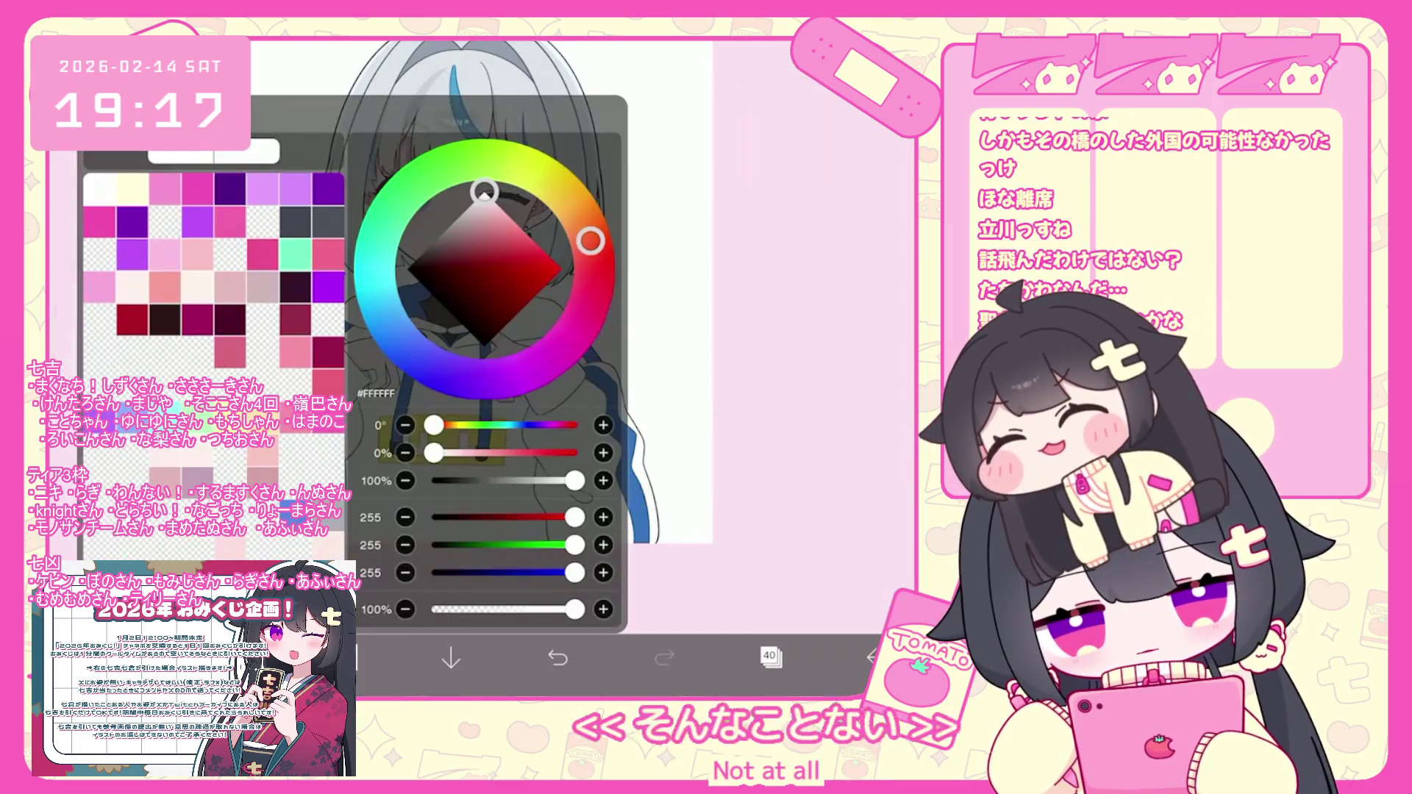
mouse_move(589, 241)
left_mouse_down()
mouse_move(413, 353)
mouse_move(427, 362)
mouse_move(389, 324)
left_mouse_up()
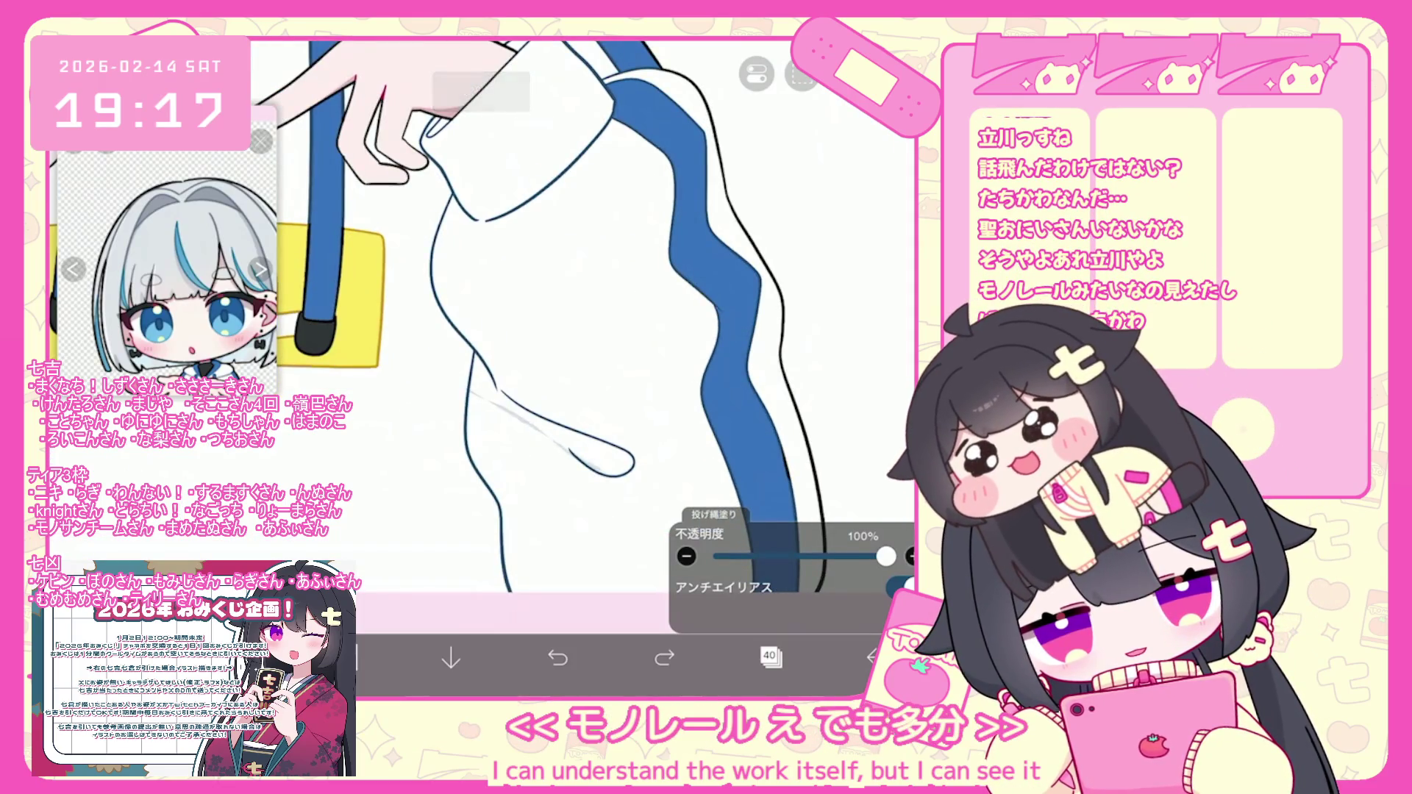
left_click_drag(477, 354, 515, 412)
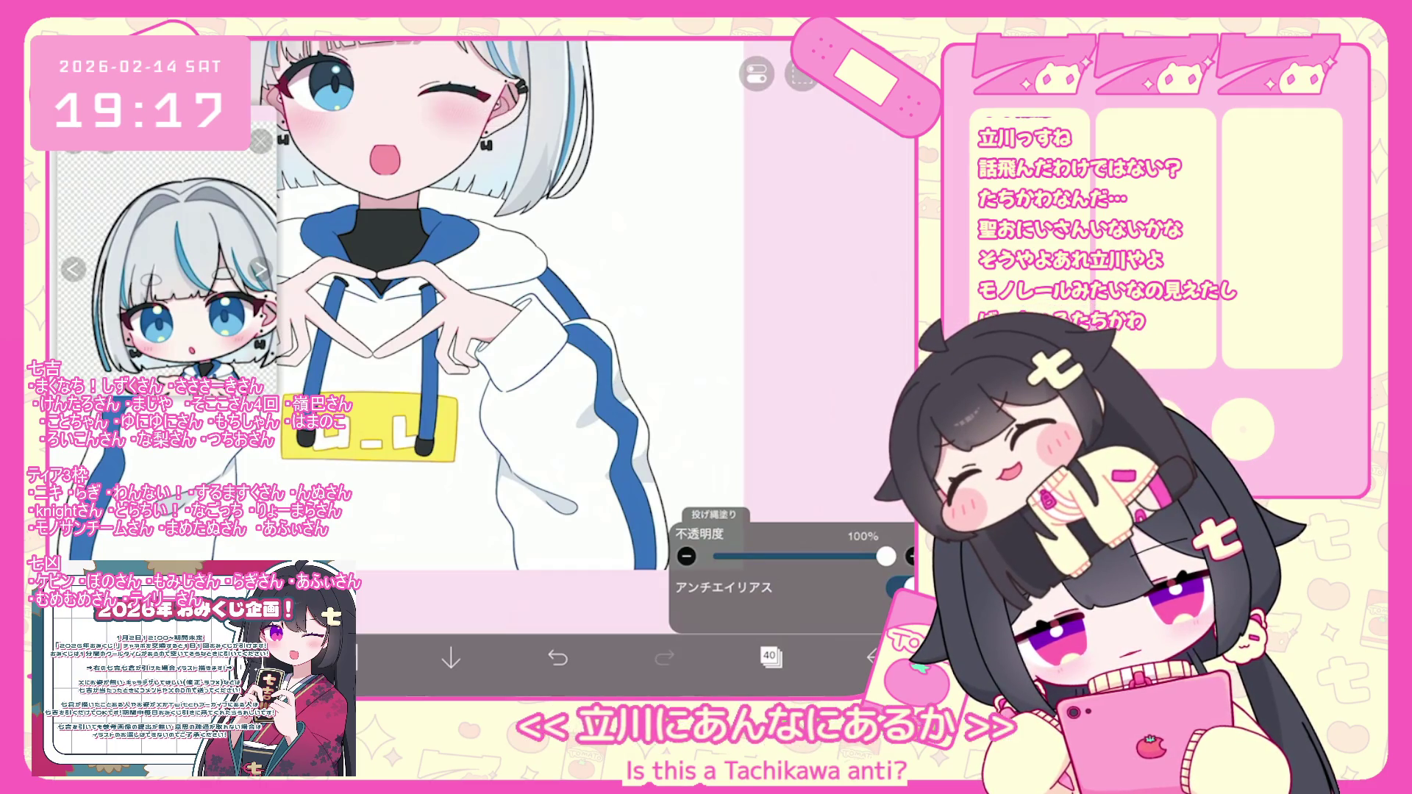
left_click(558, 656)
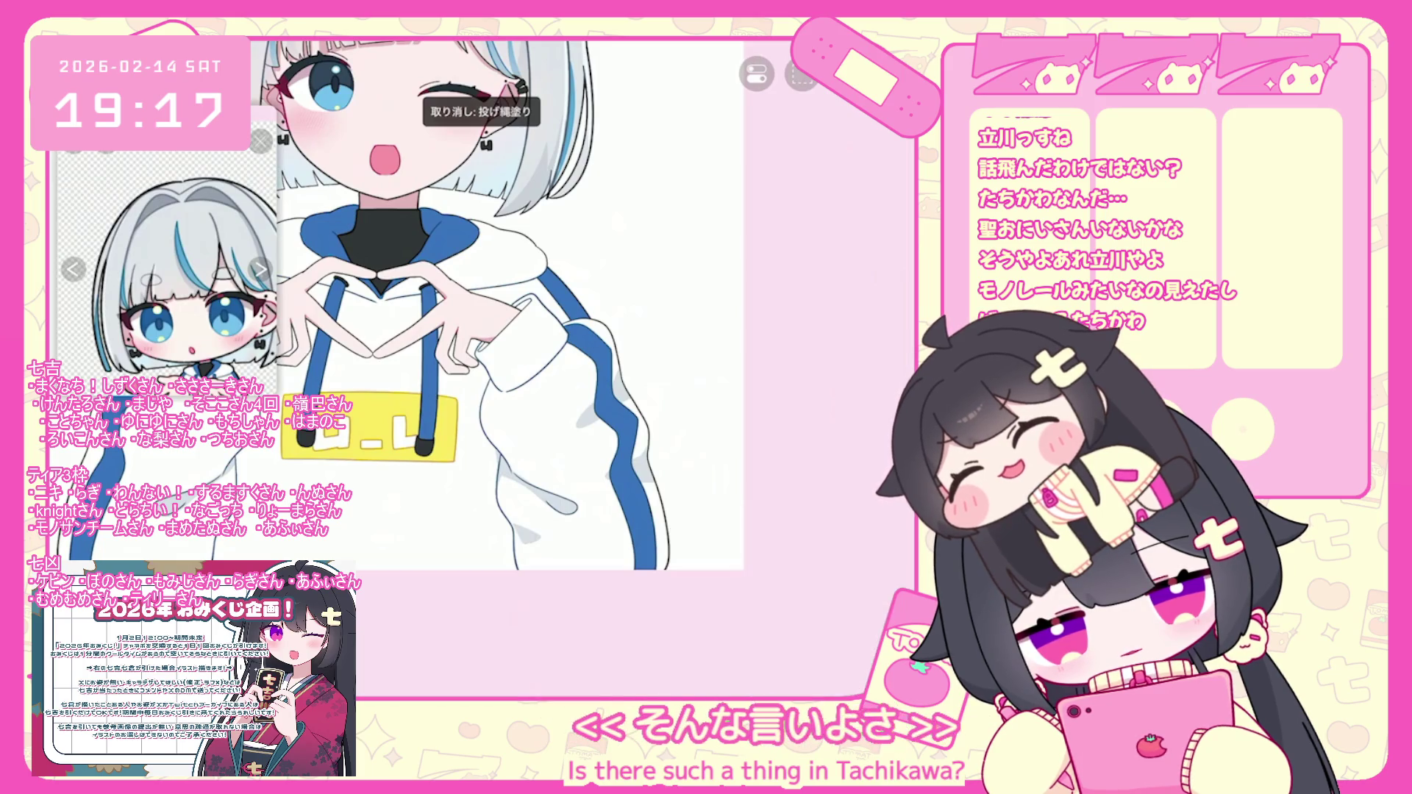
Undo three more lasso-fill shadows on the hoodie sleeves, zooming to check.
left_click(557, 656)
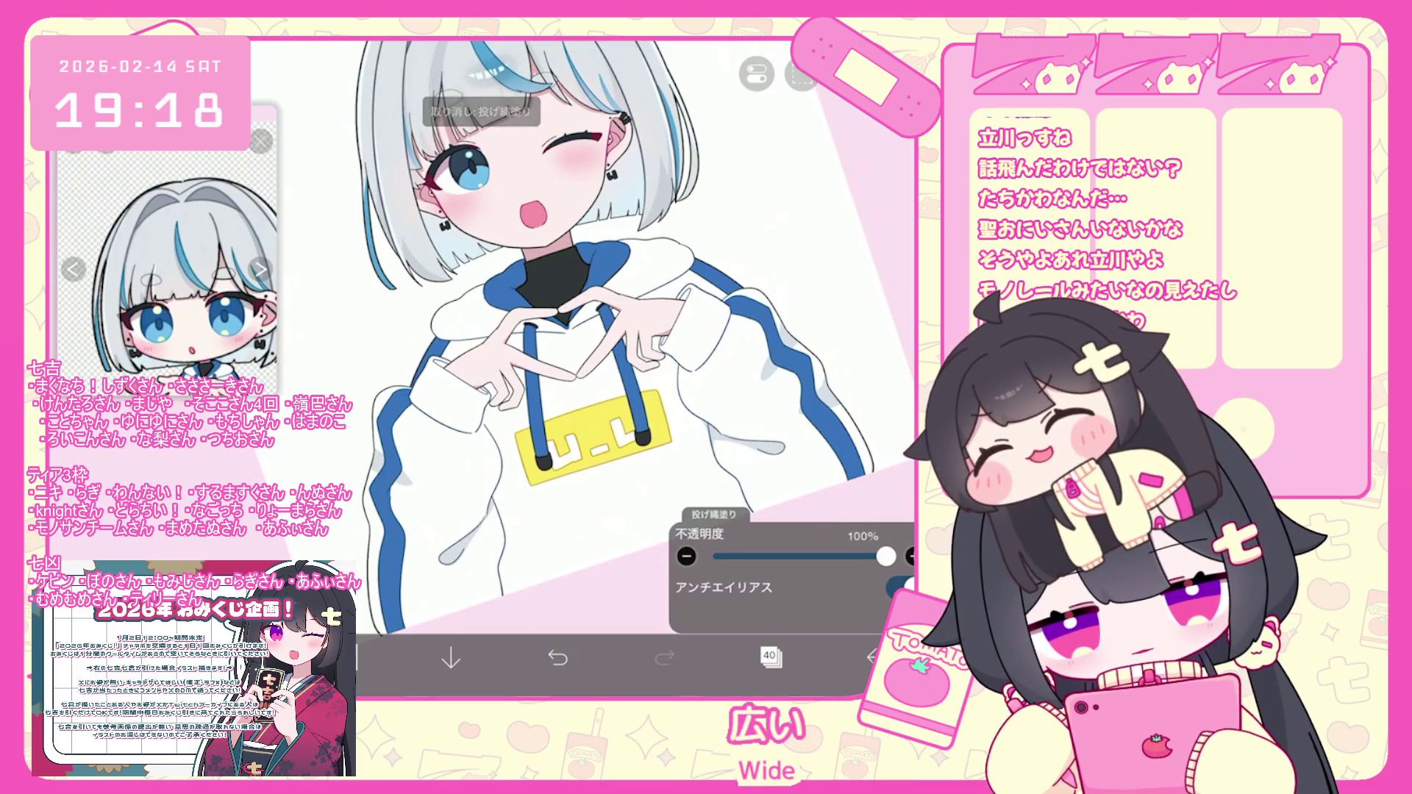
key("ctrl+z")
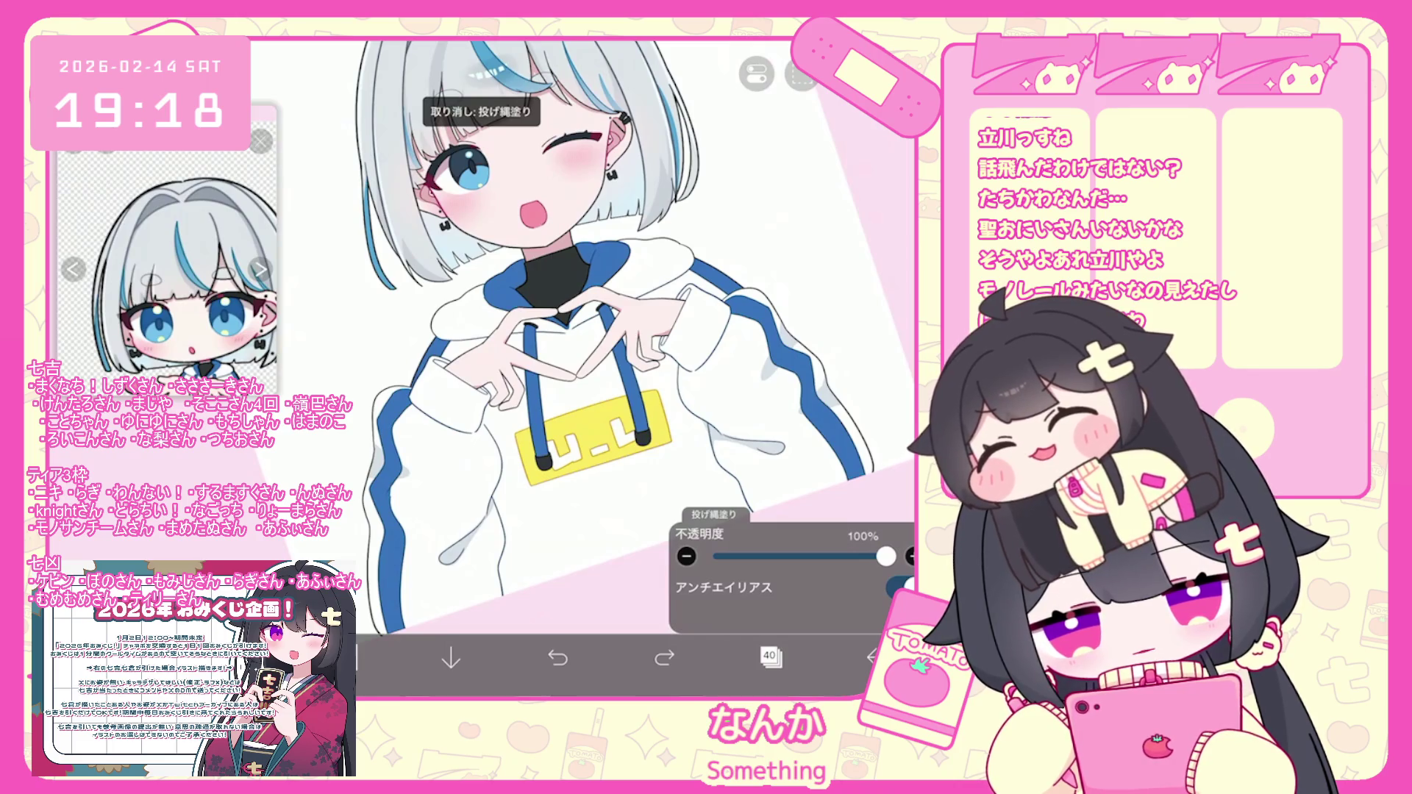
scroll(588, 367, "up", 3)
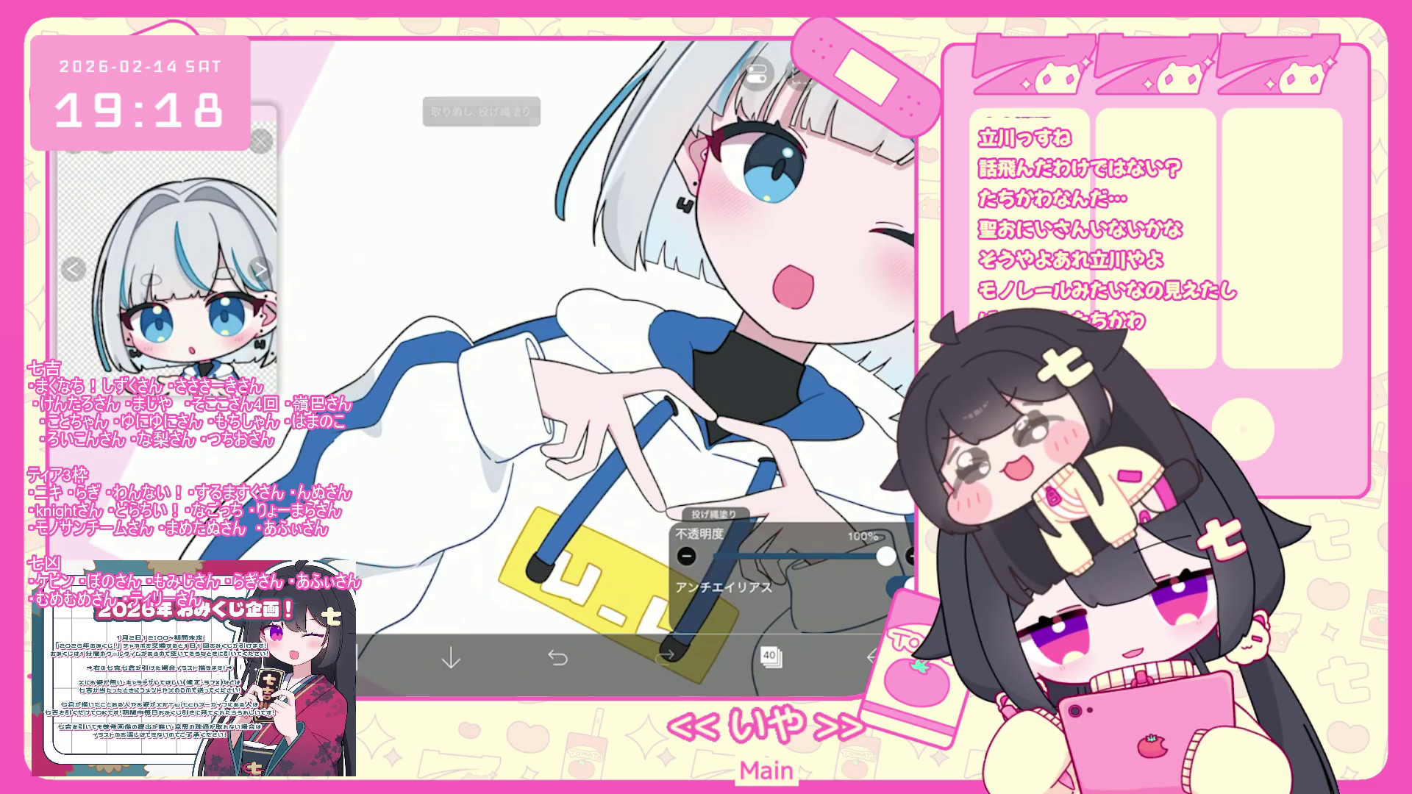
scroll(588, 368, "down", 3)
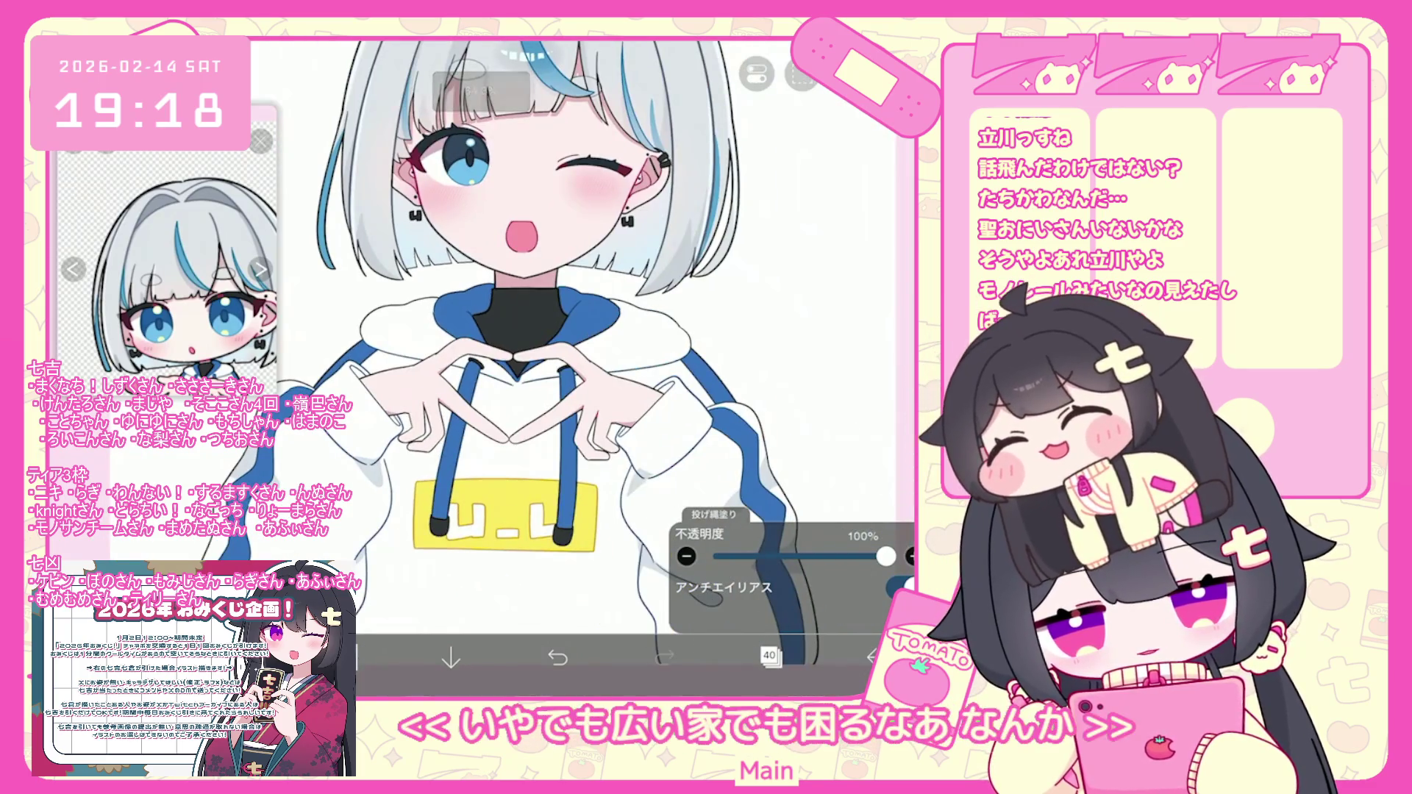
key("ctrl+z")
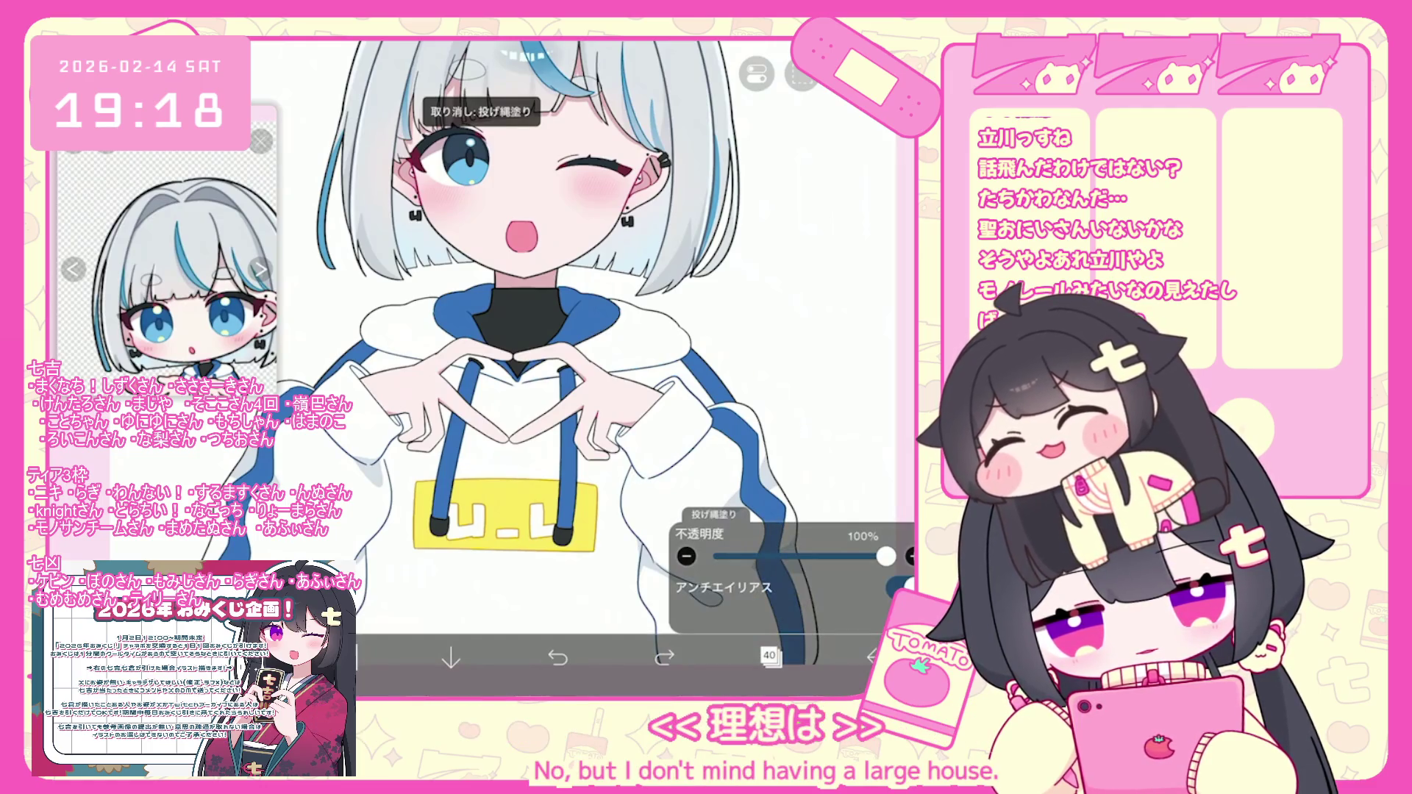
scroll(588, 353, "down", 5)
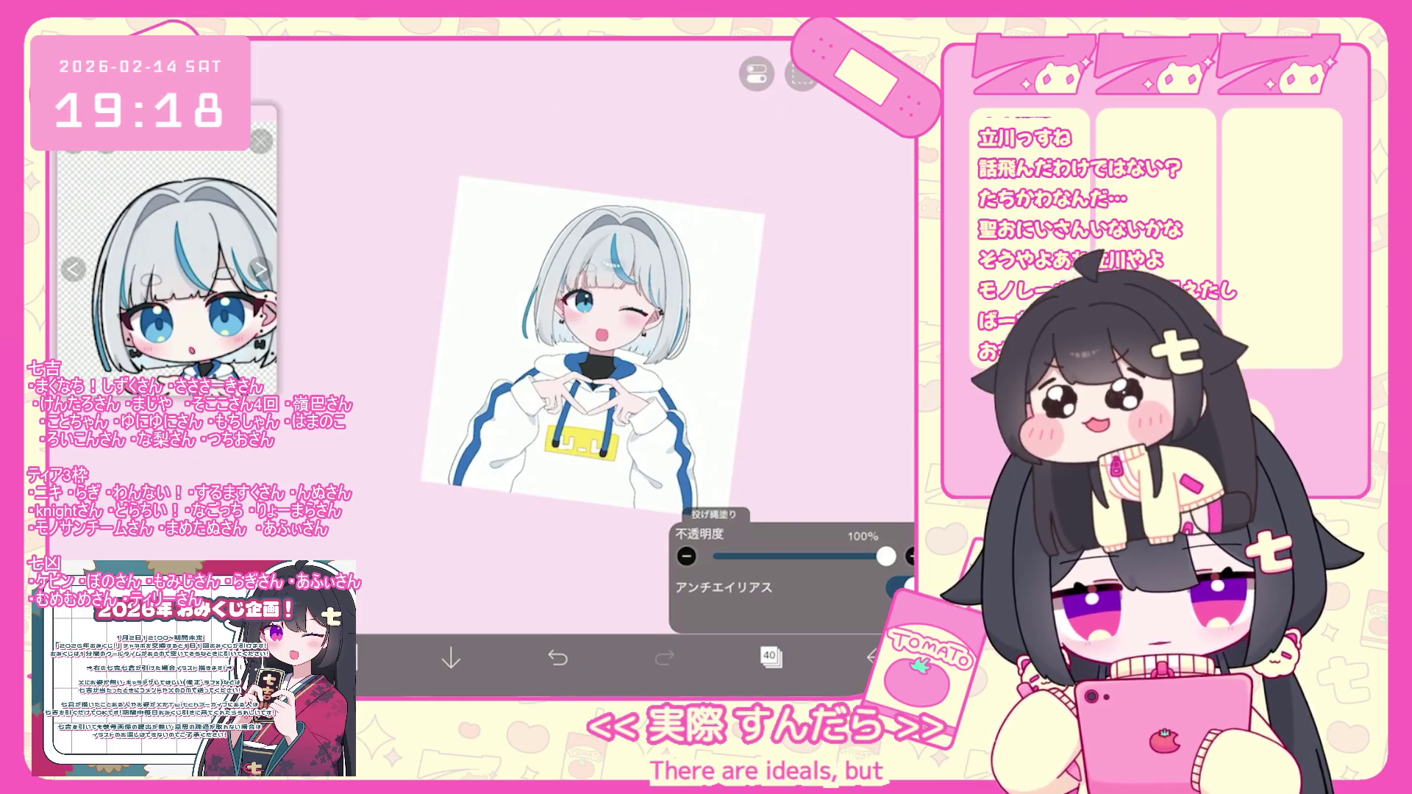
scroll(588, 353, "up", 5)
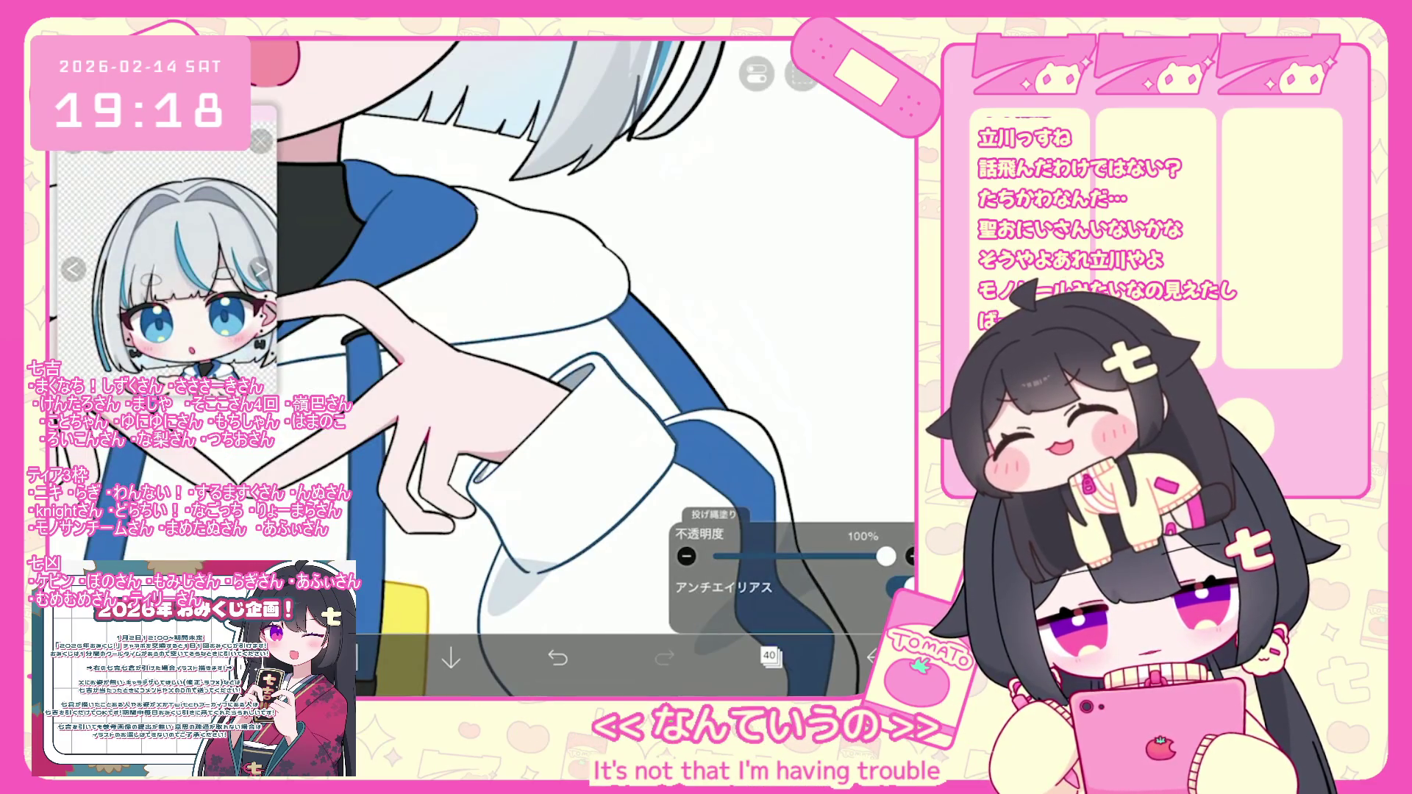
scroll(588, 368, "up", 2)
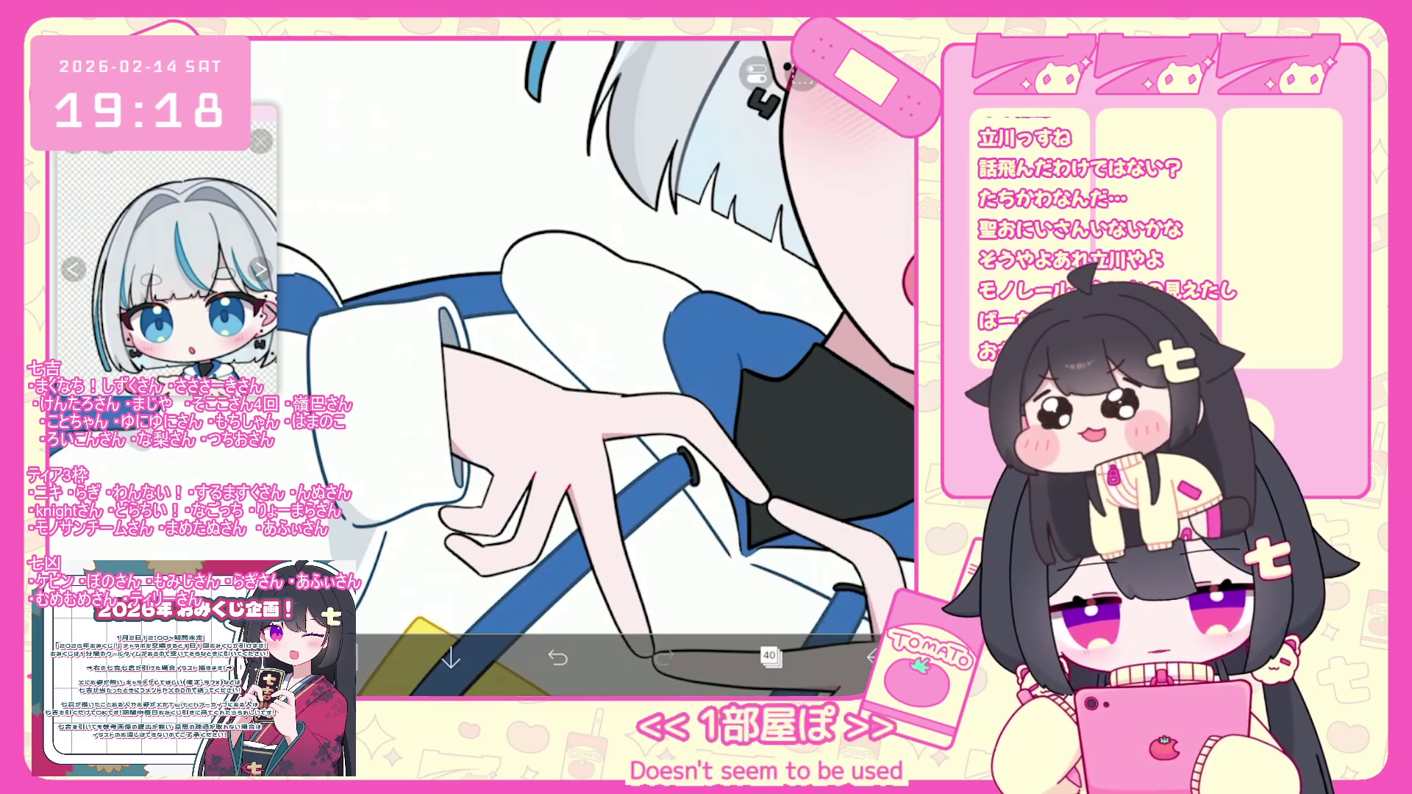
scroll(589, 367, "down", 2)
scroll(589, 368, "down", 3)
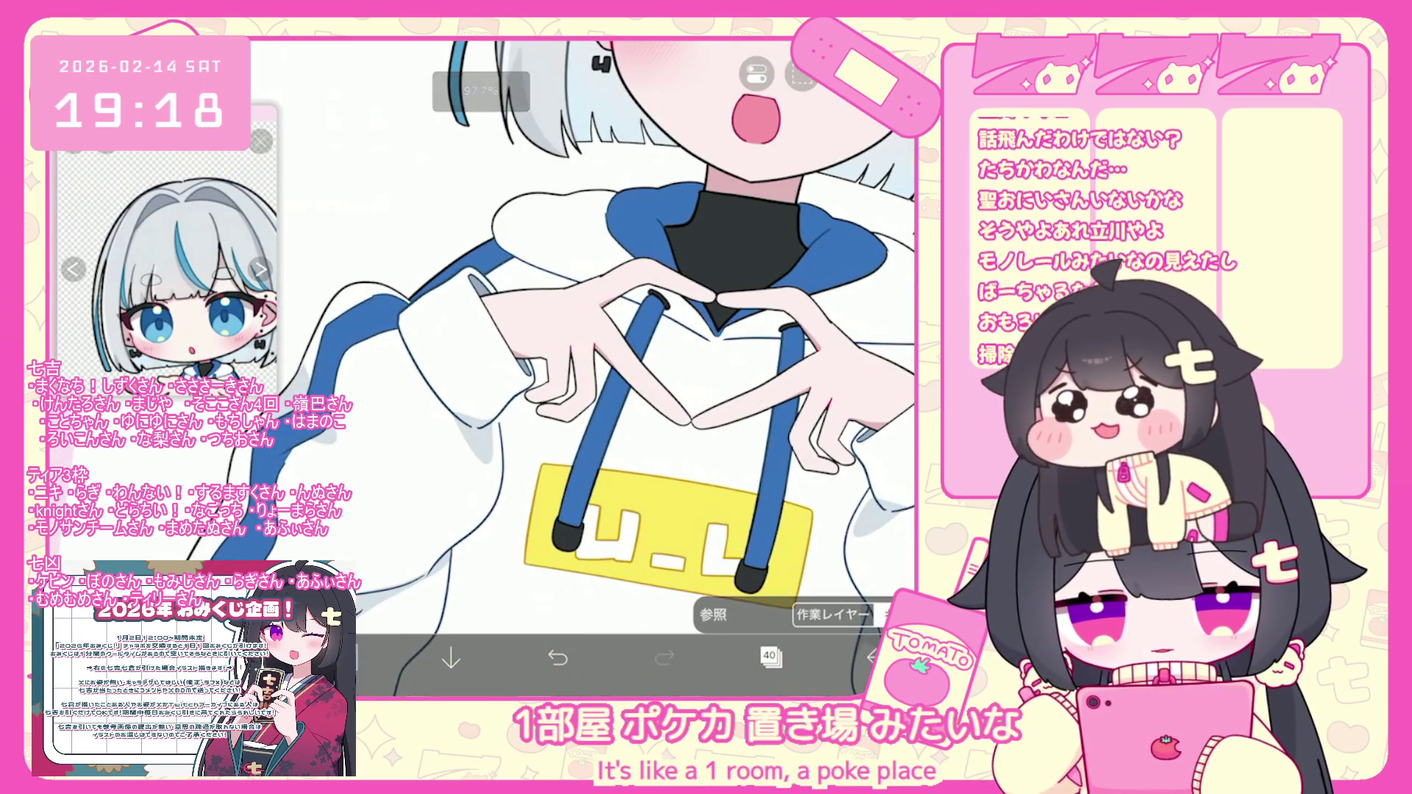
scroll(515, 331, "up", 3)
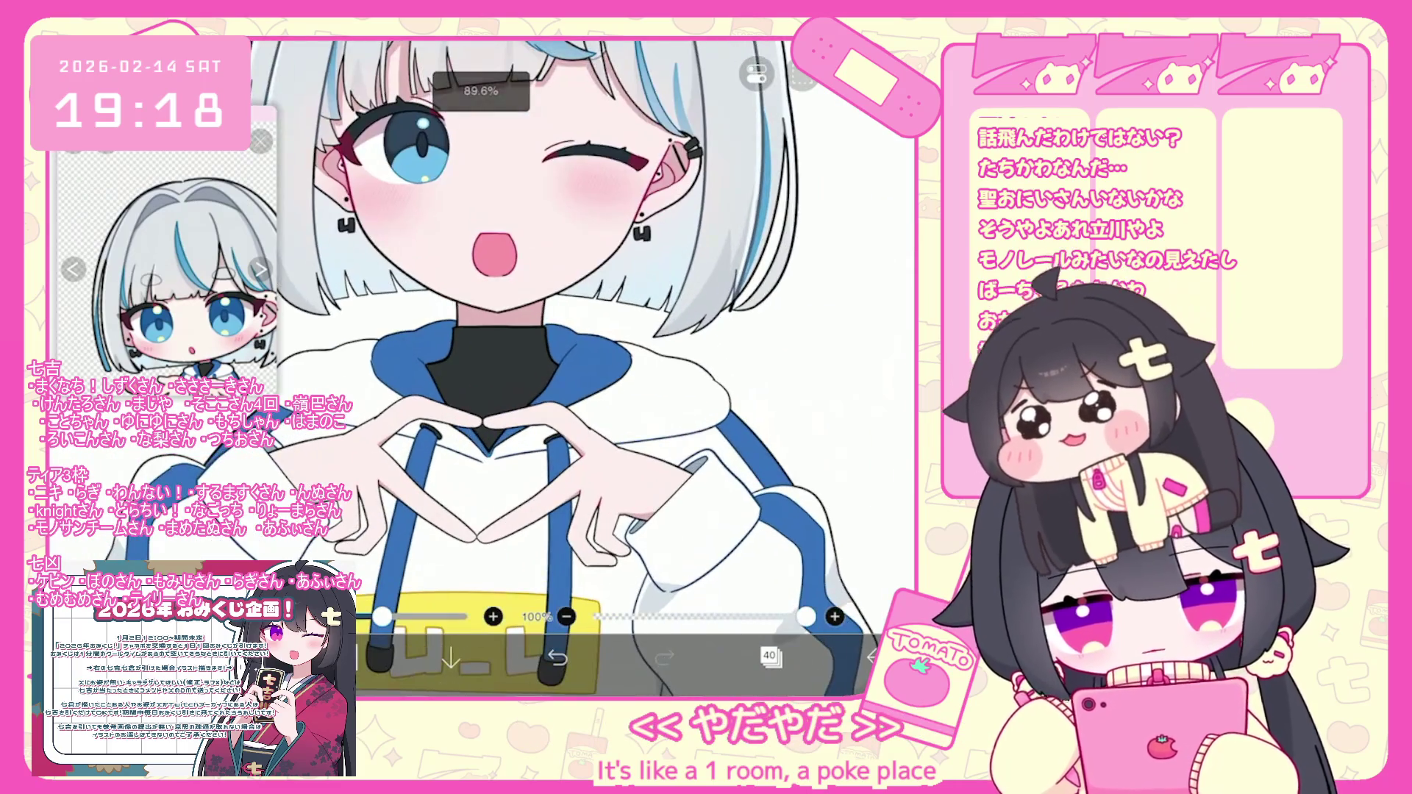
Undo the last brush stroke and three earlier lasso fills.
left_click(557, 657)
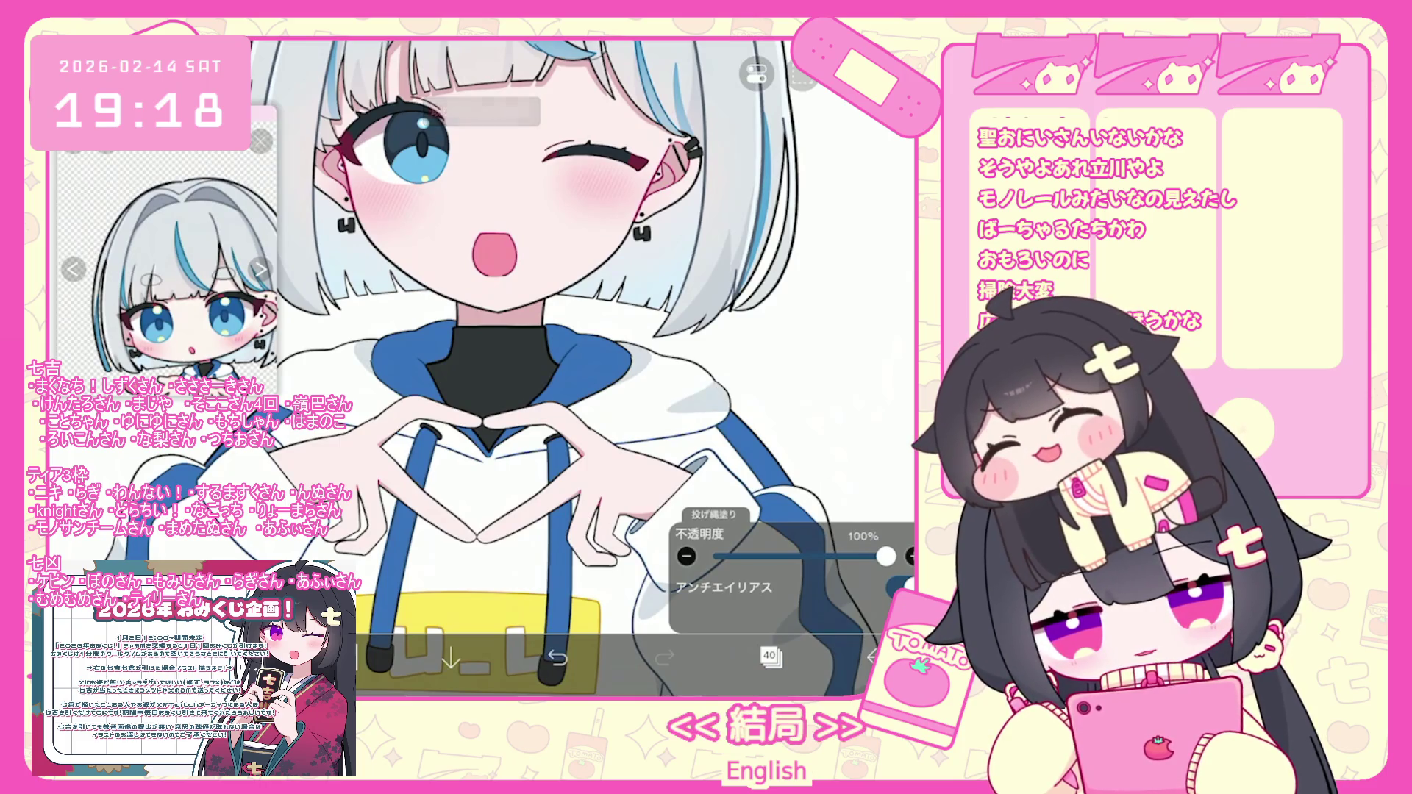
left_click(557, 657)
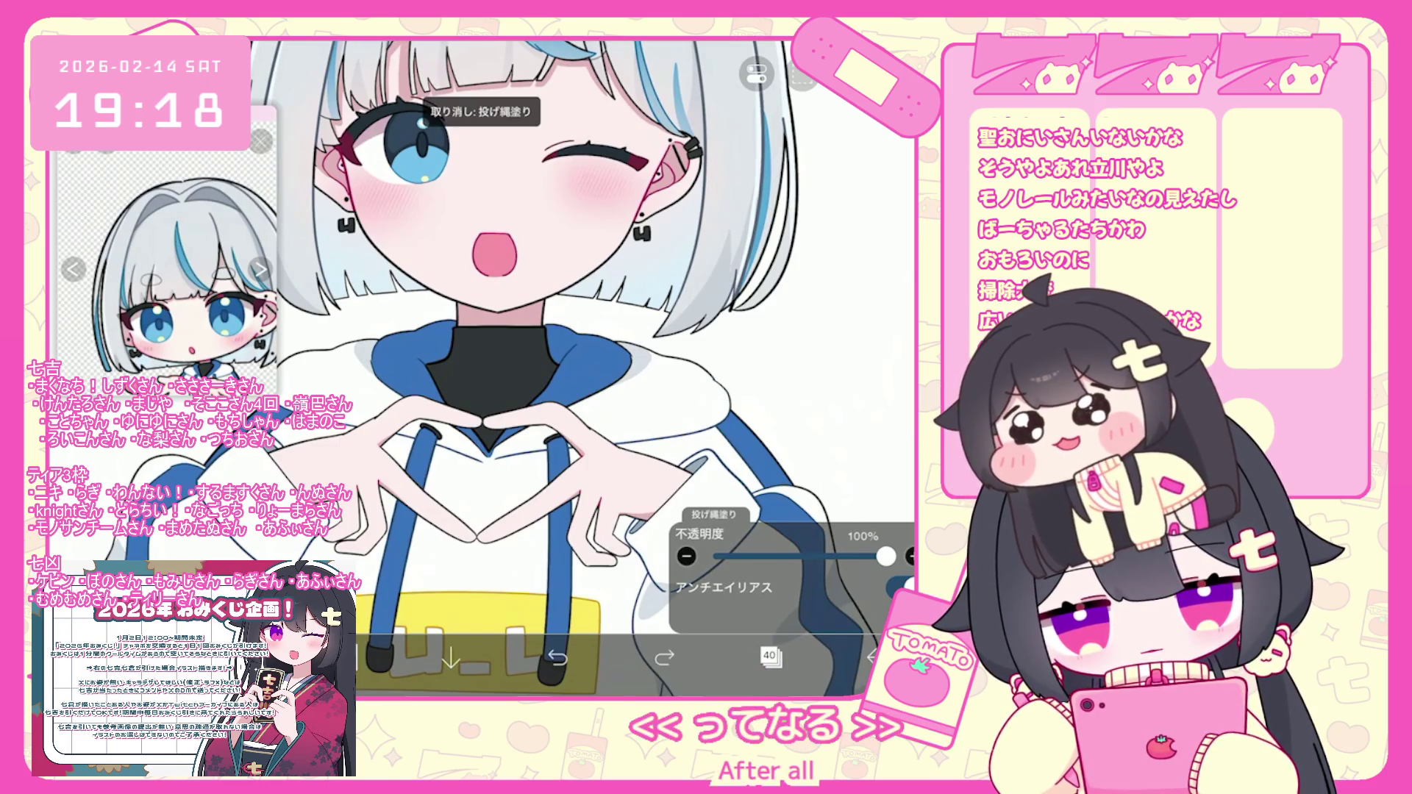
scroll(515, 367, "down", 3)
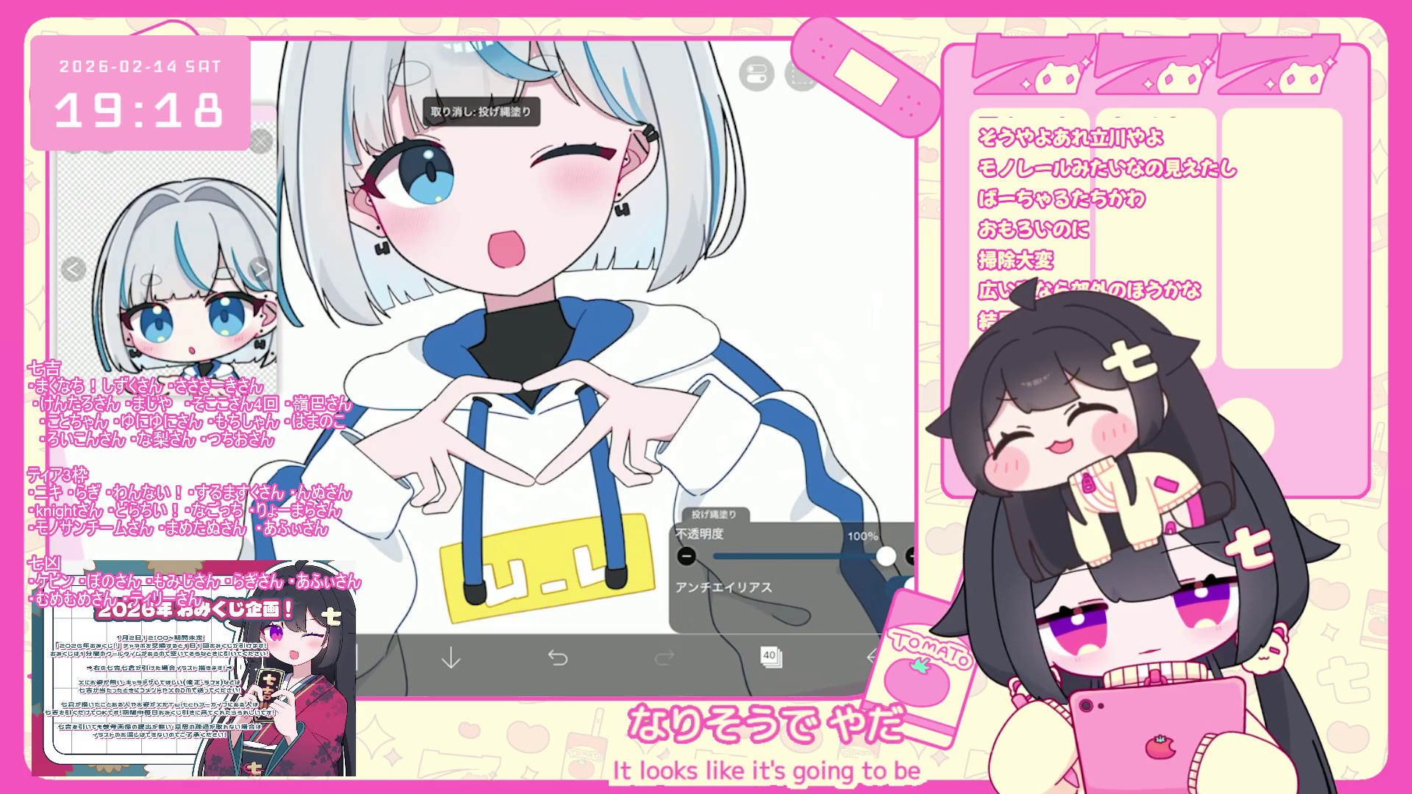
scroll(478, 367, "up", 3)
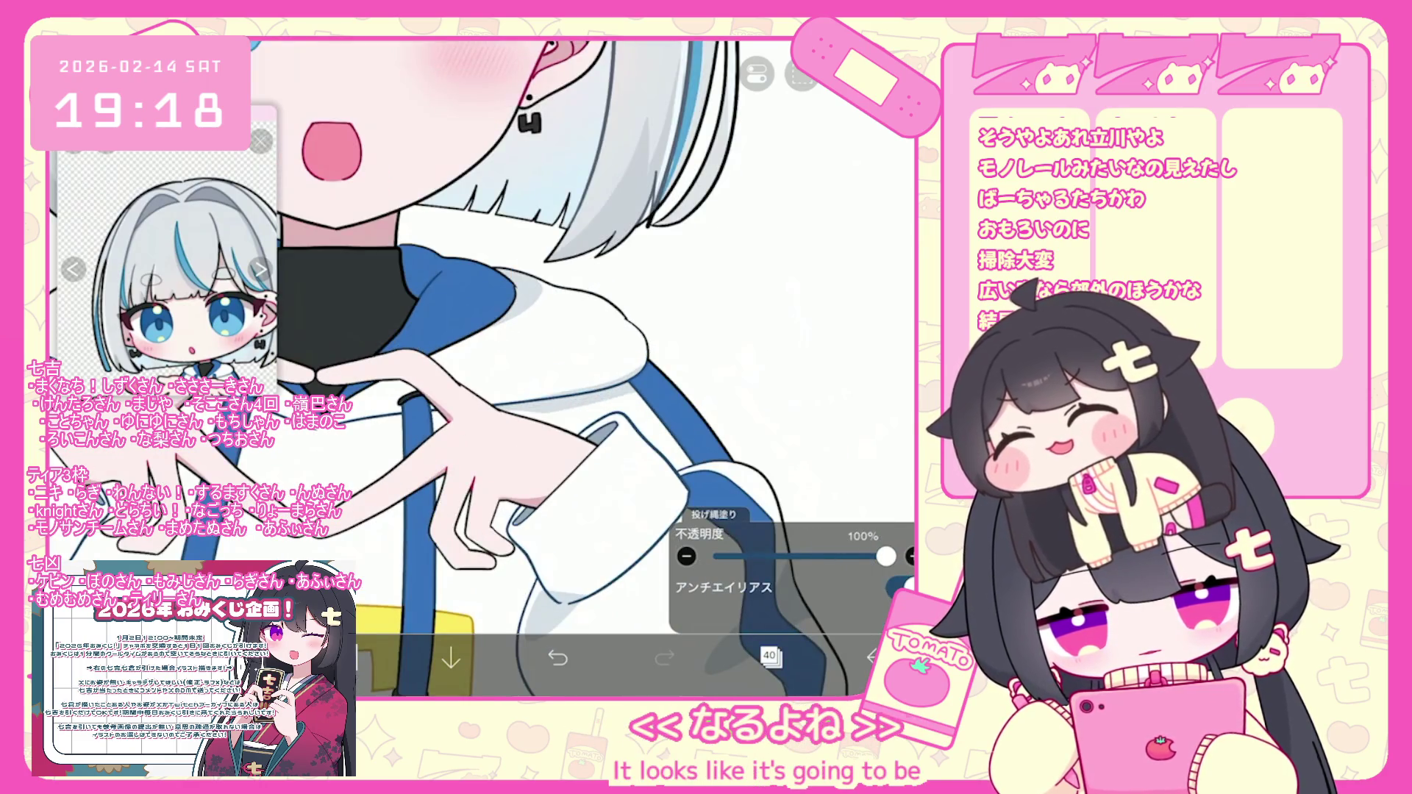
key("ctrl+z")
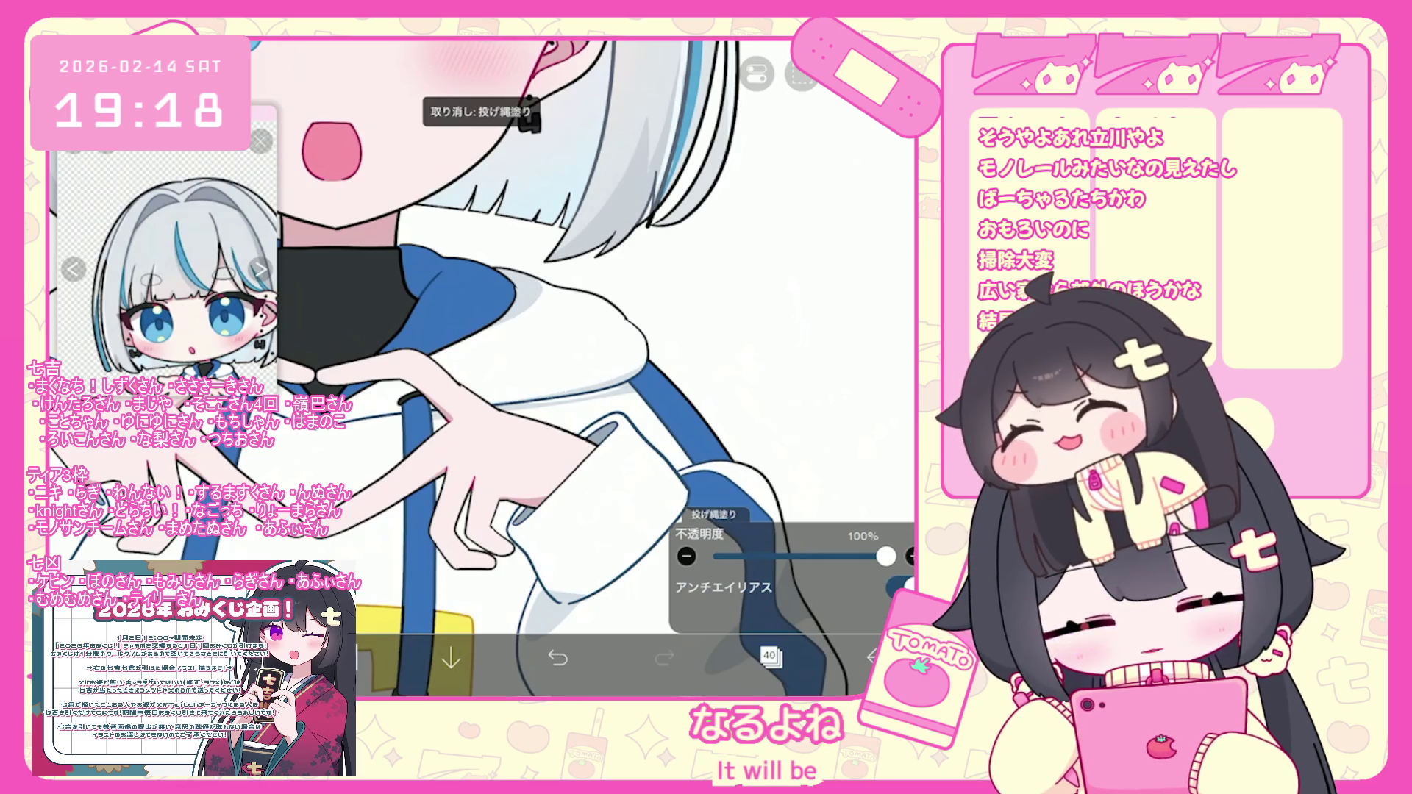
scroll(478, 368, "down", 2)
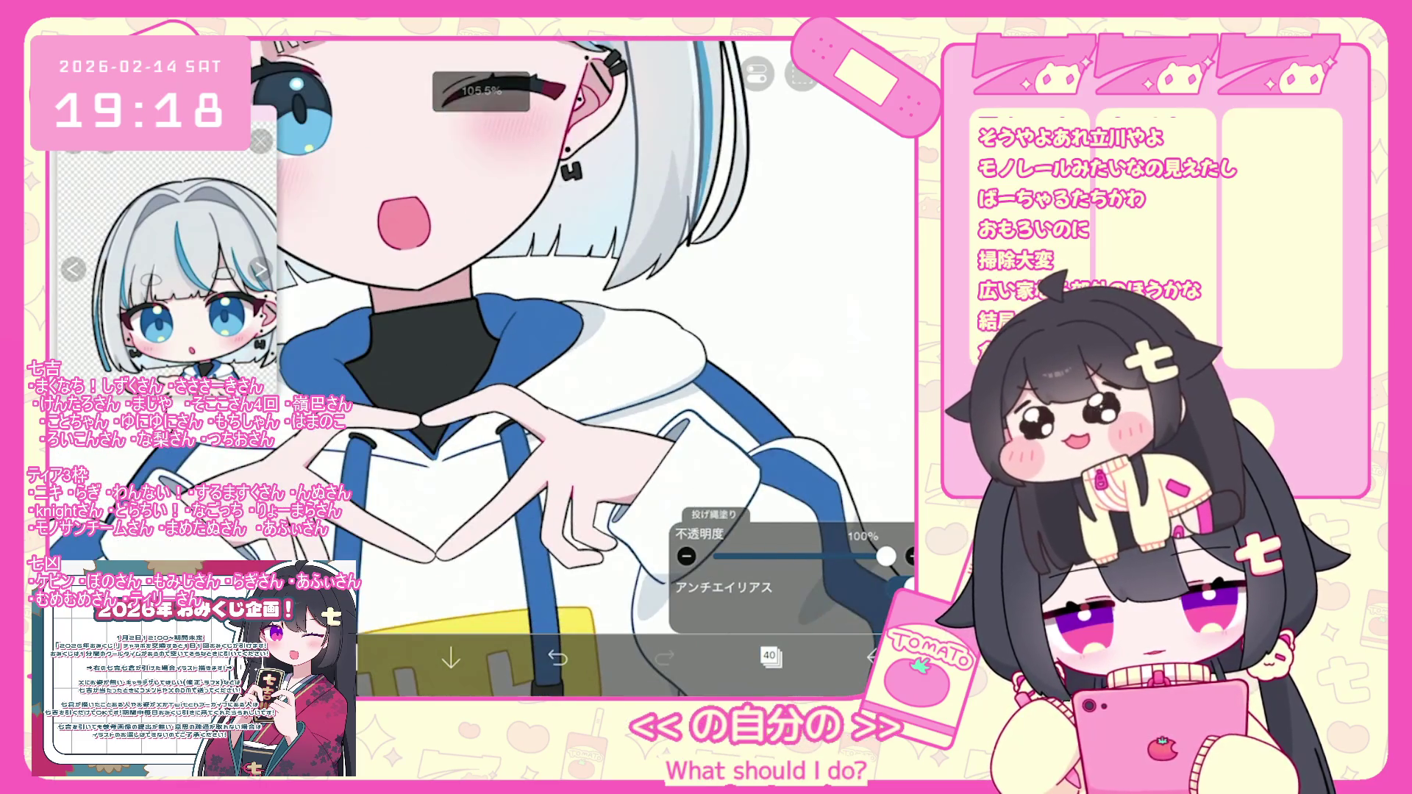
scroll(478, 367, "down", 2)
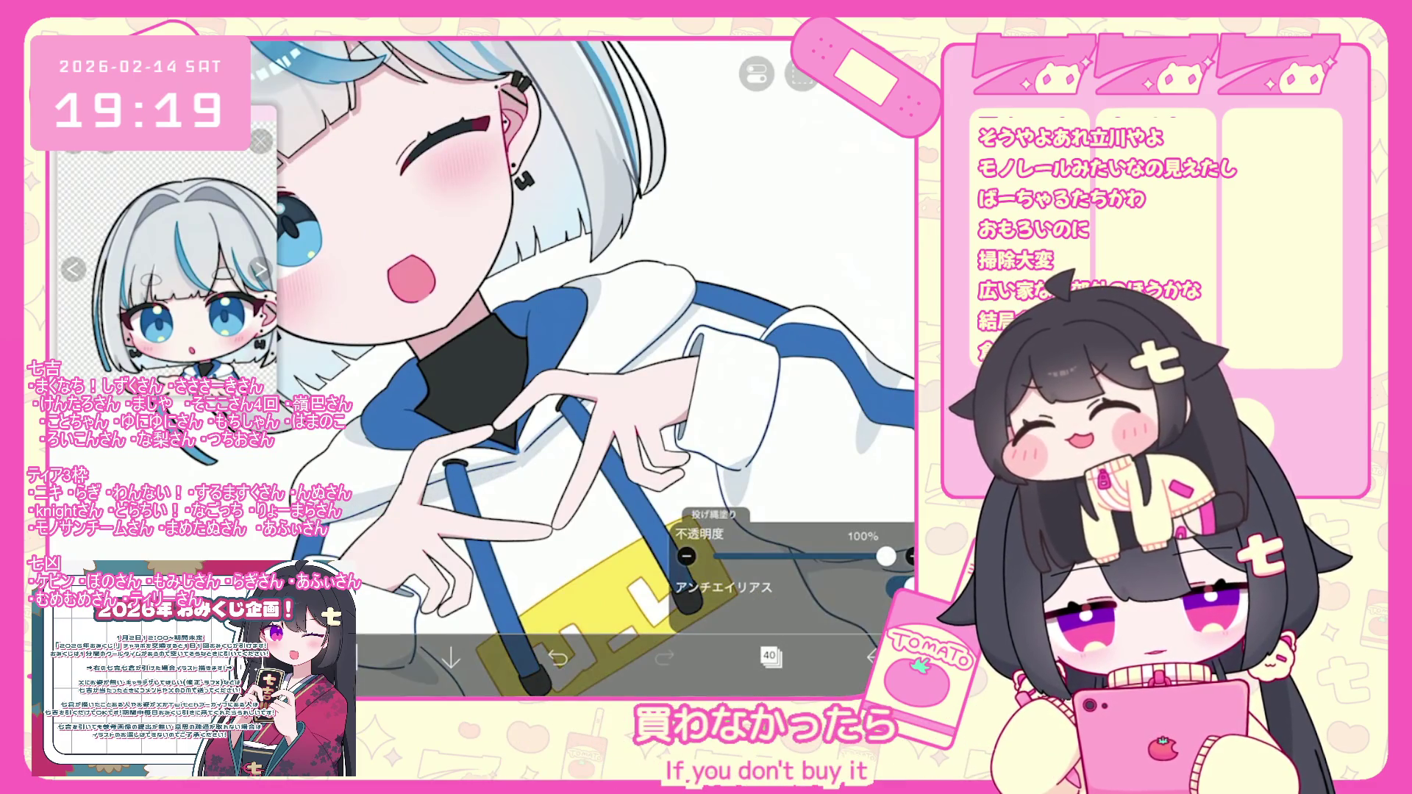
key("ctrl+z")
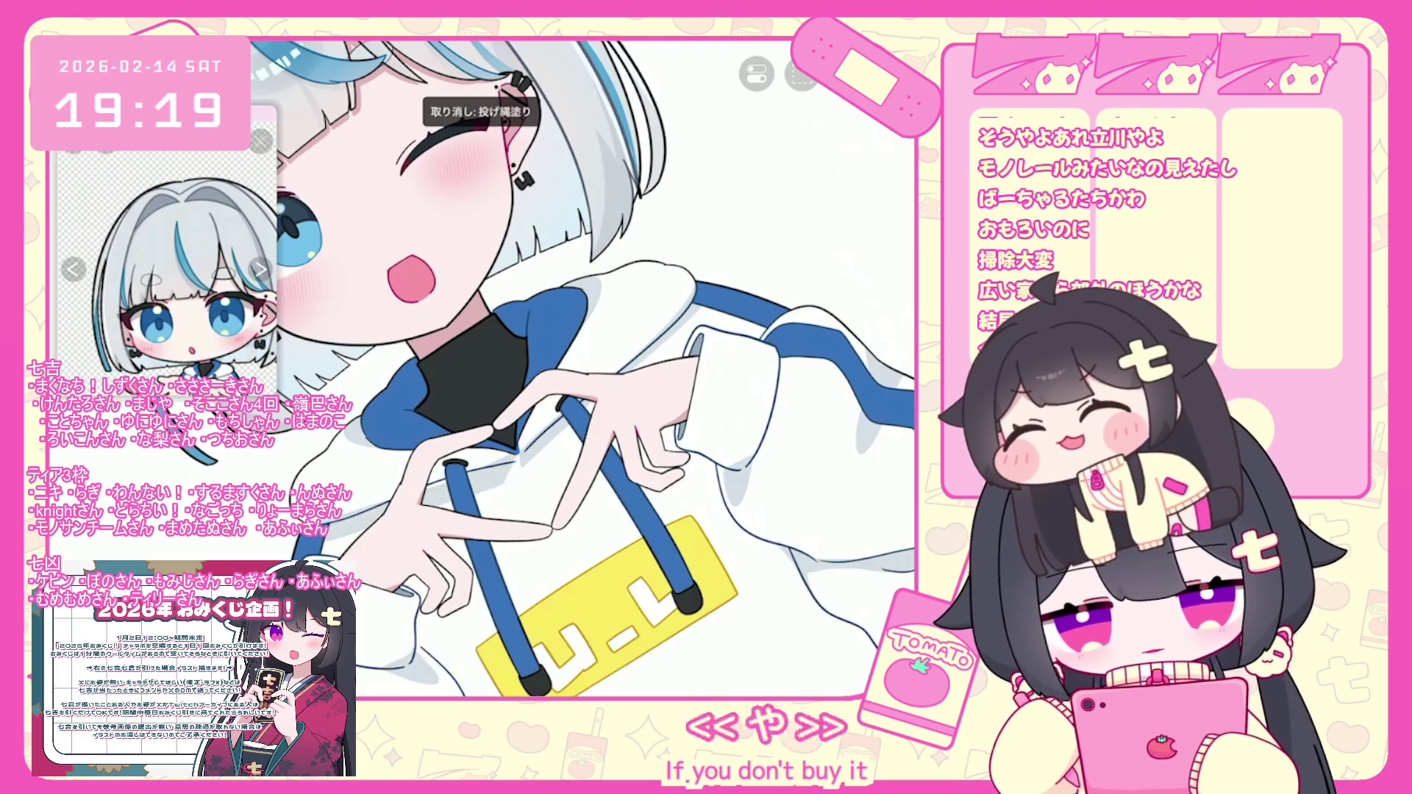
Lasso-fill grey shadows on the hoodie front and around the heart hands.
left_click_drag(486, 647, 728, 537)
left_click_drag(346, 522, 533, 462)
left_click_drag(353, 512, 519, 465)
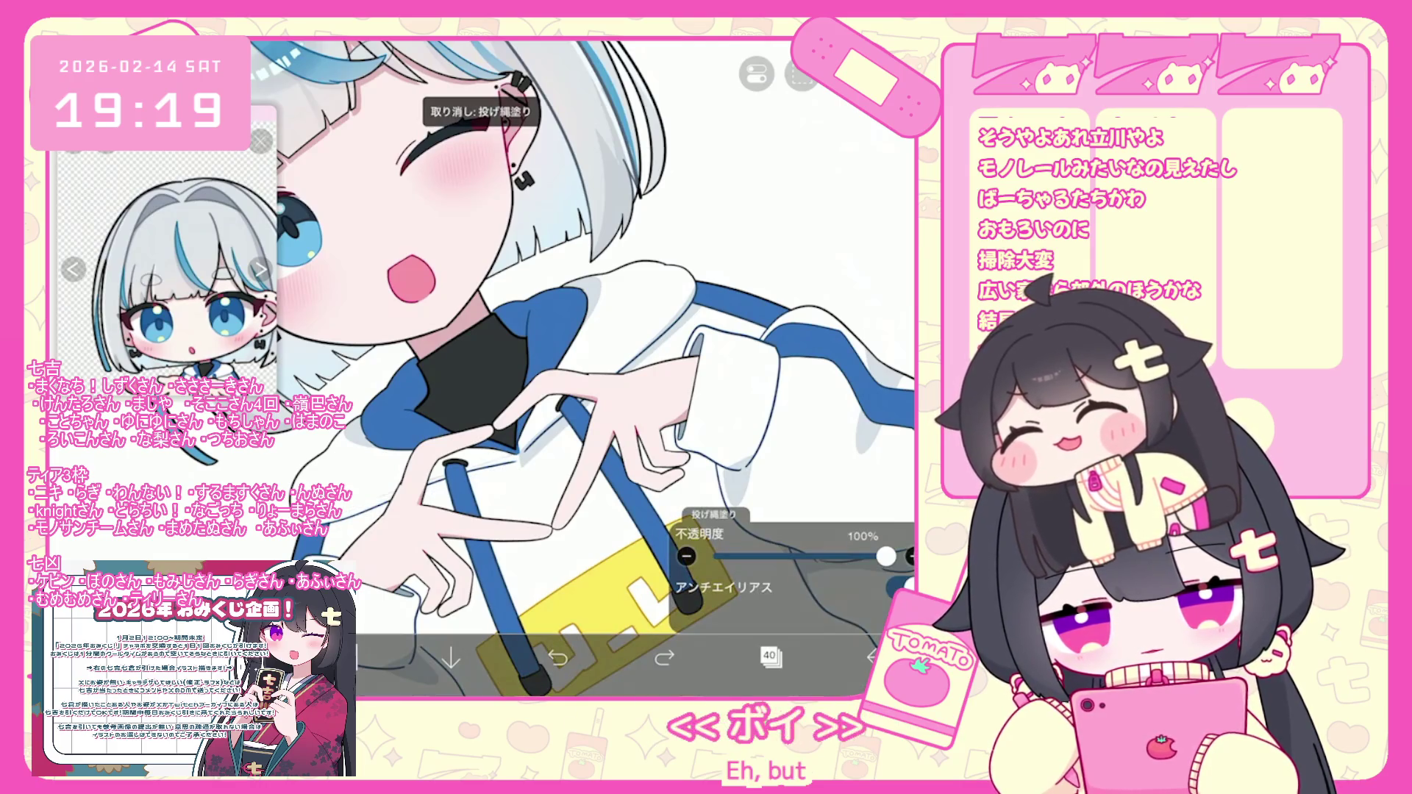
left_click_drag(353, 515, 514, 467)
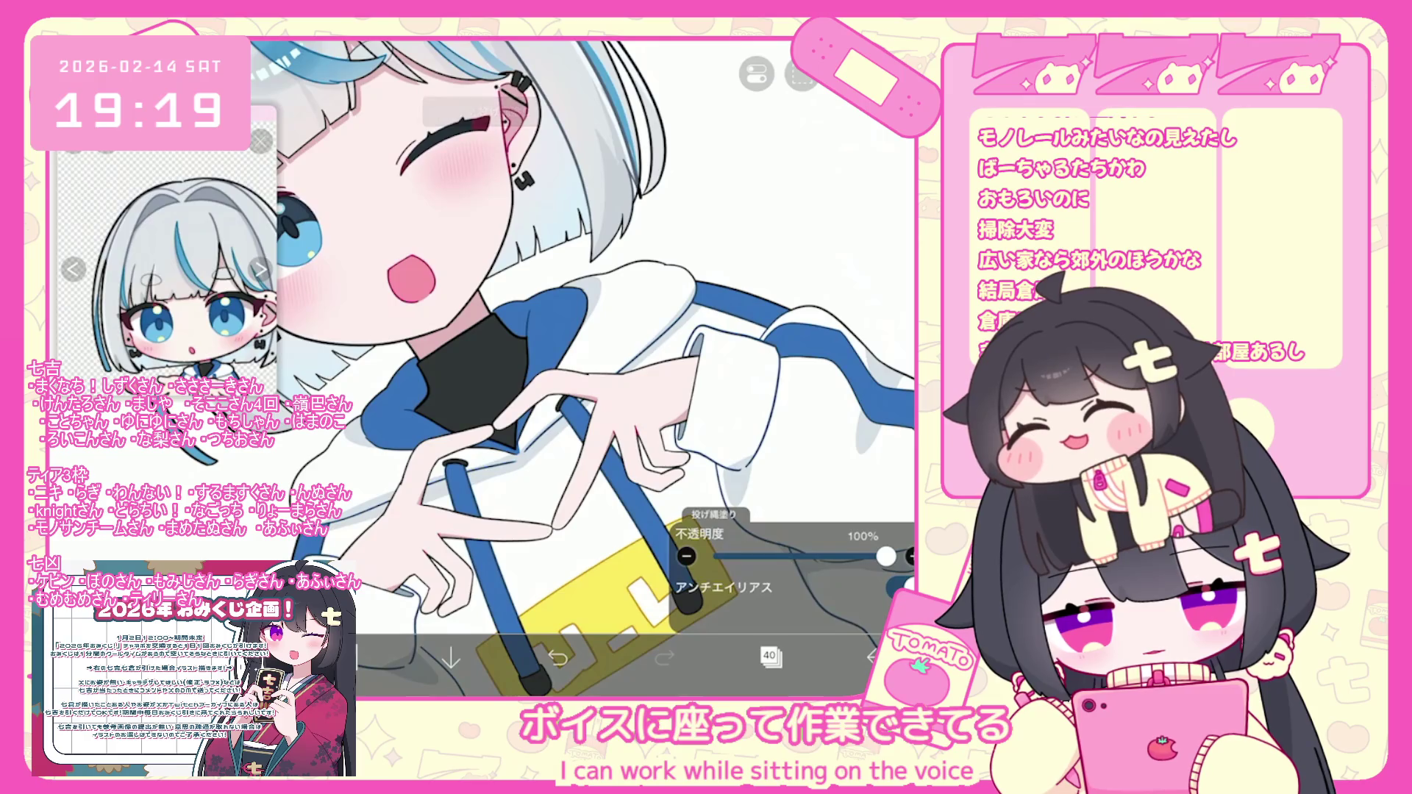
scroll(581, 367, "down", 5)
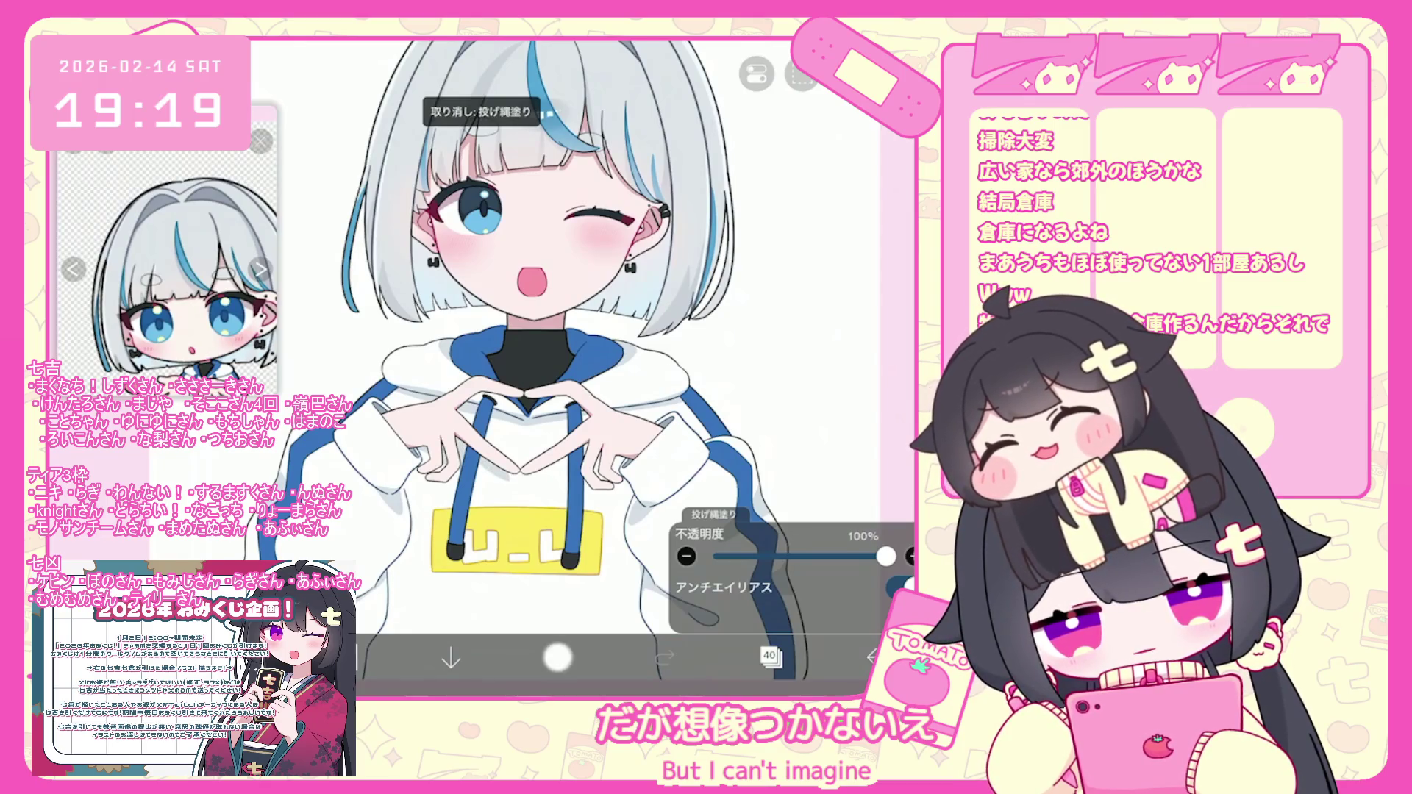
Undo and redo the grey lower-sleeve shadow to compare it.
scroll(581, 367, "up", 3)
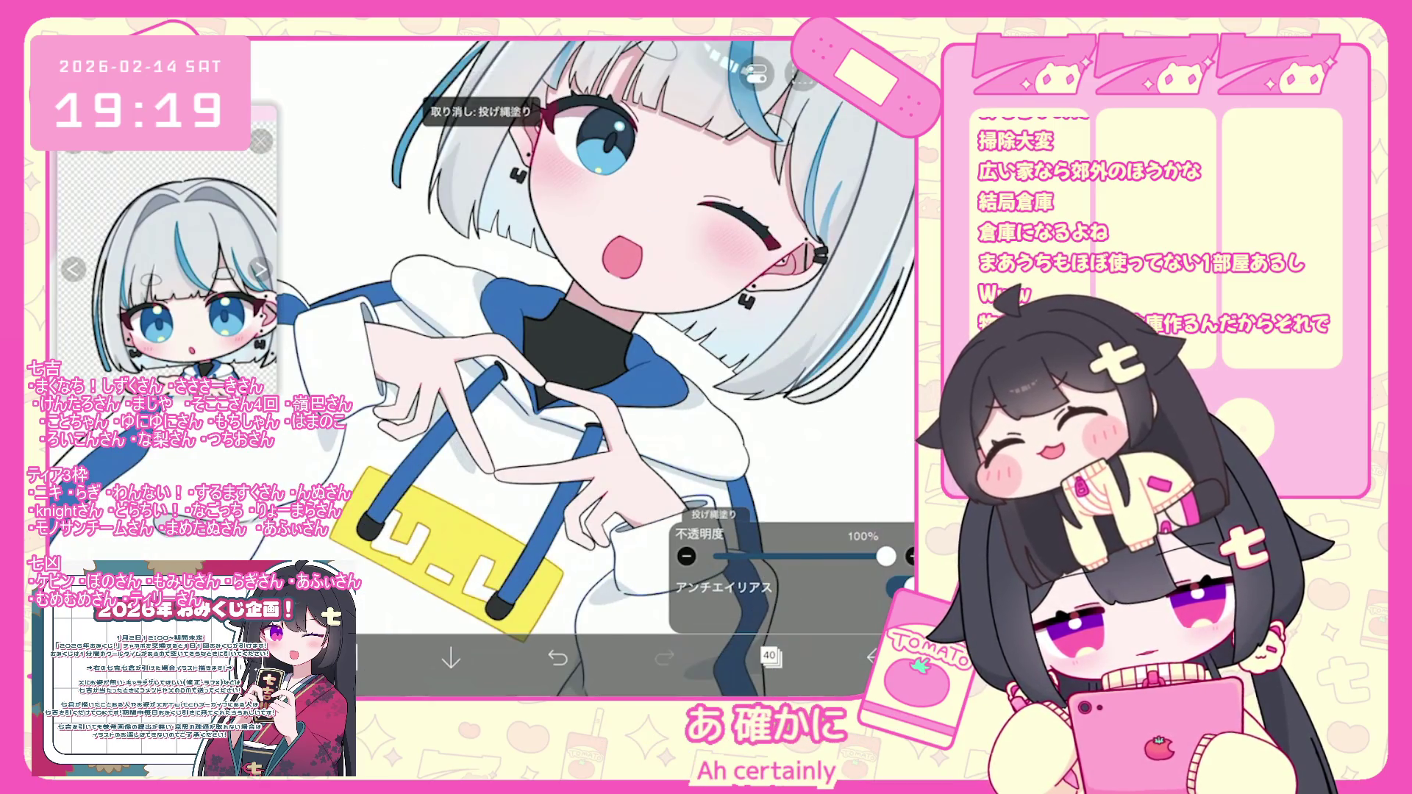
scroll(581, 368, "up", 1)
scroll(593, 368, "down", 1)
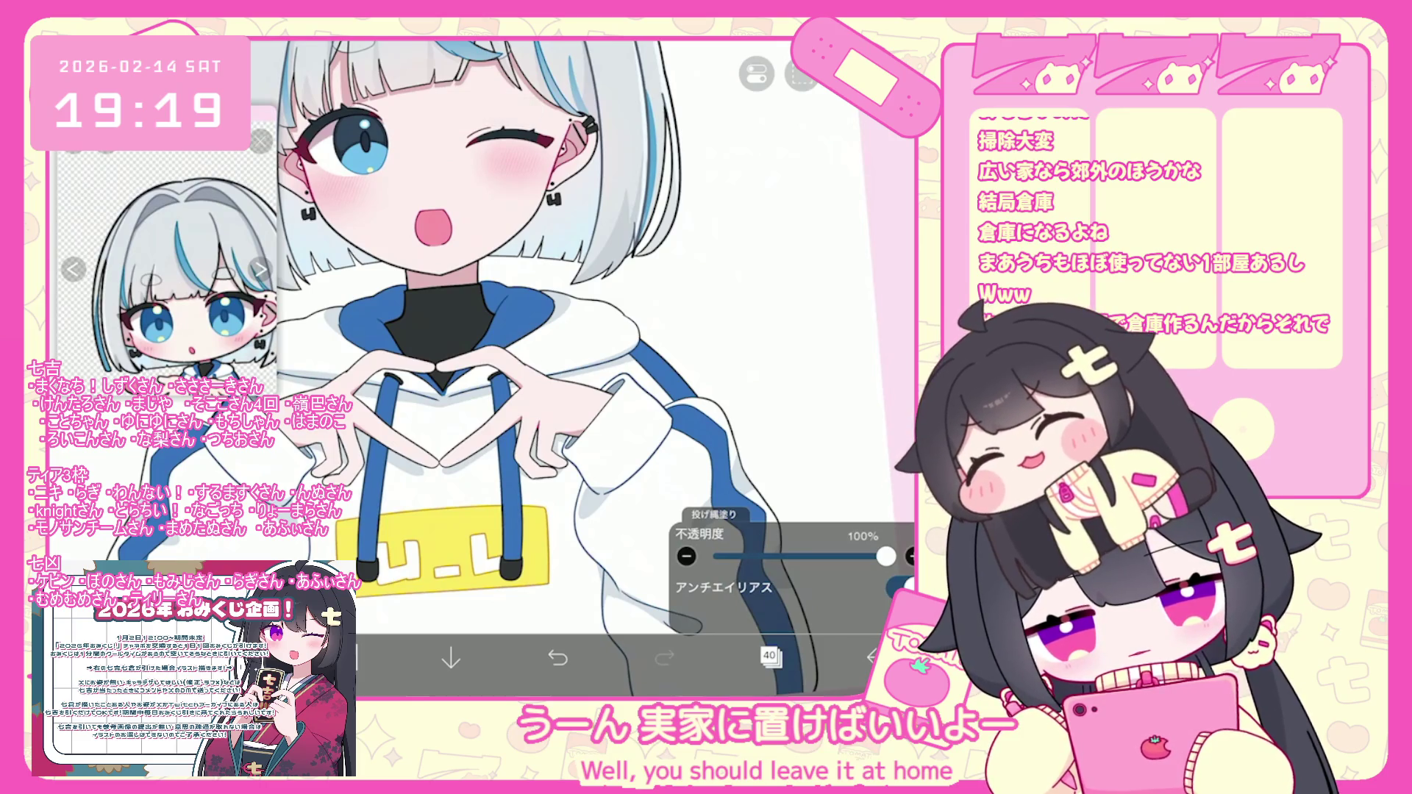
scroll(559, 346, "down", 3)
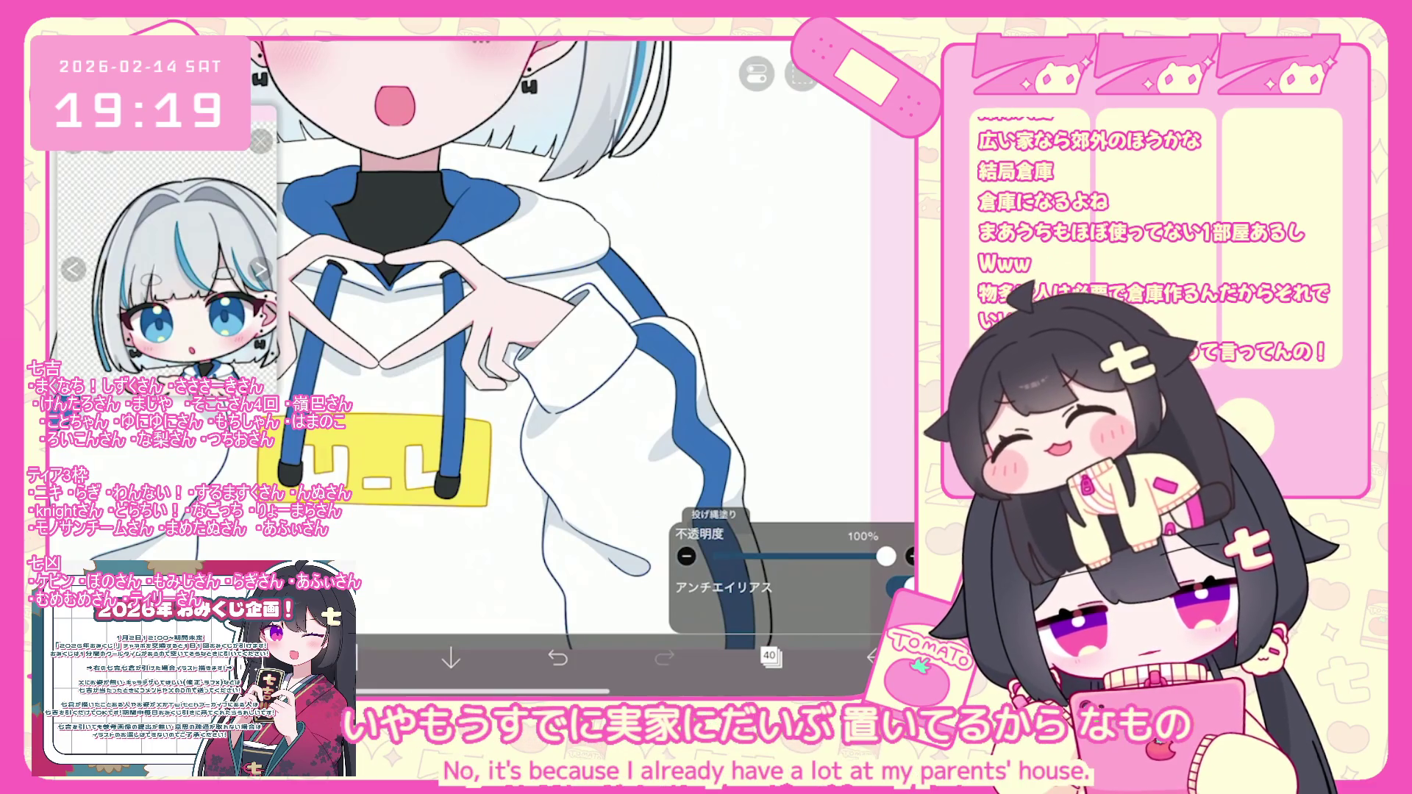
scroll(558, 345, "down", 5)
scroll(515, 294, "down", 1)
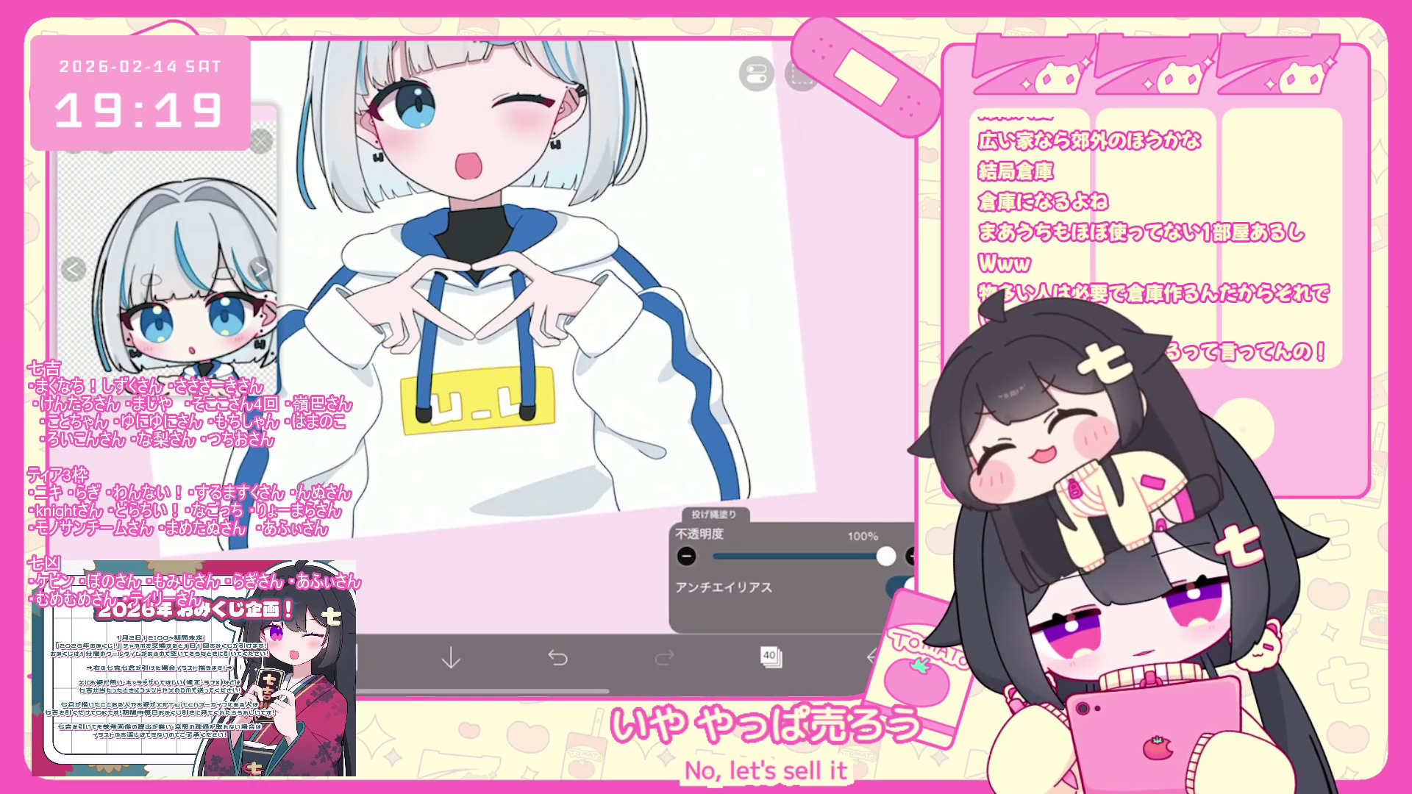
key("ctrl+z")
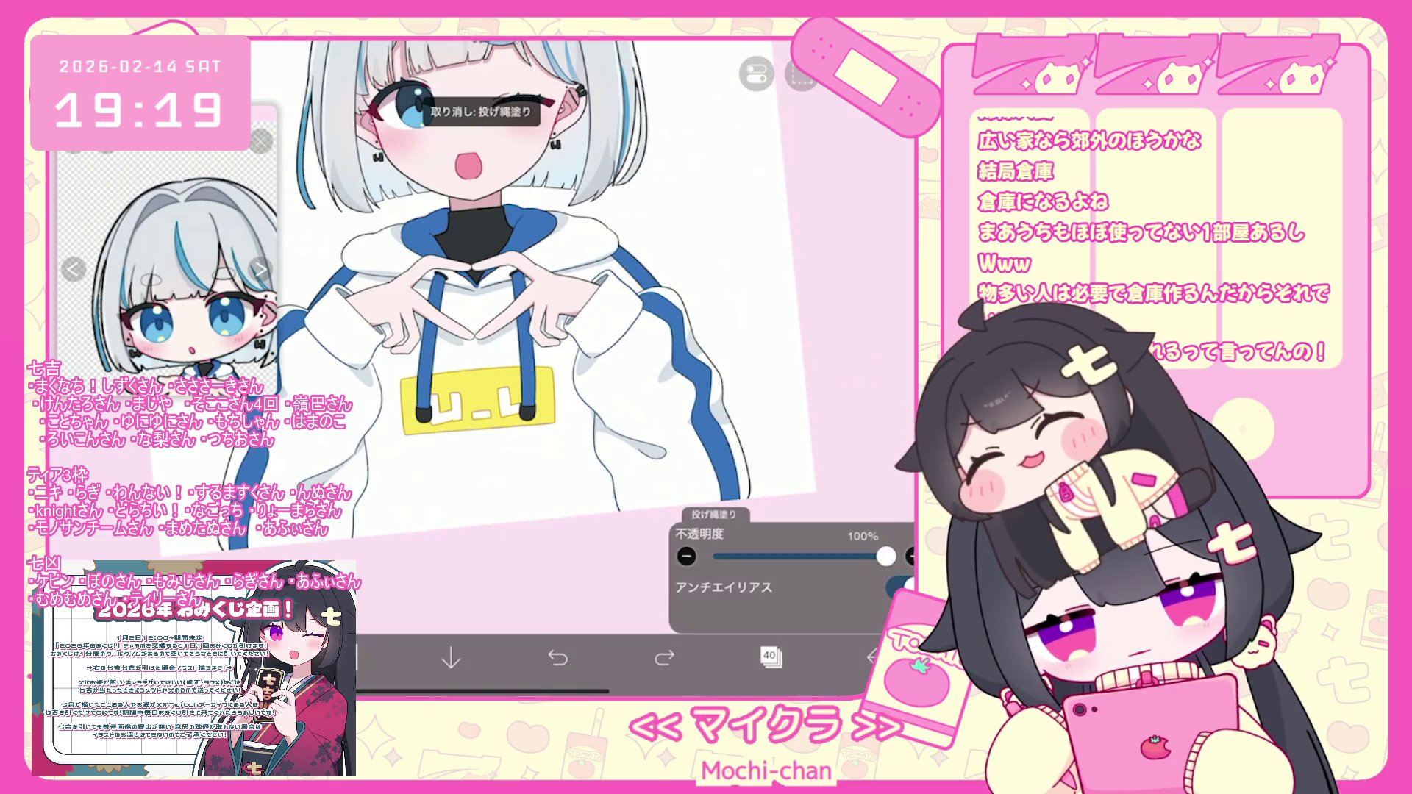
key("ctrl+shift+z")
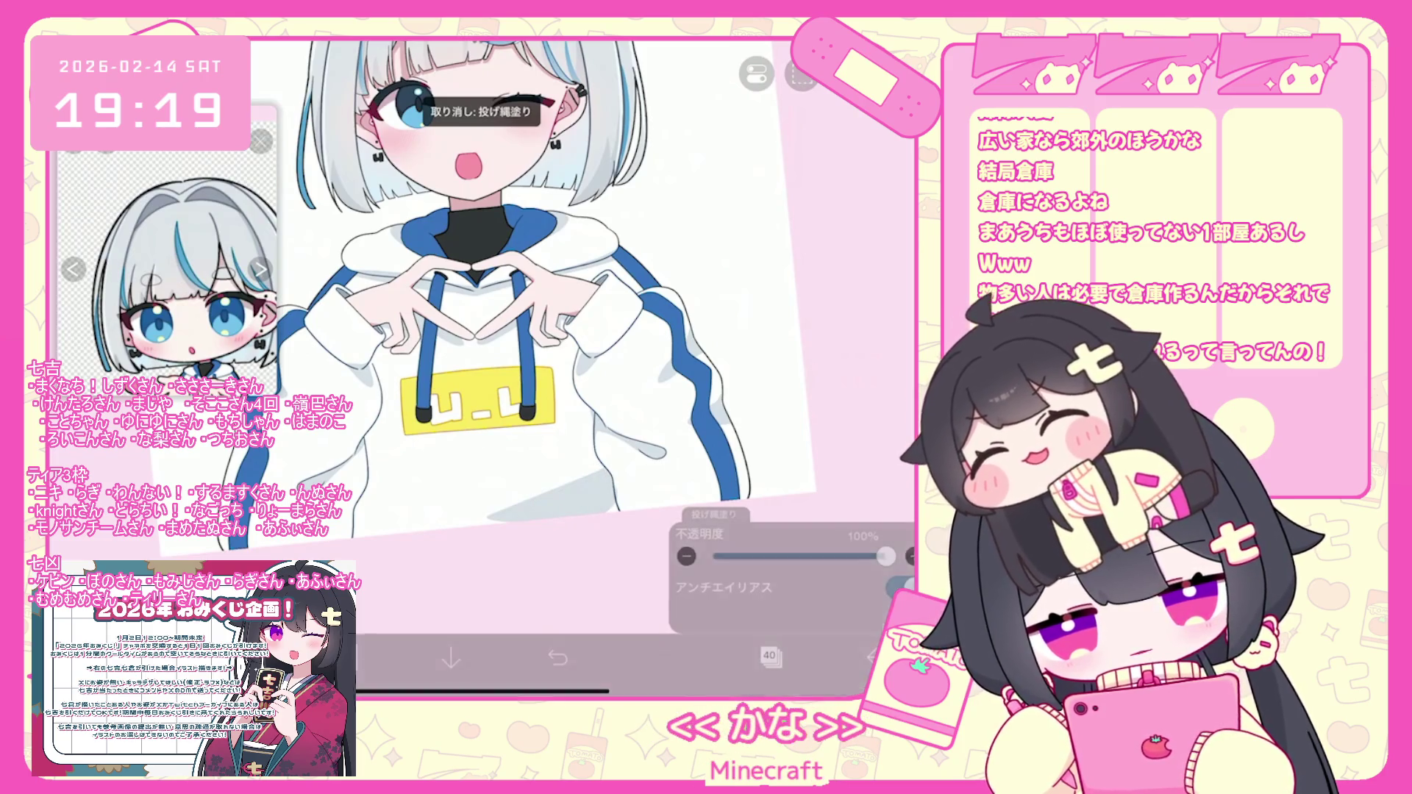
scroll(486, 295, "down", 2)
key("ctrl+shift+z")
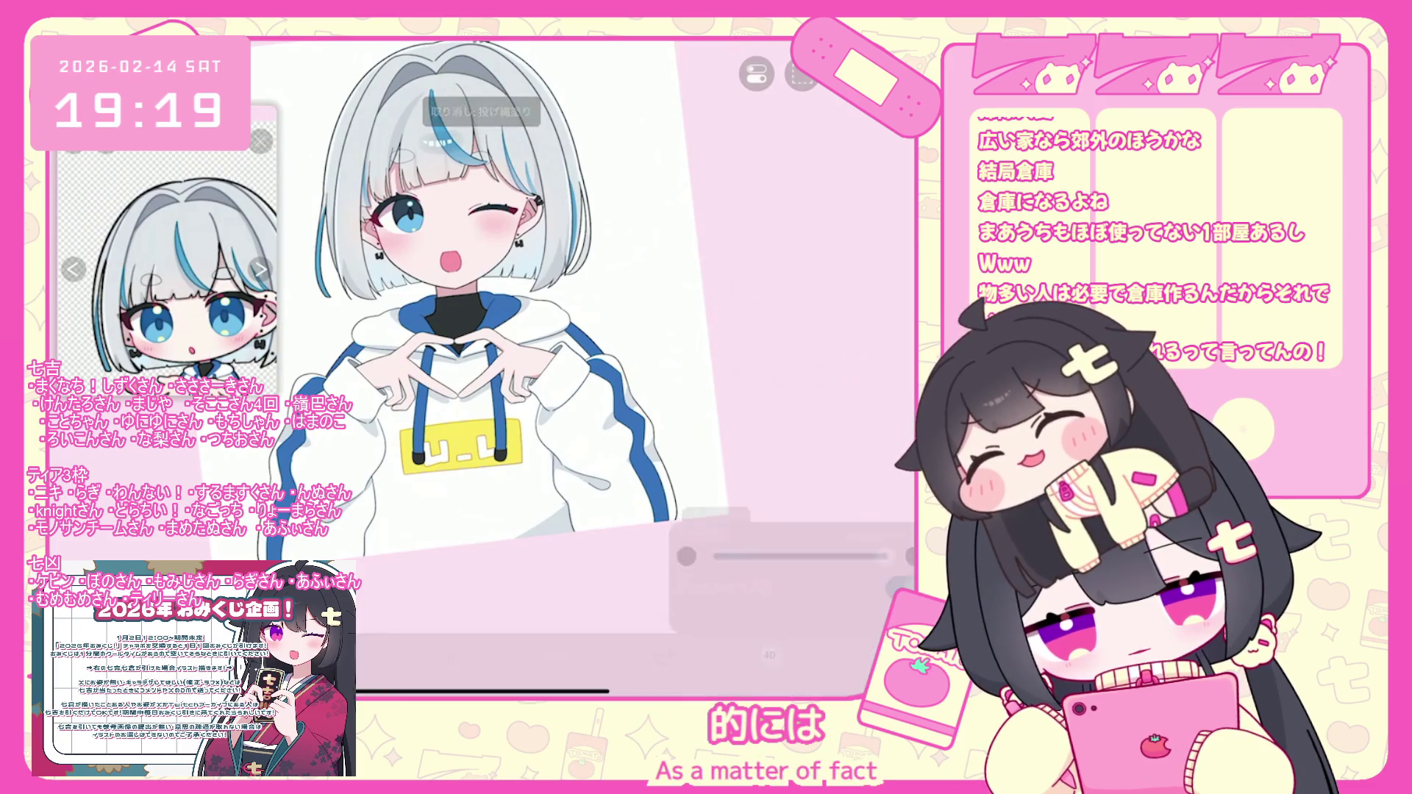
Undo the latest lasso-fill shadow.
scroll(493, 573, "up", 3)
key("ctrl+z")
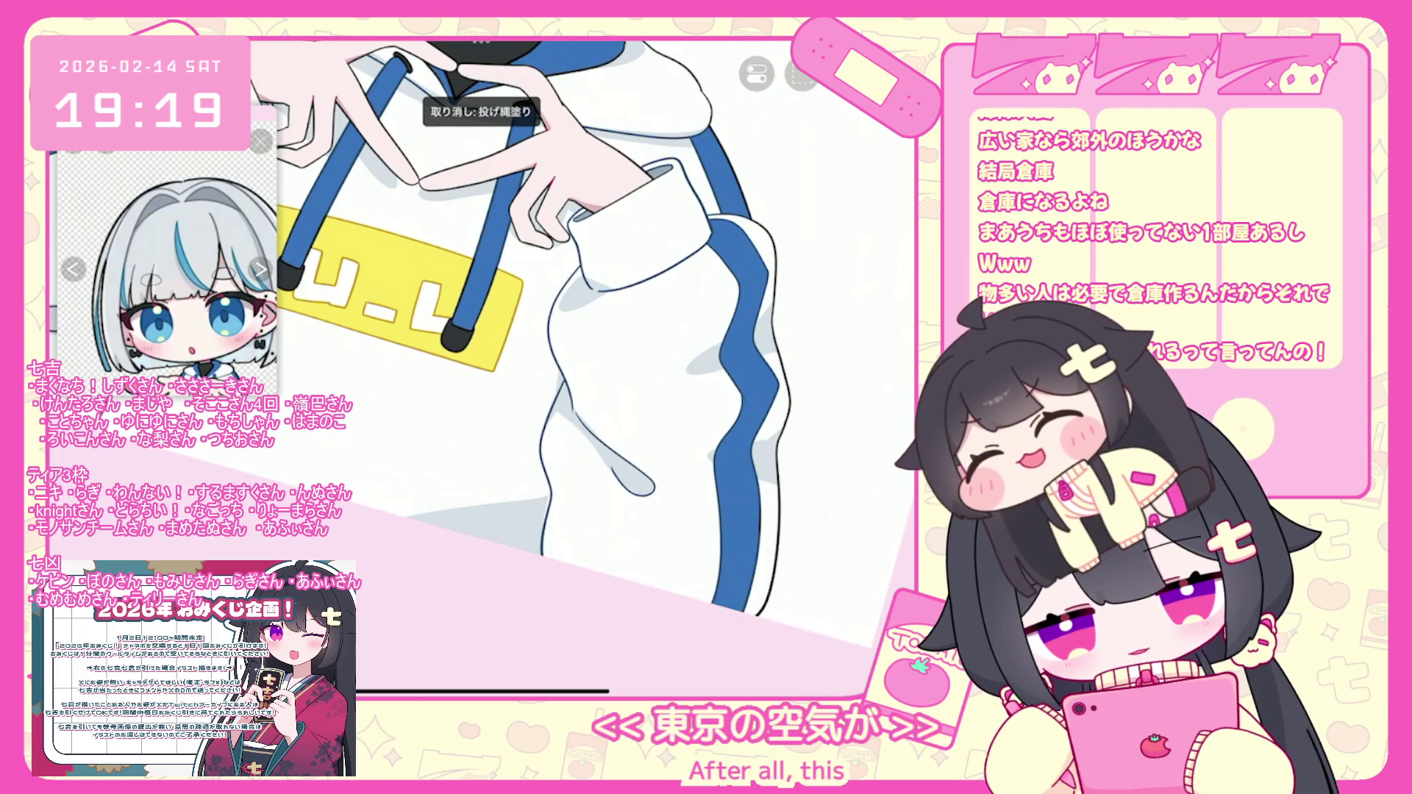
scroll(515, 331, "down", 5)
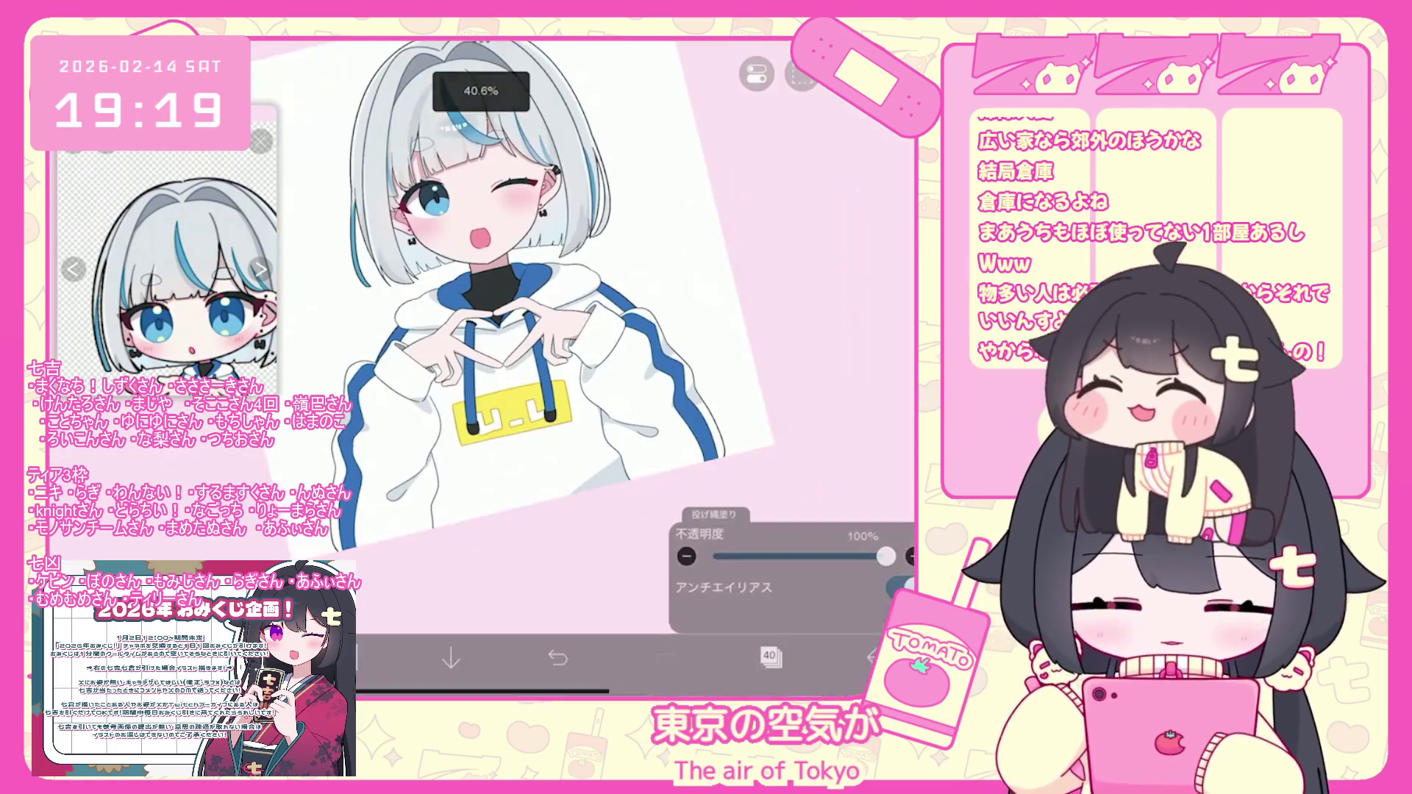
scroll(508, 294, "up", 3)
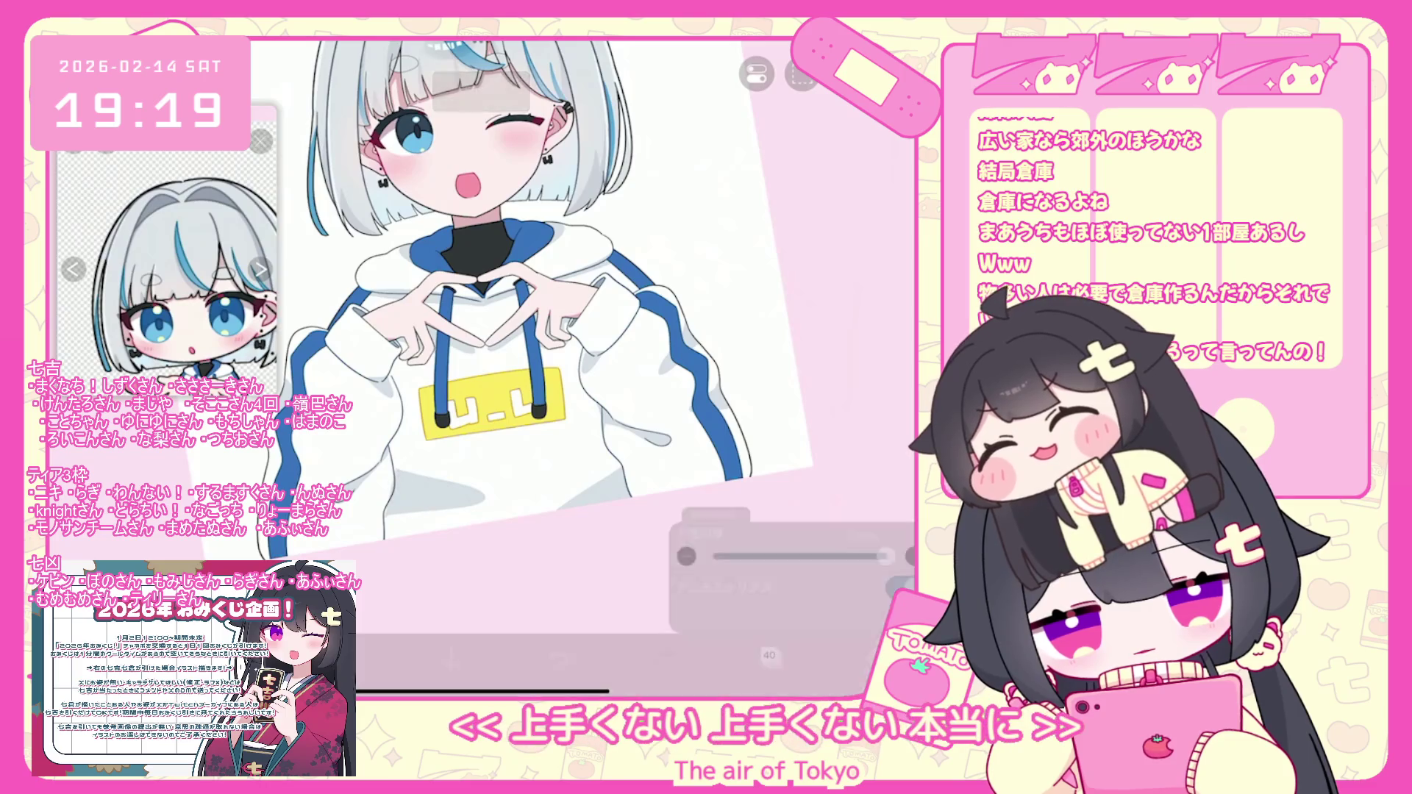
Undo one more lasso-fill shadow on the hoodie and zoom around to review the full character.
key("ctrl+z")
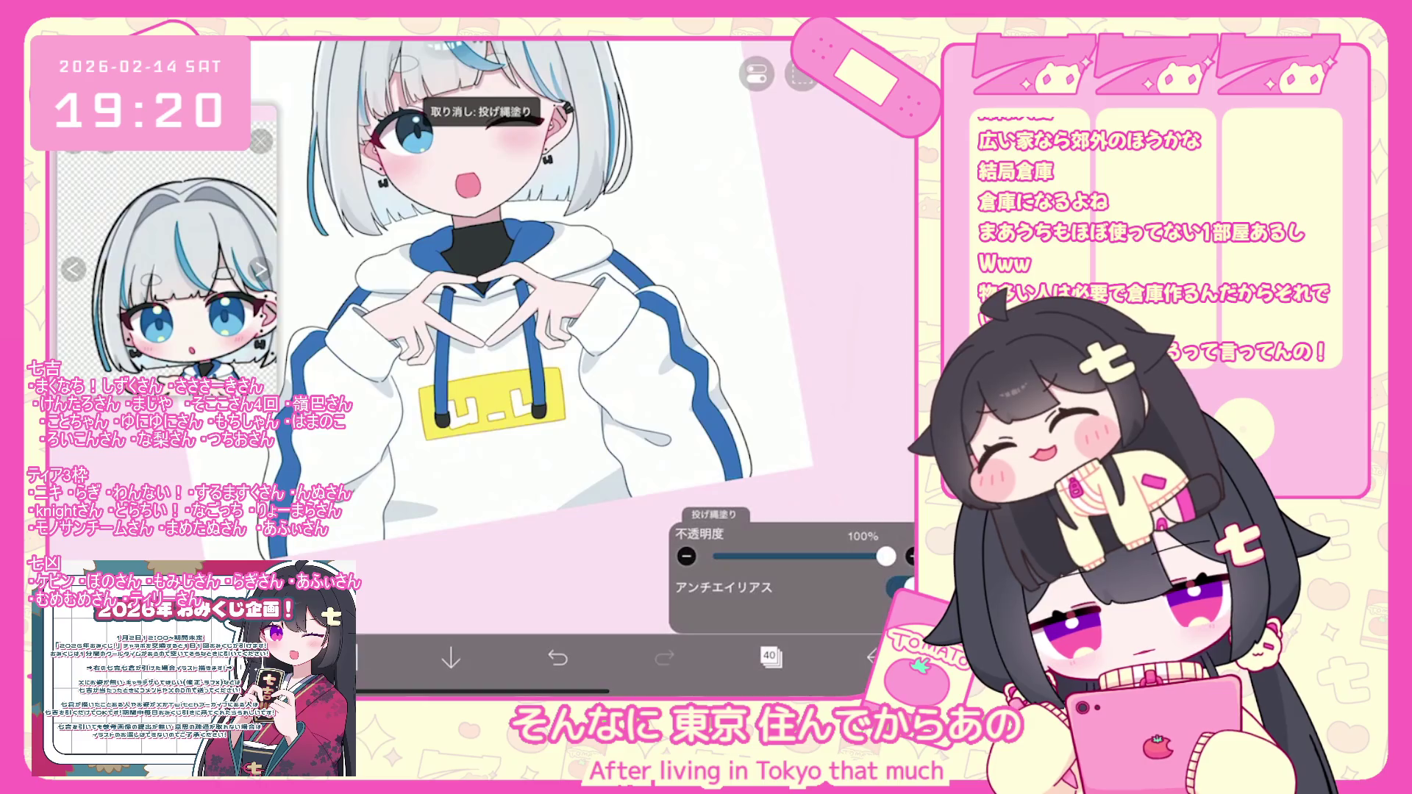
scroll(523, 364, "down", 3)
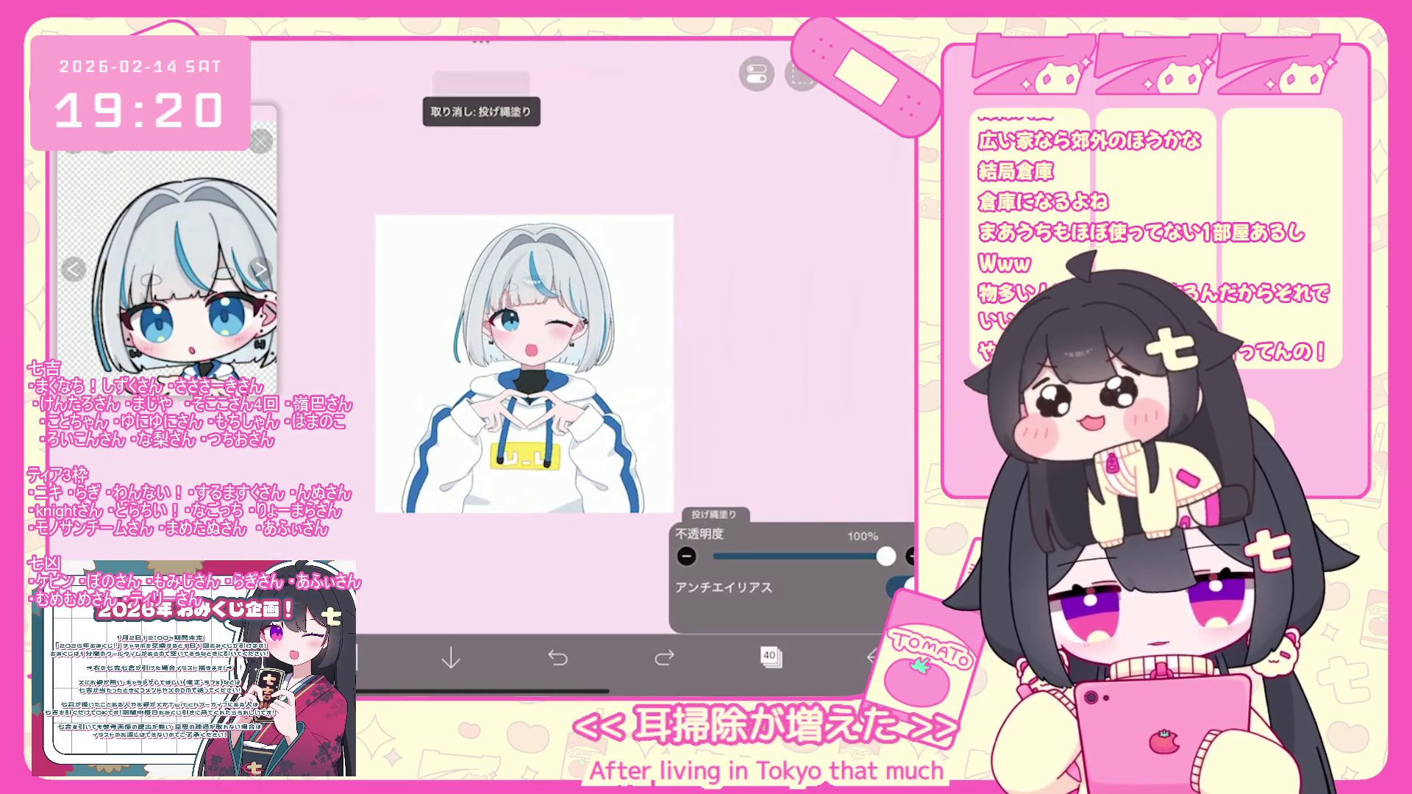
scroll(524, 364, "up", 3)
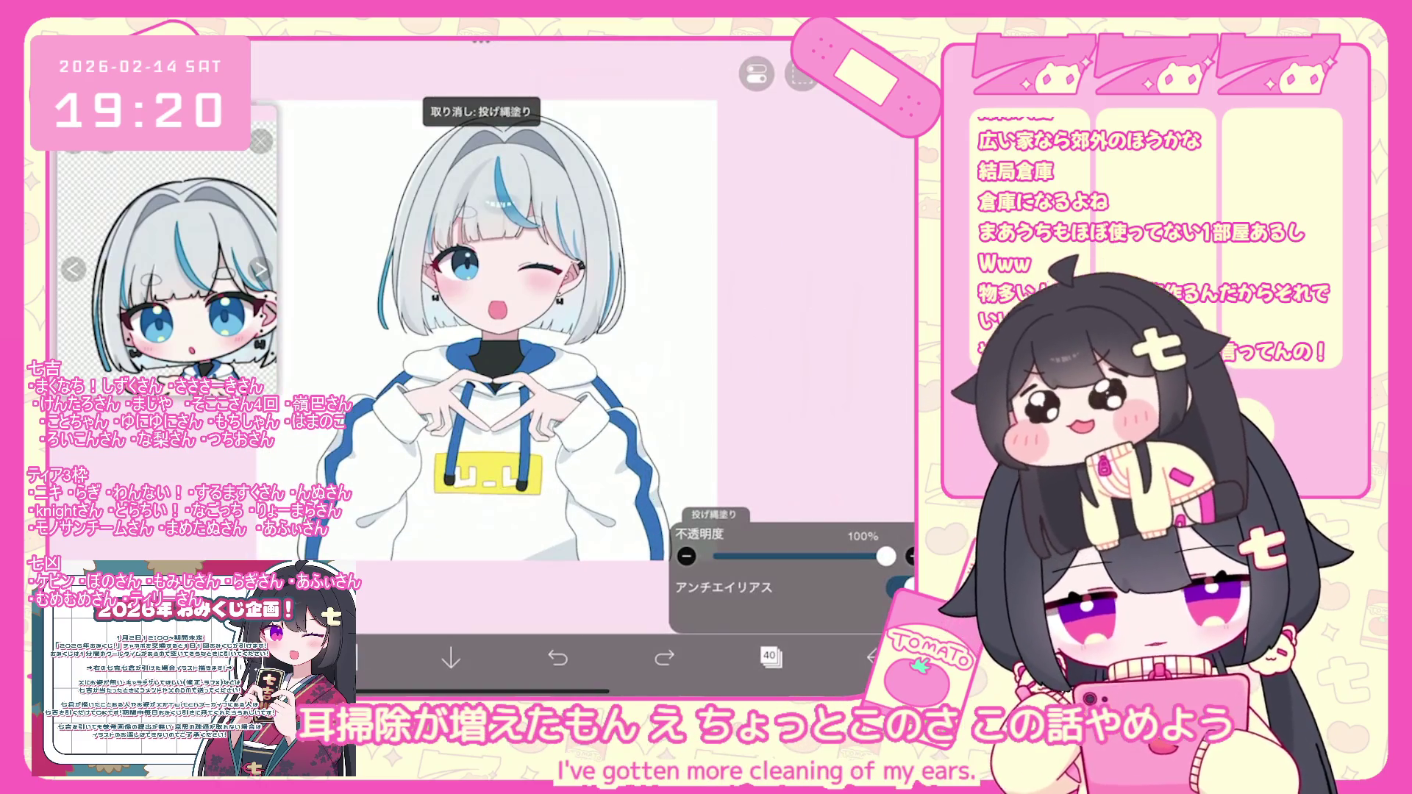
scroll(523, 364, "up", 2)
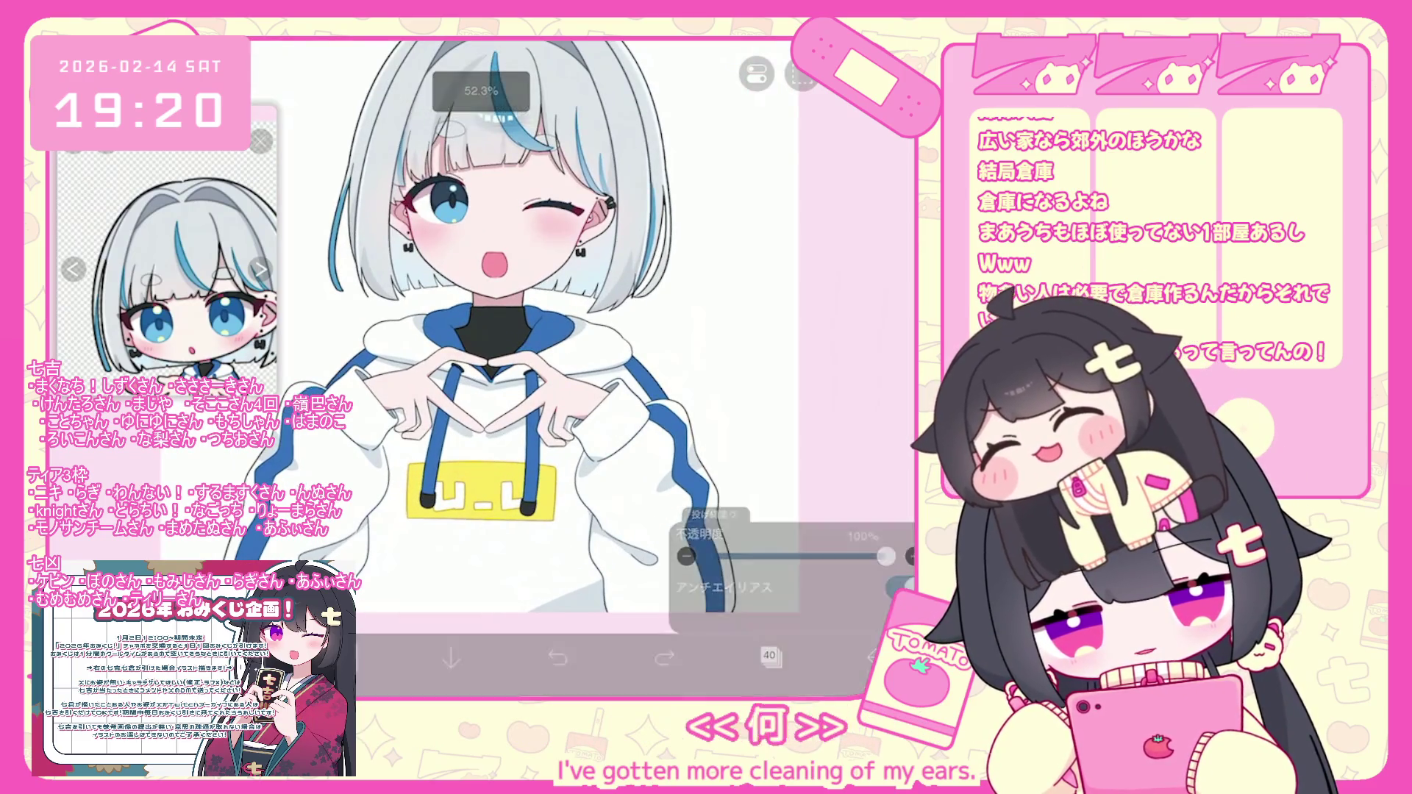
scroll(524, 364, "down", 1)
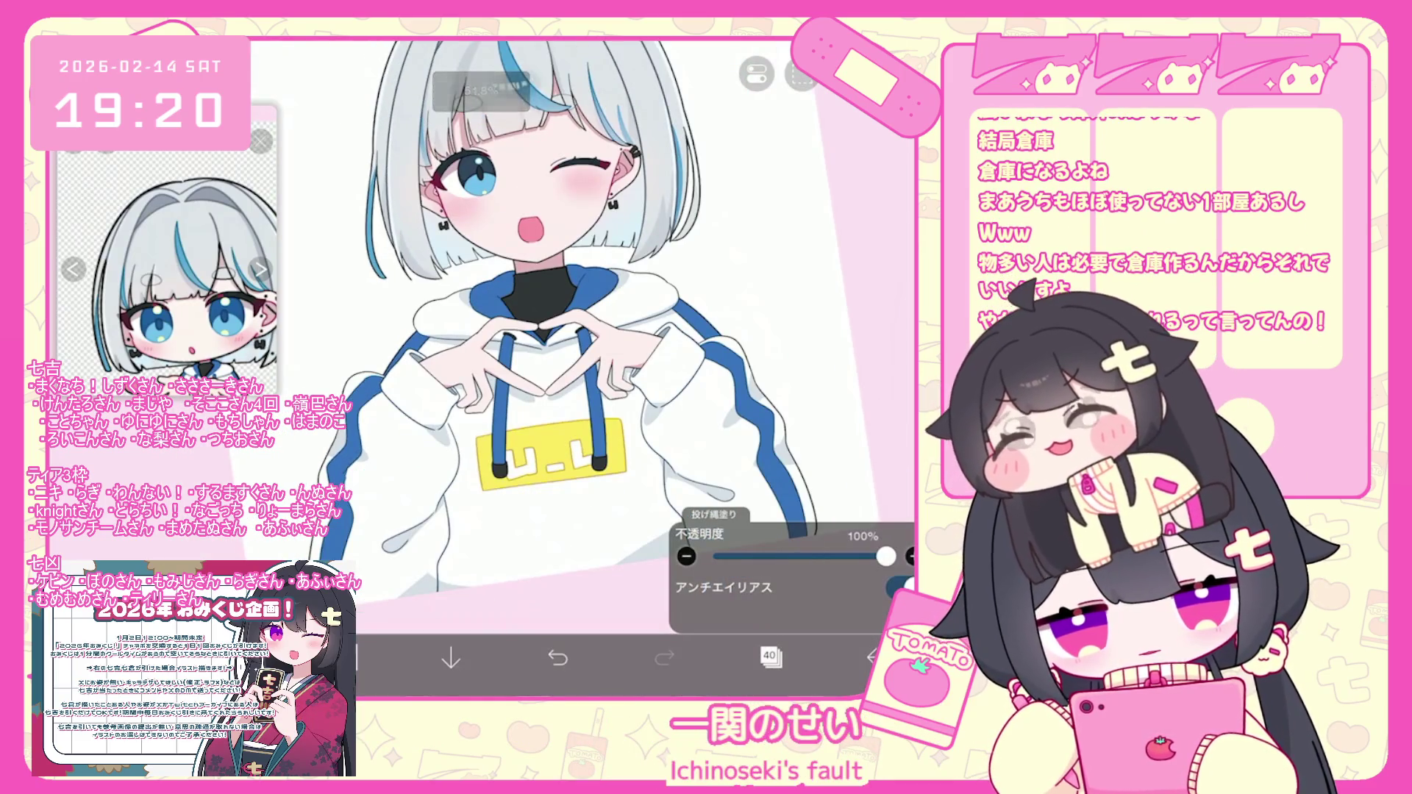
scroll(485, 323, "down", 1)
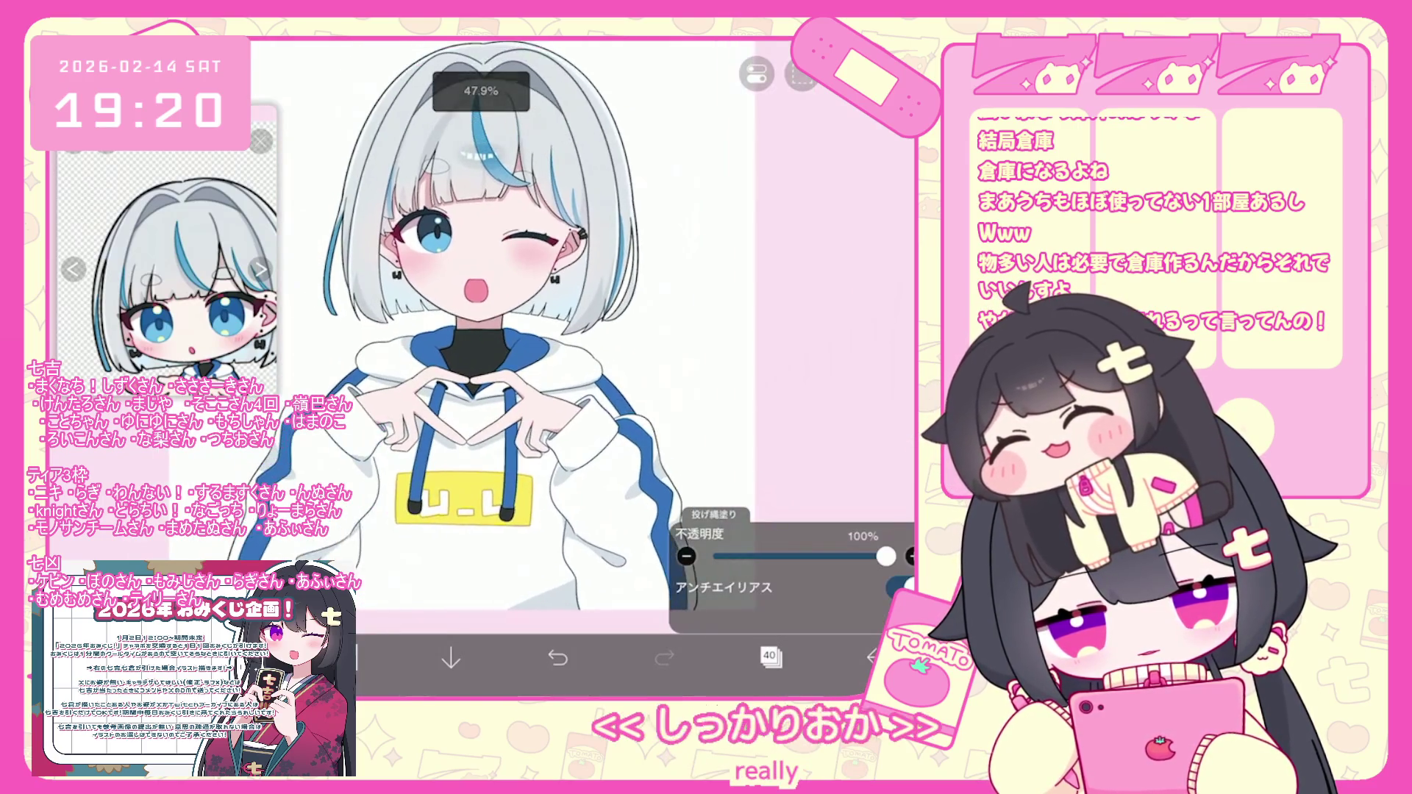
Add a new layer above layer 39 in the layer list.
left_click(770, 656)
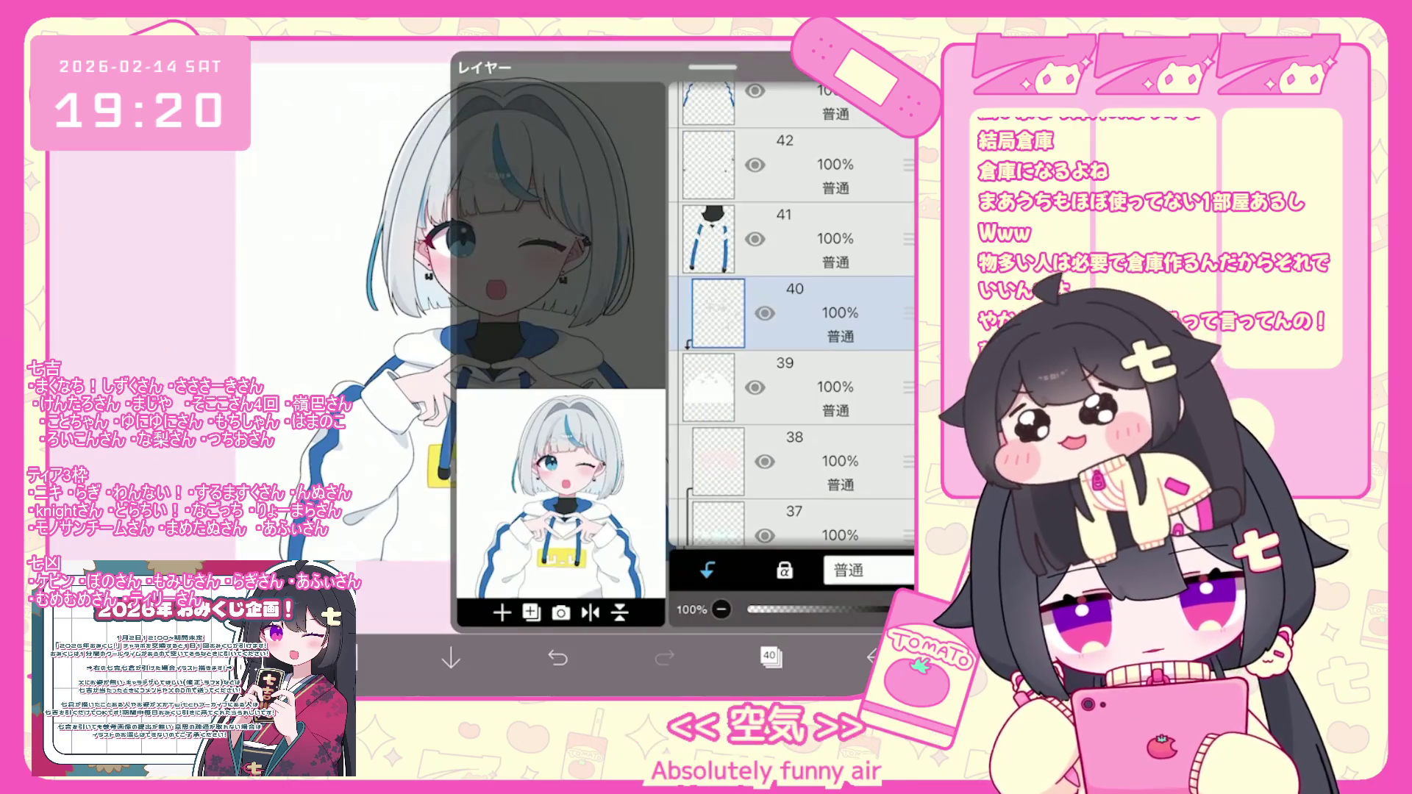
left_click(809, 388)
left_click(501, 613)
left_click(331, 656)
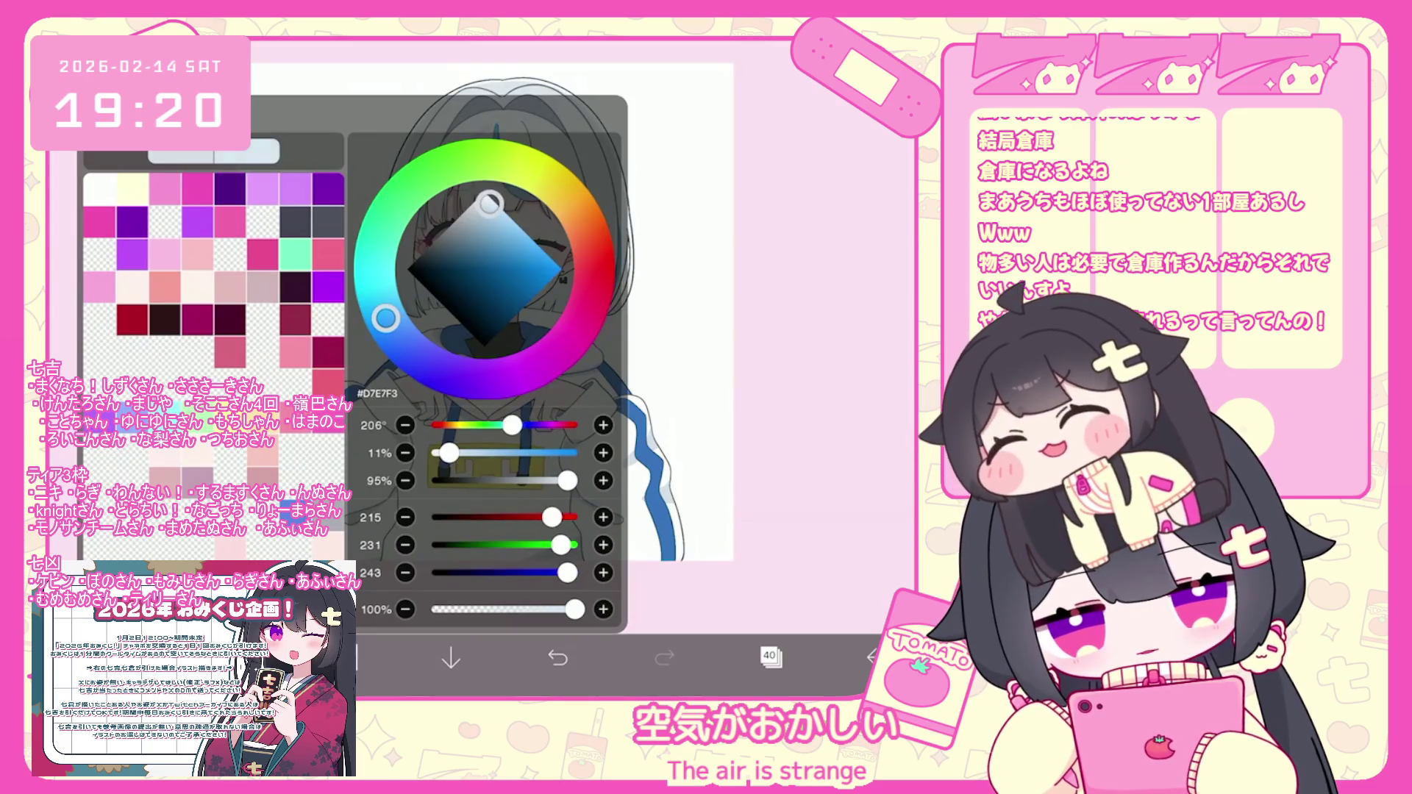
Undo the previous lasso fill on the hoodie.
scroll(581, 323, "up", 3)
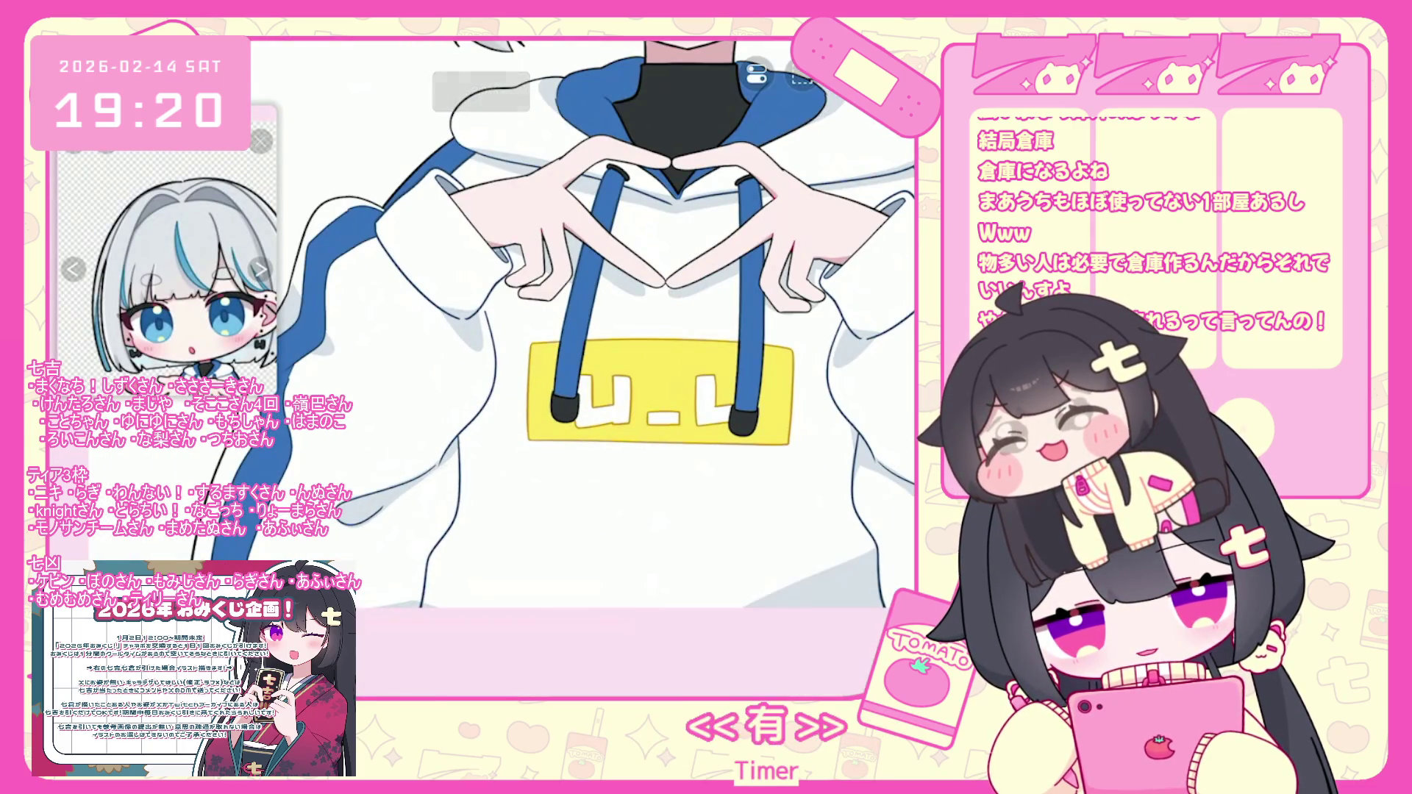
scroll(404, 545, "up", 5)
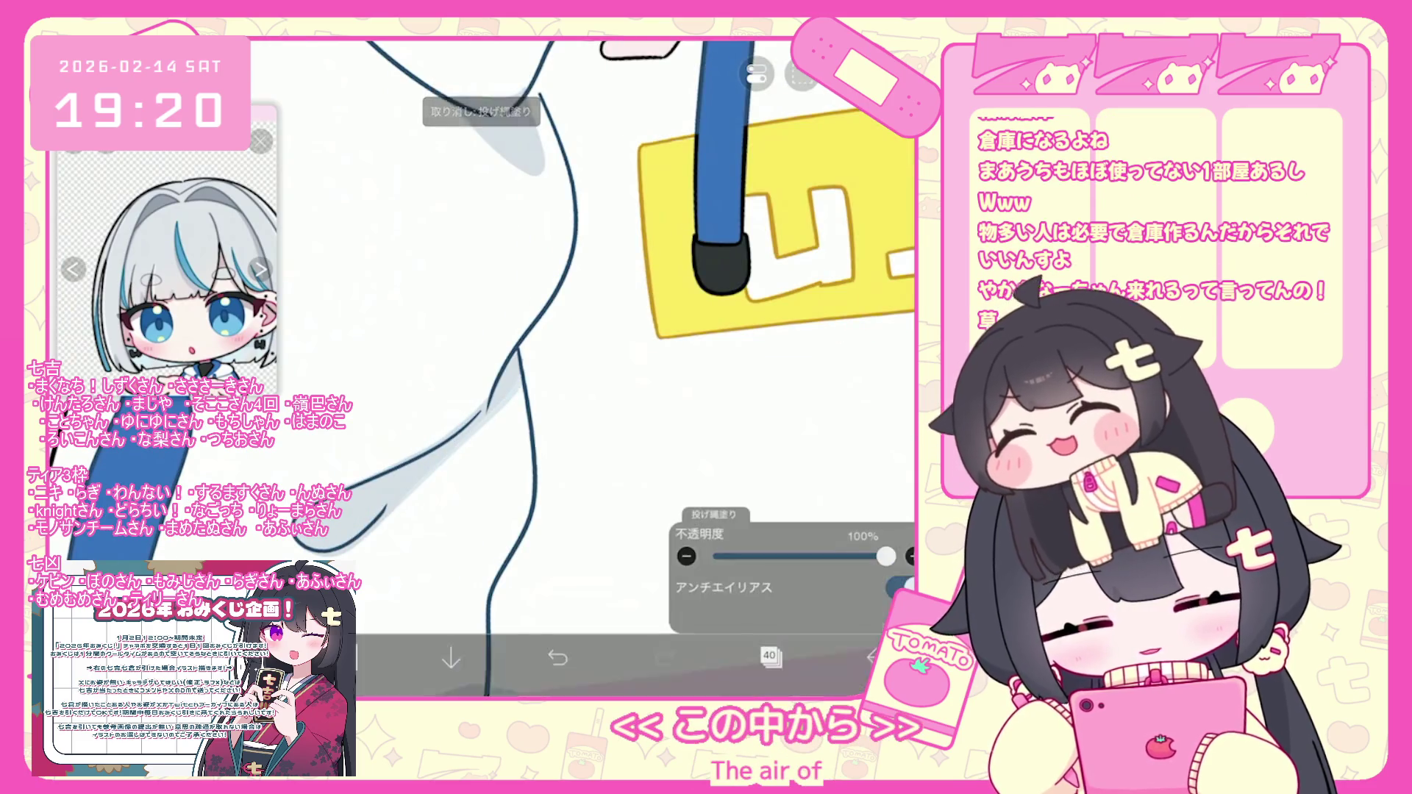
scroll(581, 367, "up", 5)
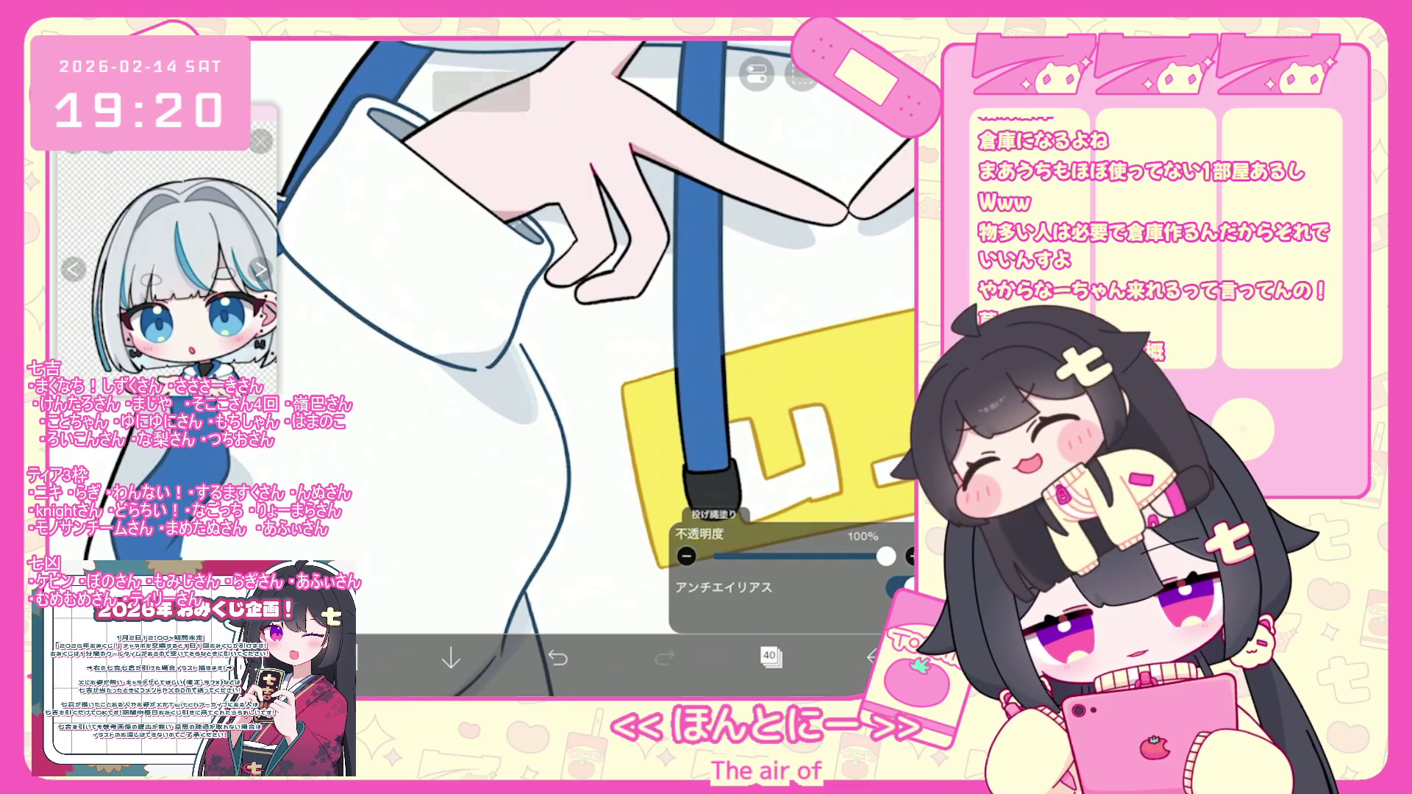
scroll(596, 368, "down", 2)
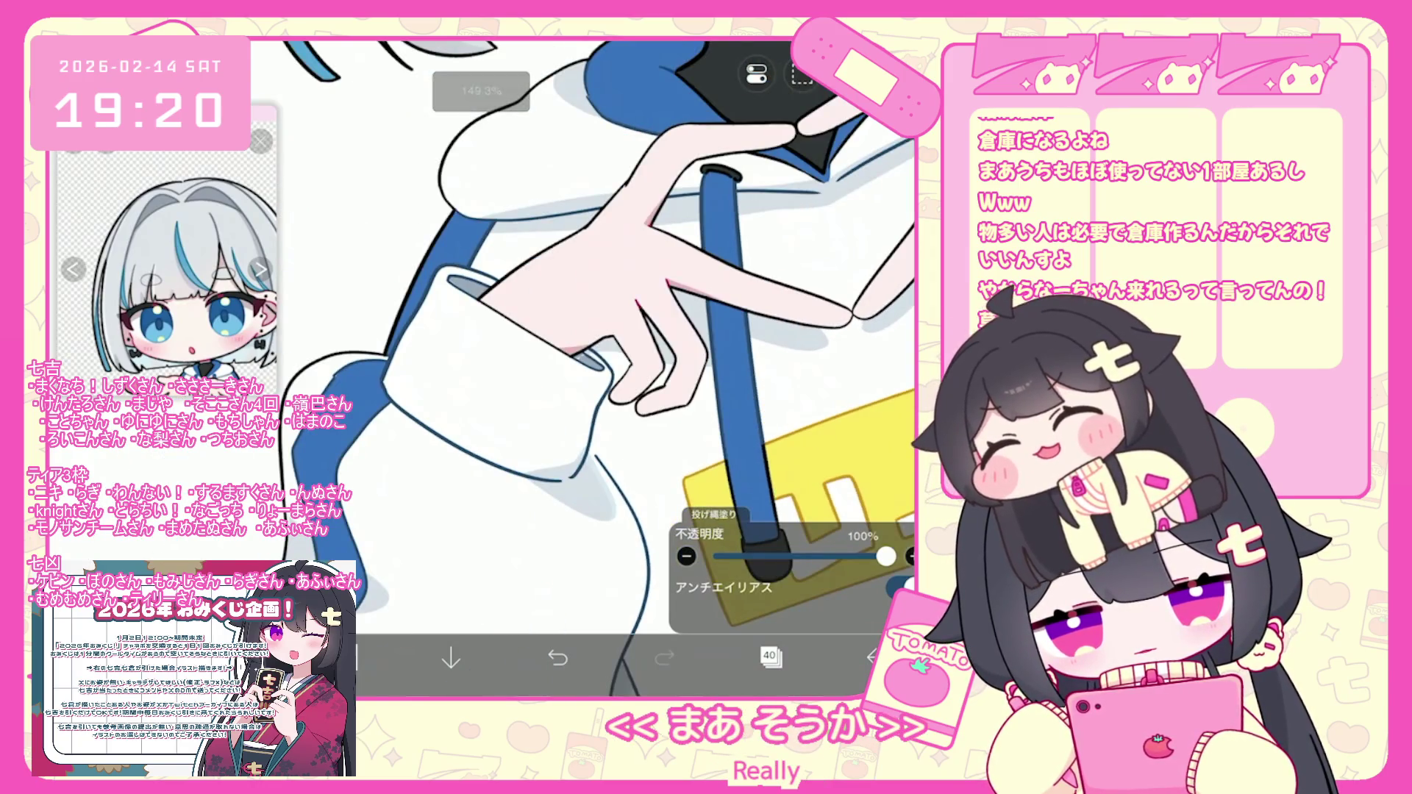
key("ctrl+z")
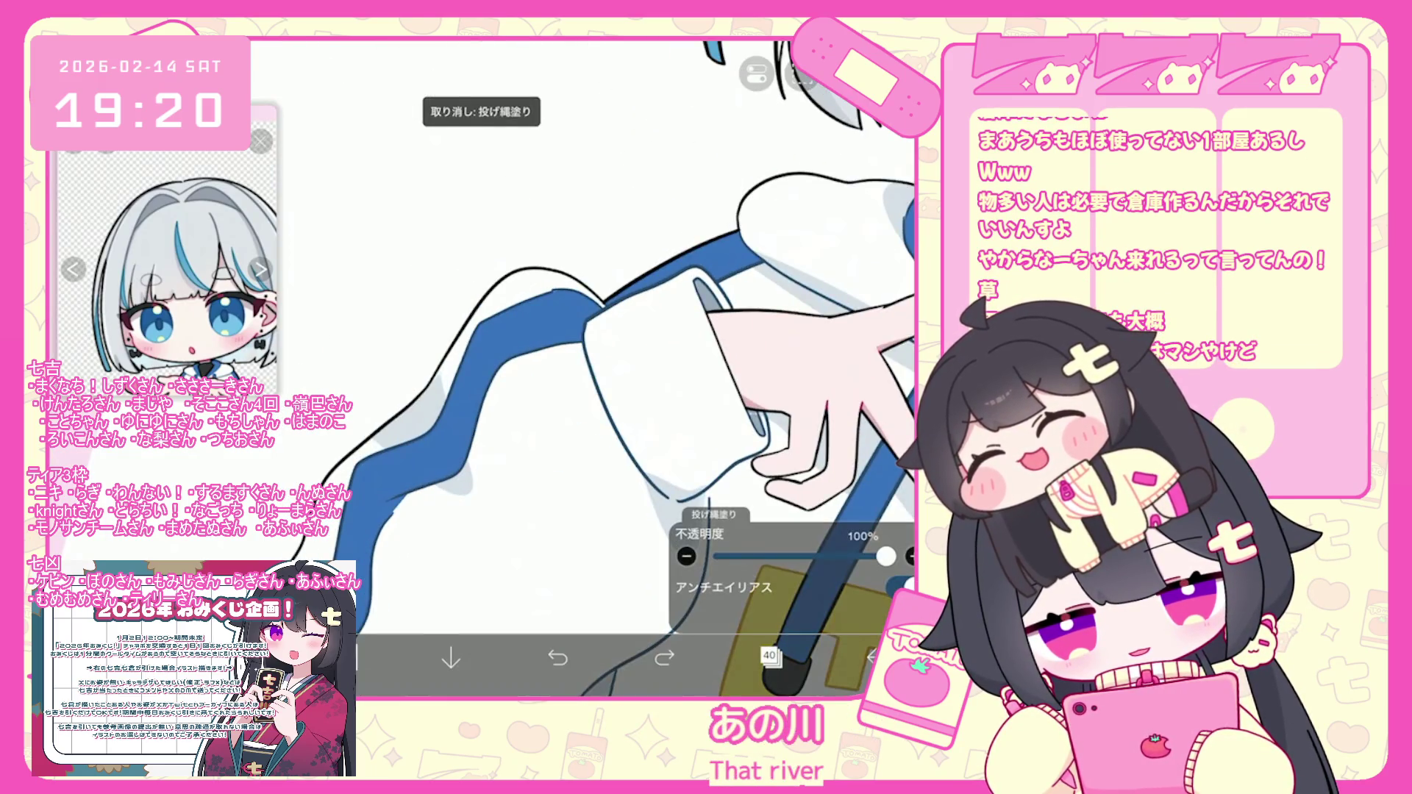
scroll(596, 368, "down", 3)
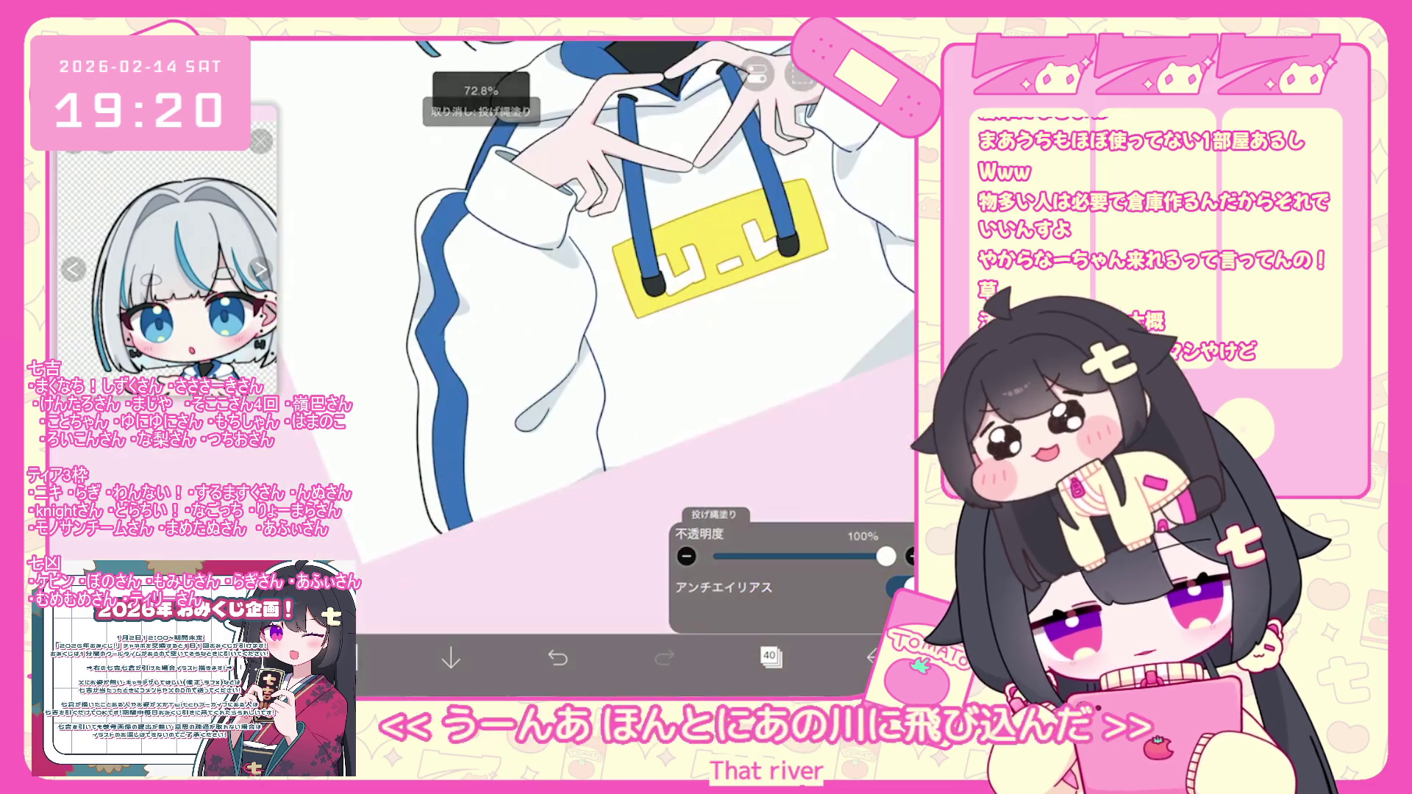
scroll(588, 331, "up", 5)
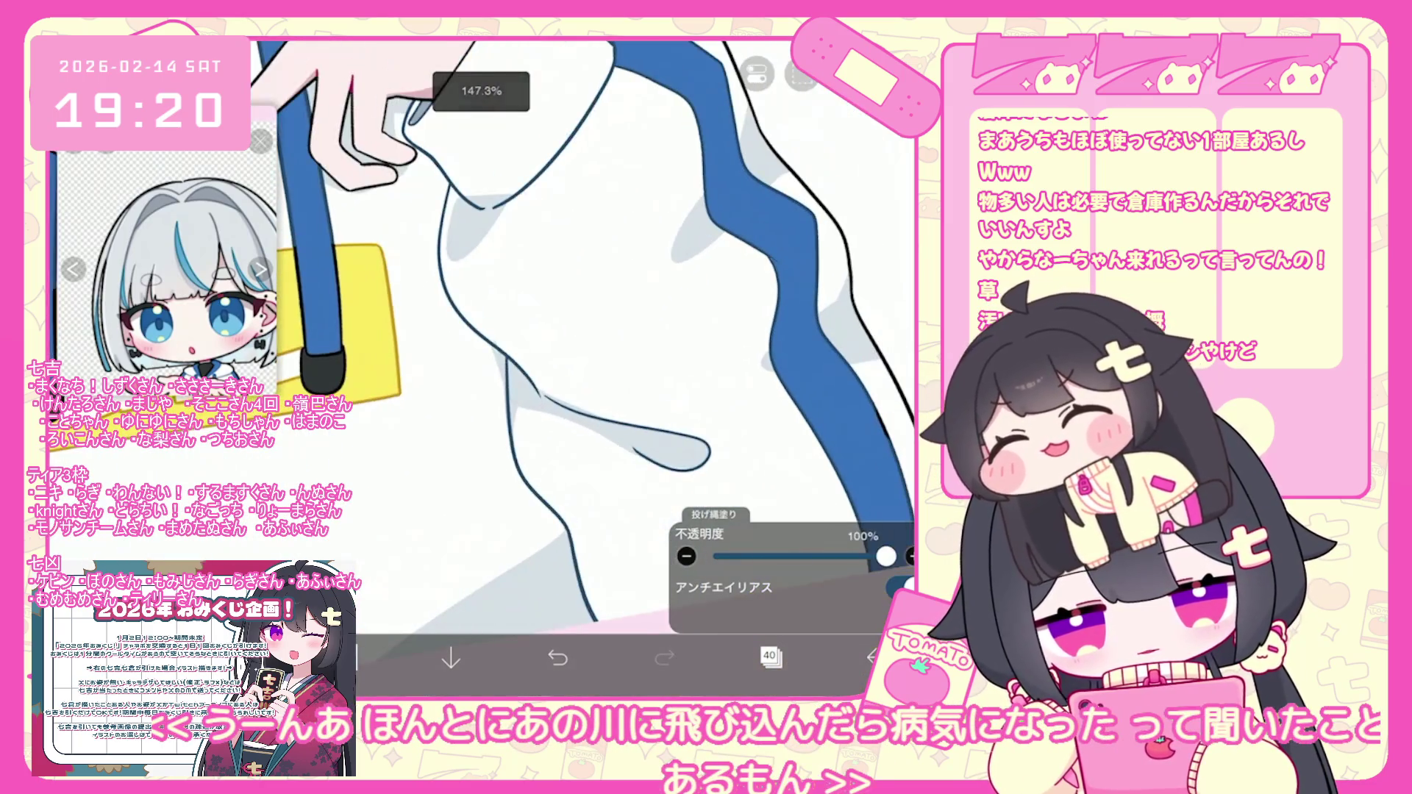
Lasso-fill a small grey shadow on the hoodie's lower folds, then zoom out to check the drawing.
left_click_drag(518, 430, 699, 423)
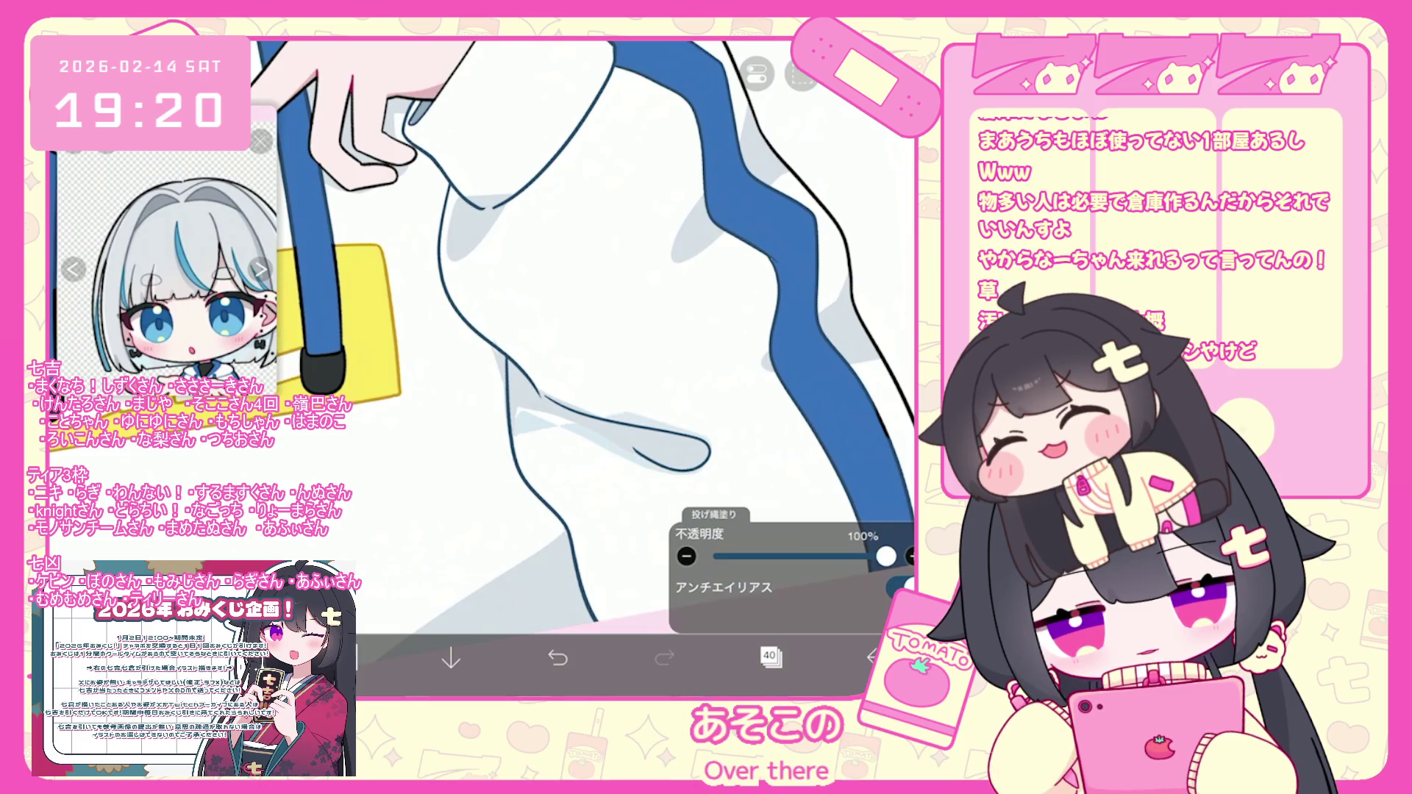
scroll(588, 331, "down", 3)
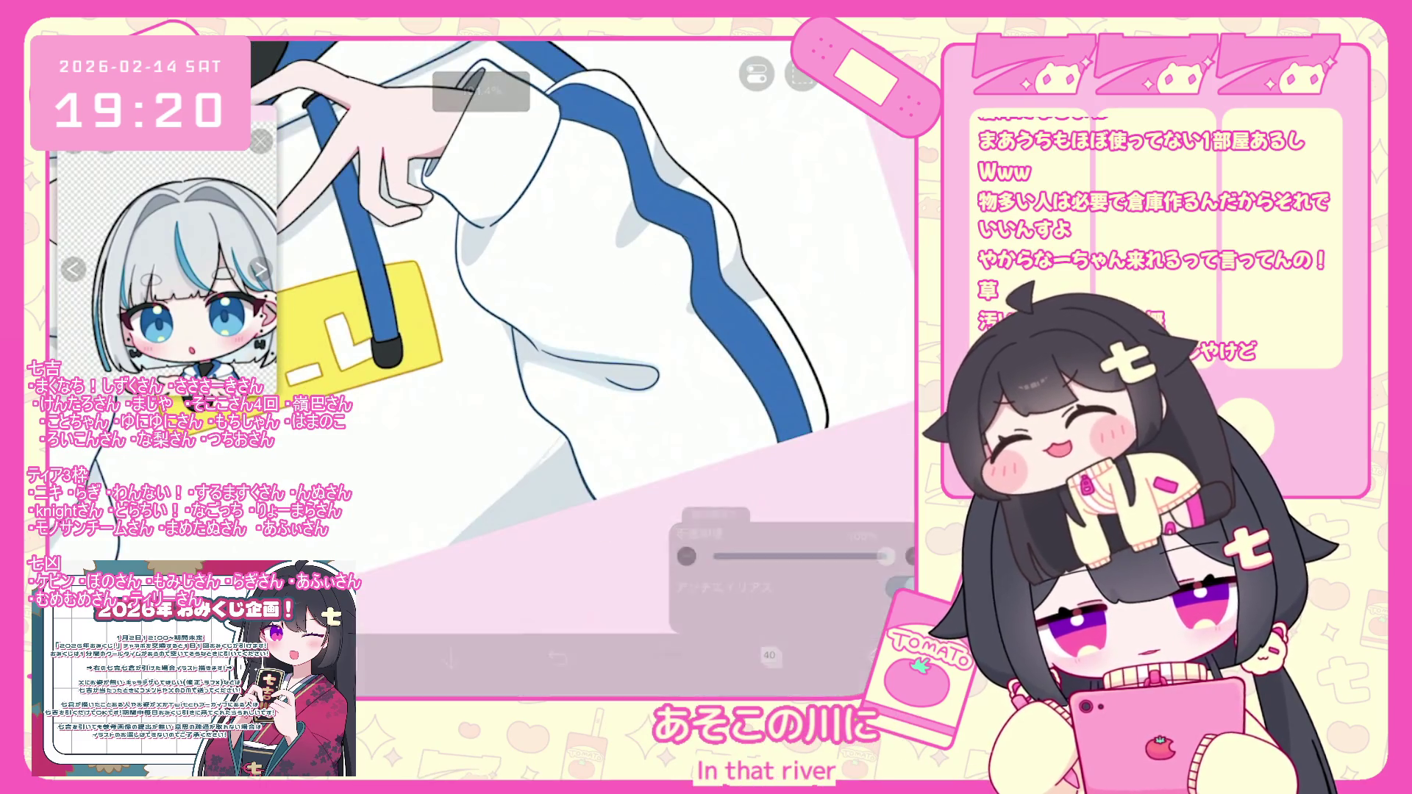
scroll(581, 294, "down", 2)
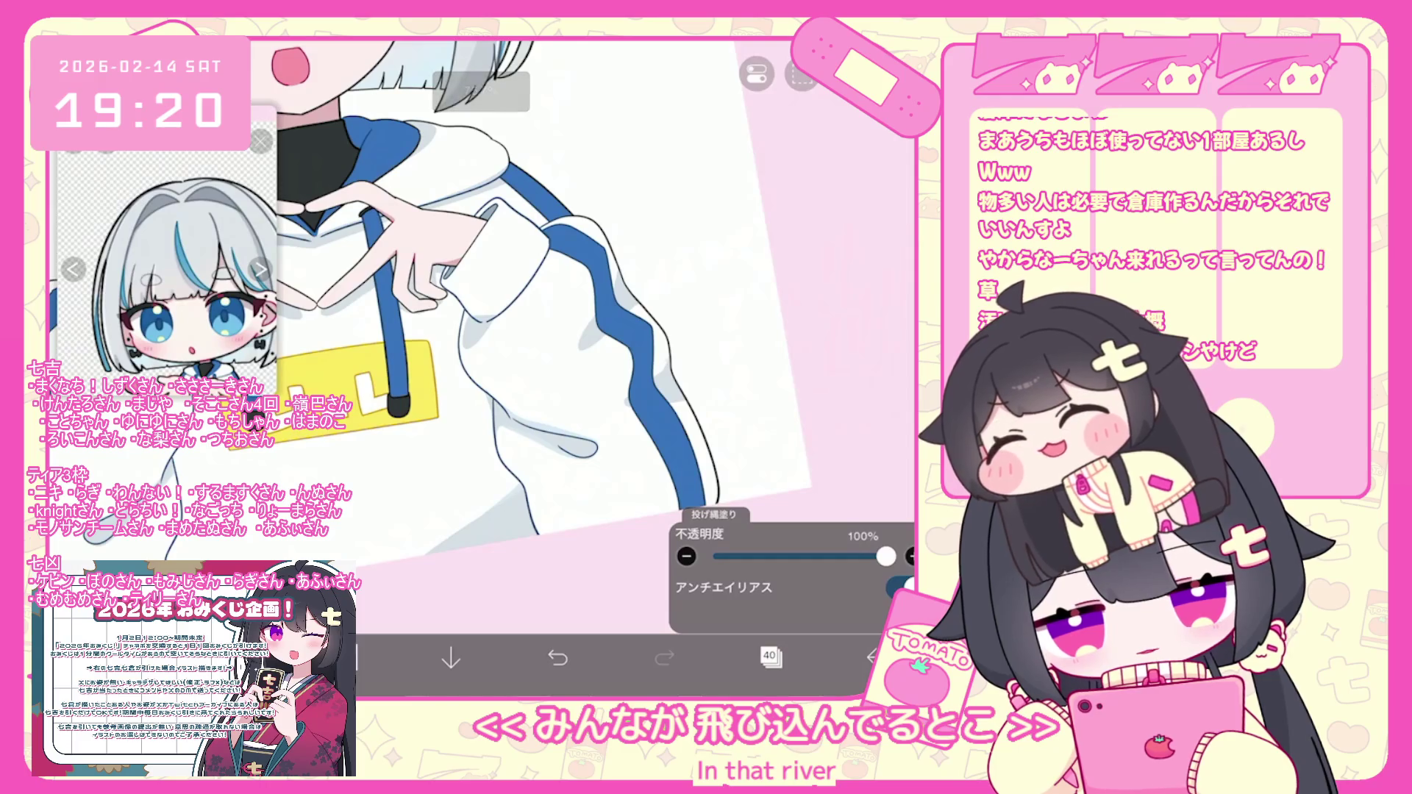
scroll(485, 331, "up", 3)
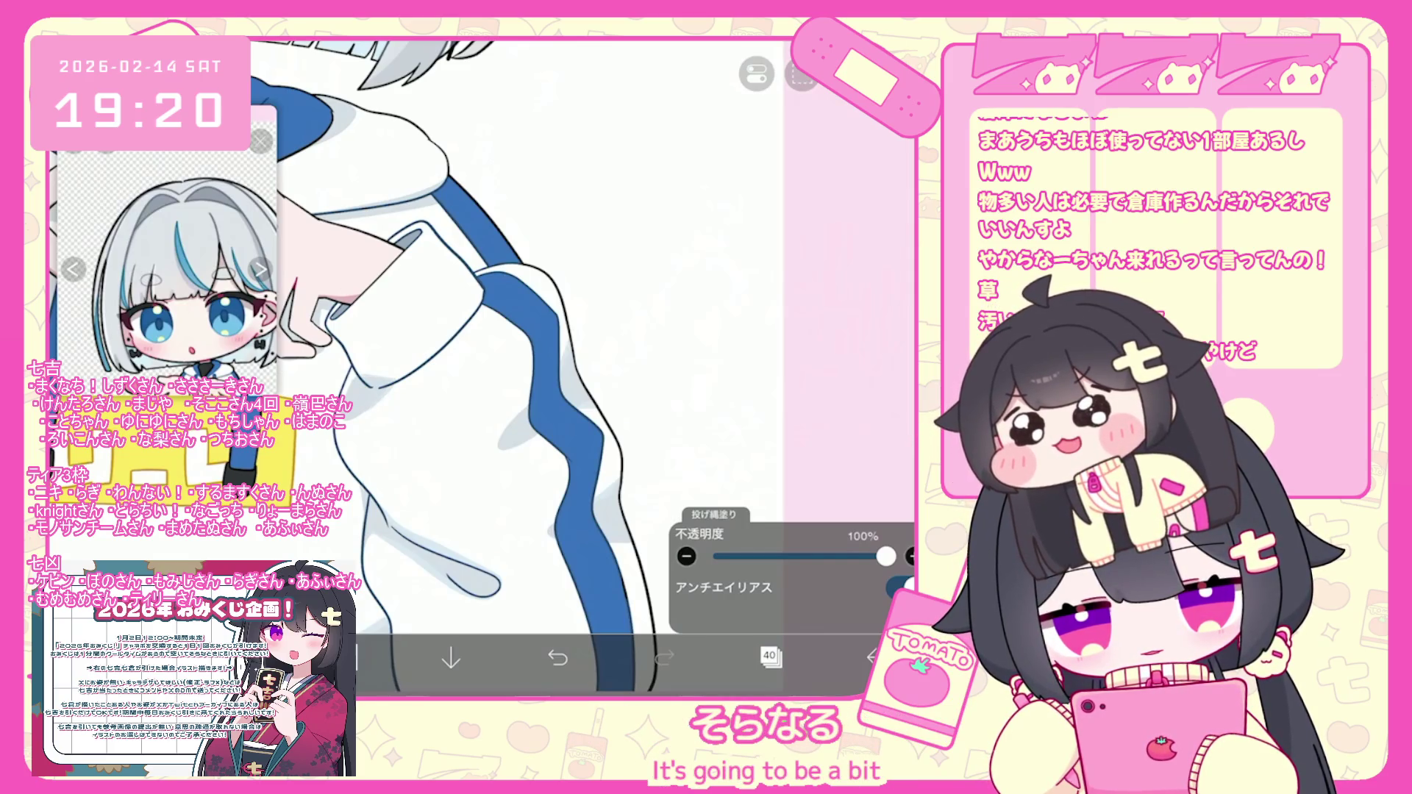
scroll(485, 331, "down", 3)
scroll(486, 331, "up", 4)
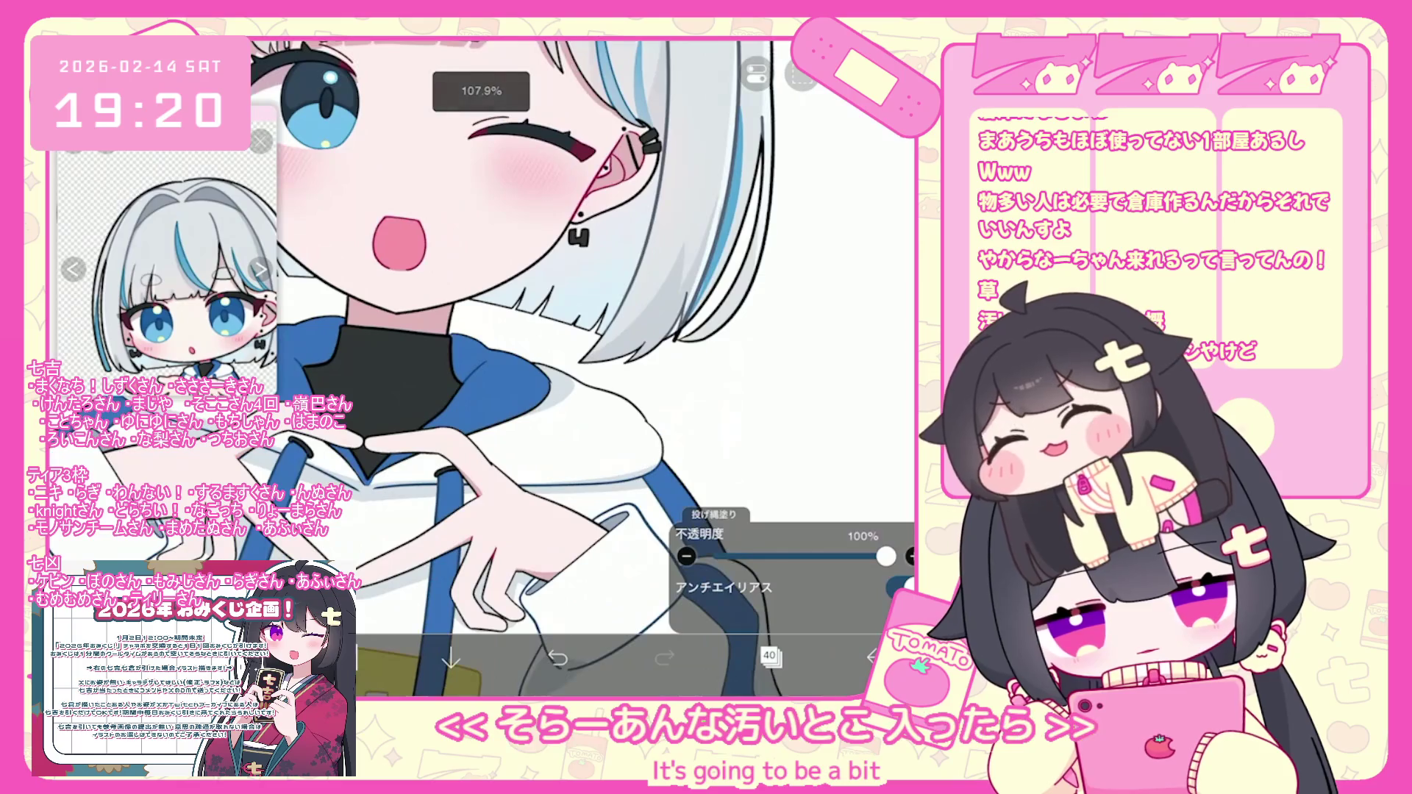
scroll(485, 331, "down", 2)
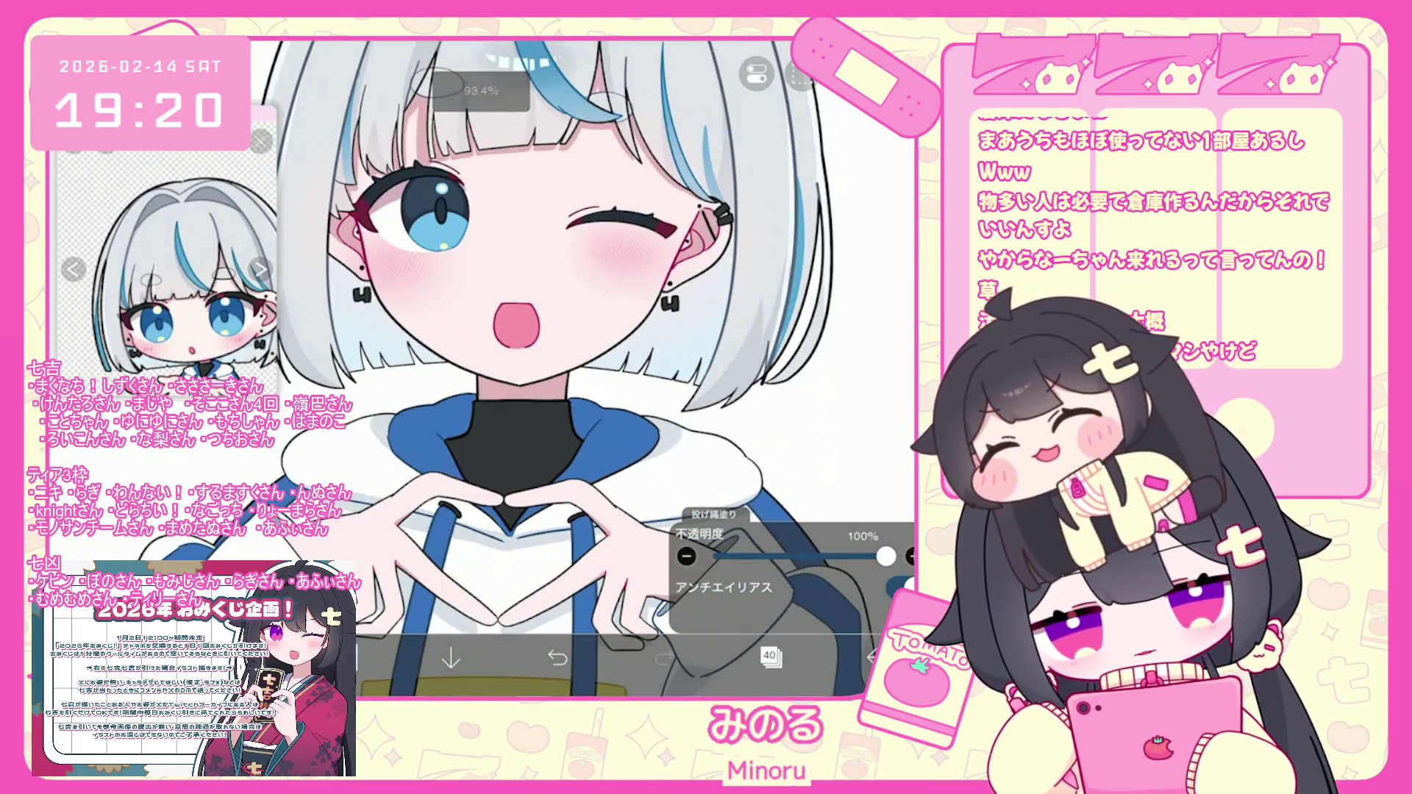
scroll(581, 367, "down", 2)
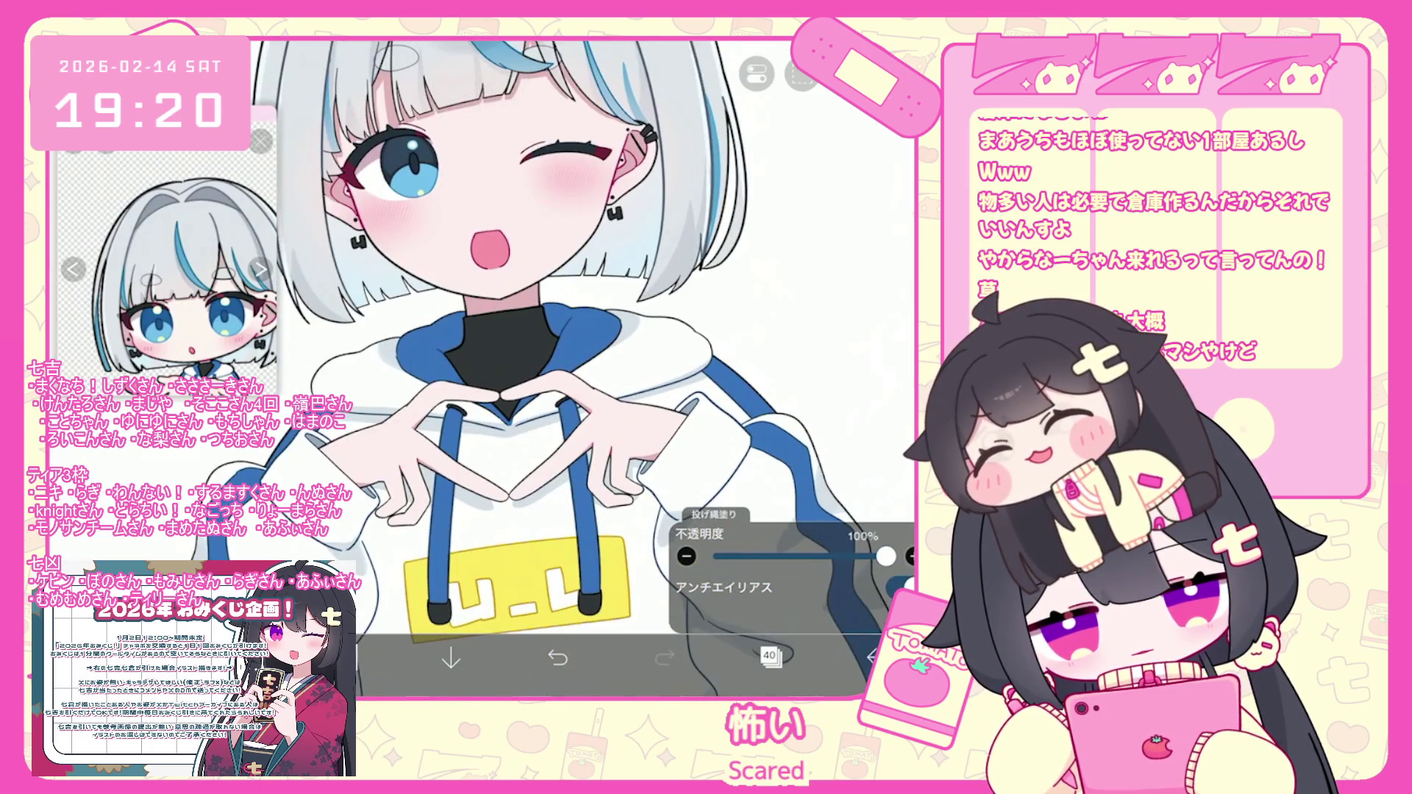
scroll(515, 331, "down", 3)
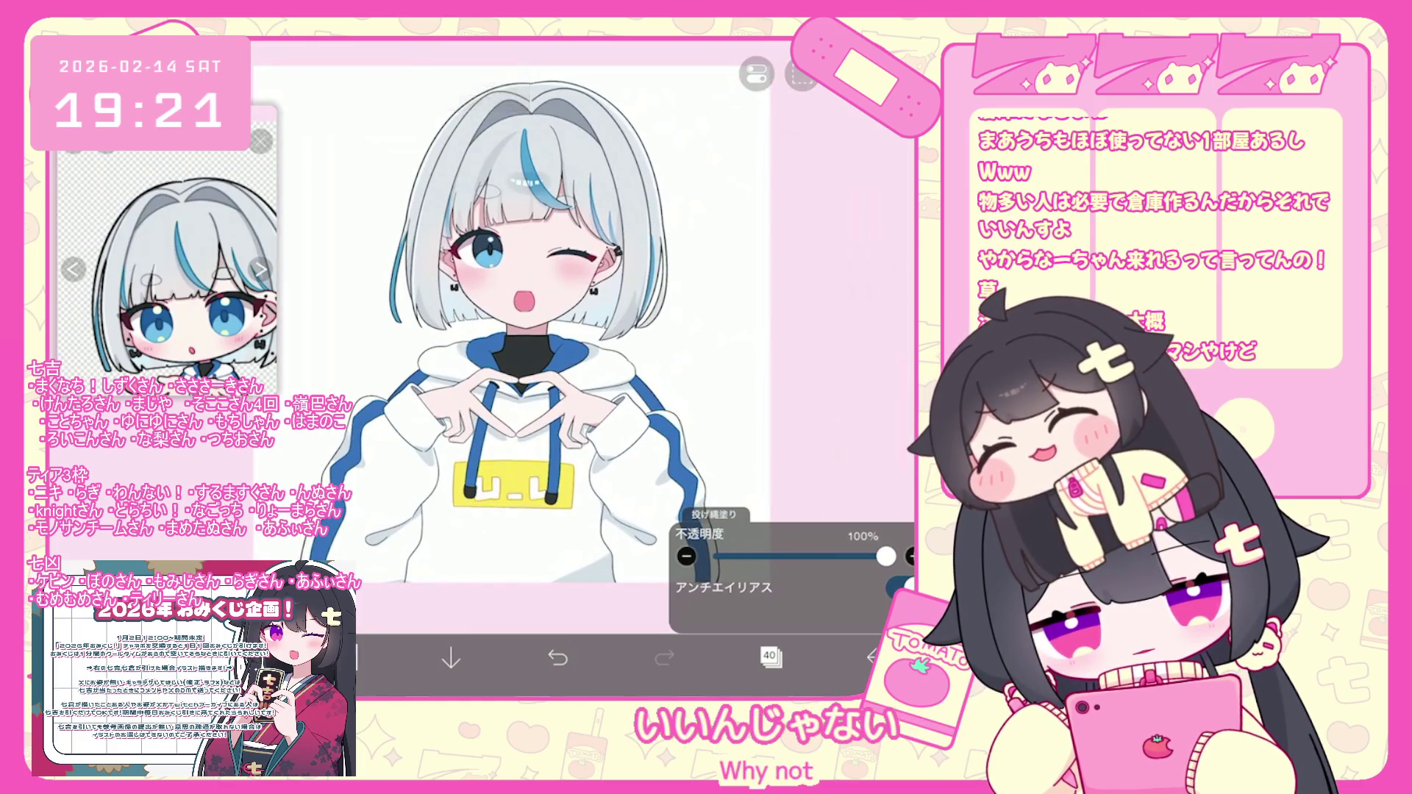
scroll(515, 353, "down", 1)
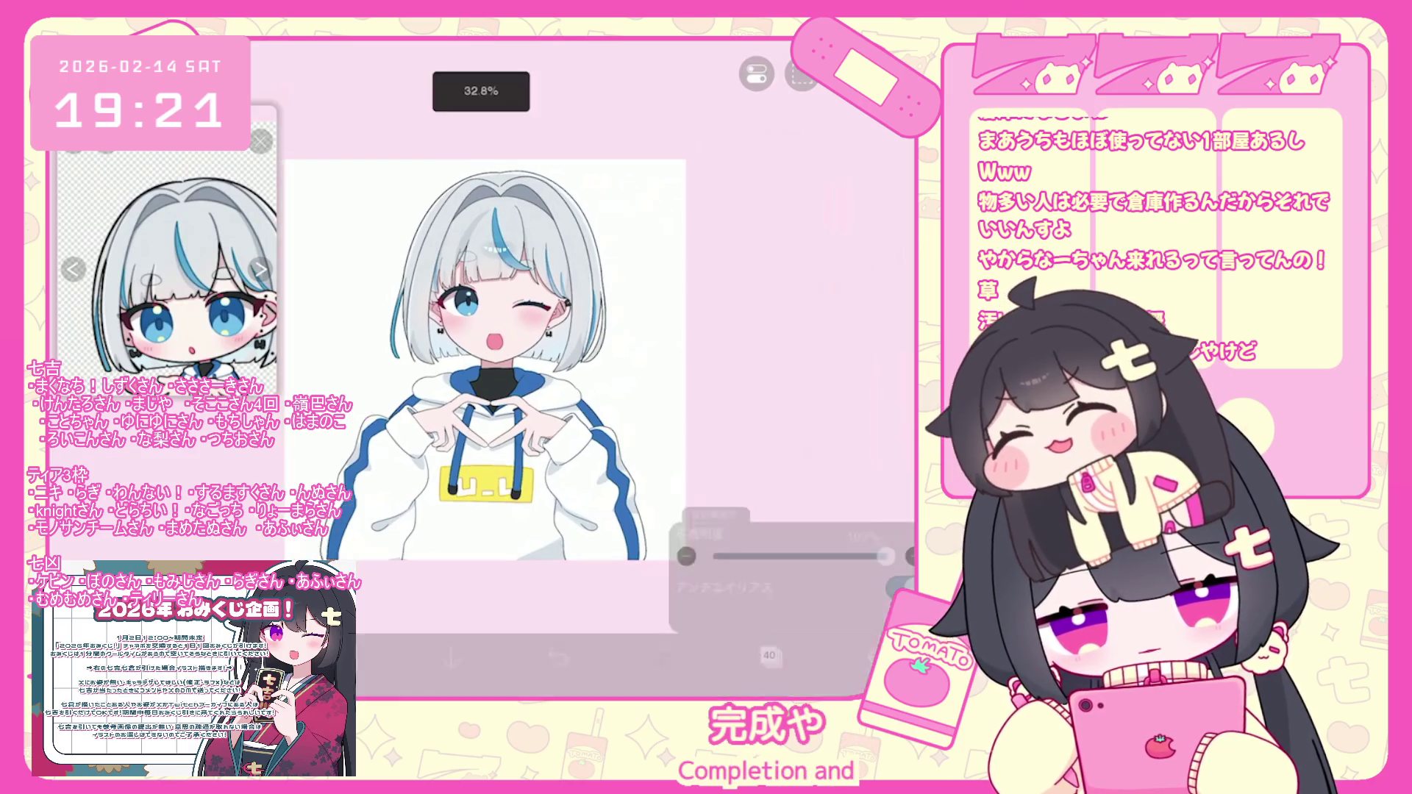
Hide layer 13 to compare the line art.
left_click(770, 655)
scroll(790, 316, "up", 2)
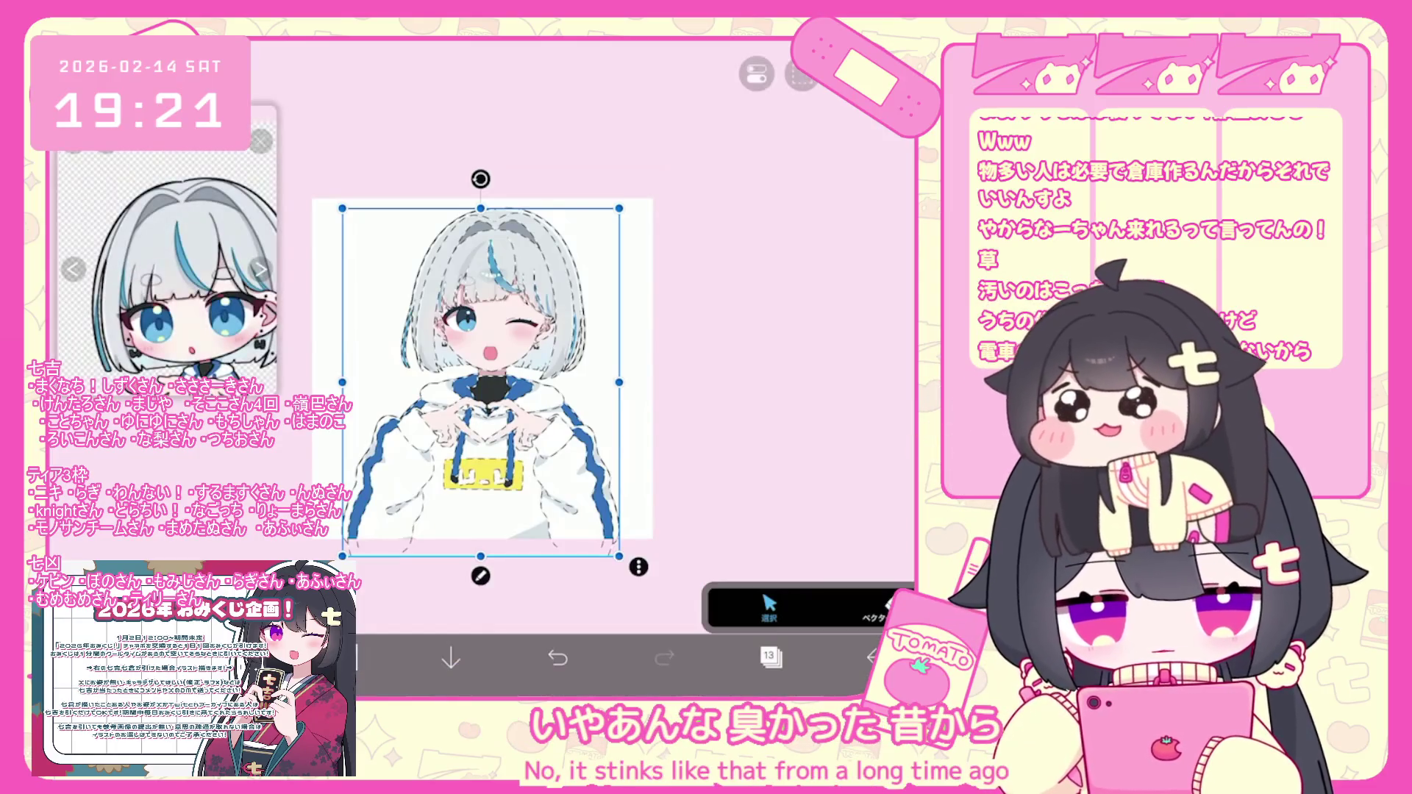
scroll(471, 368, "up", 3)
left_click(770, 655)
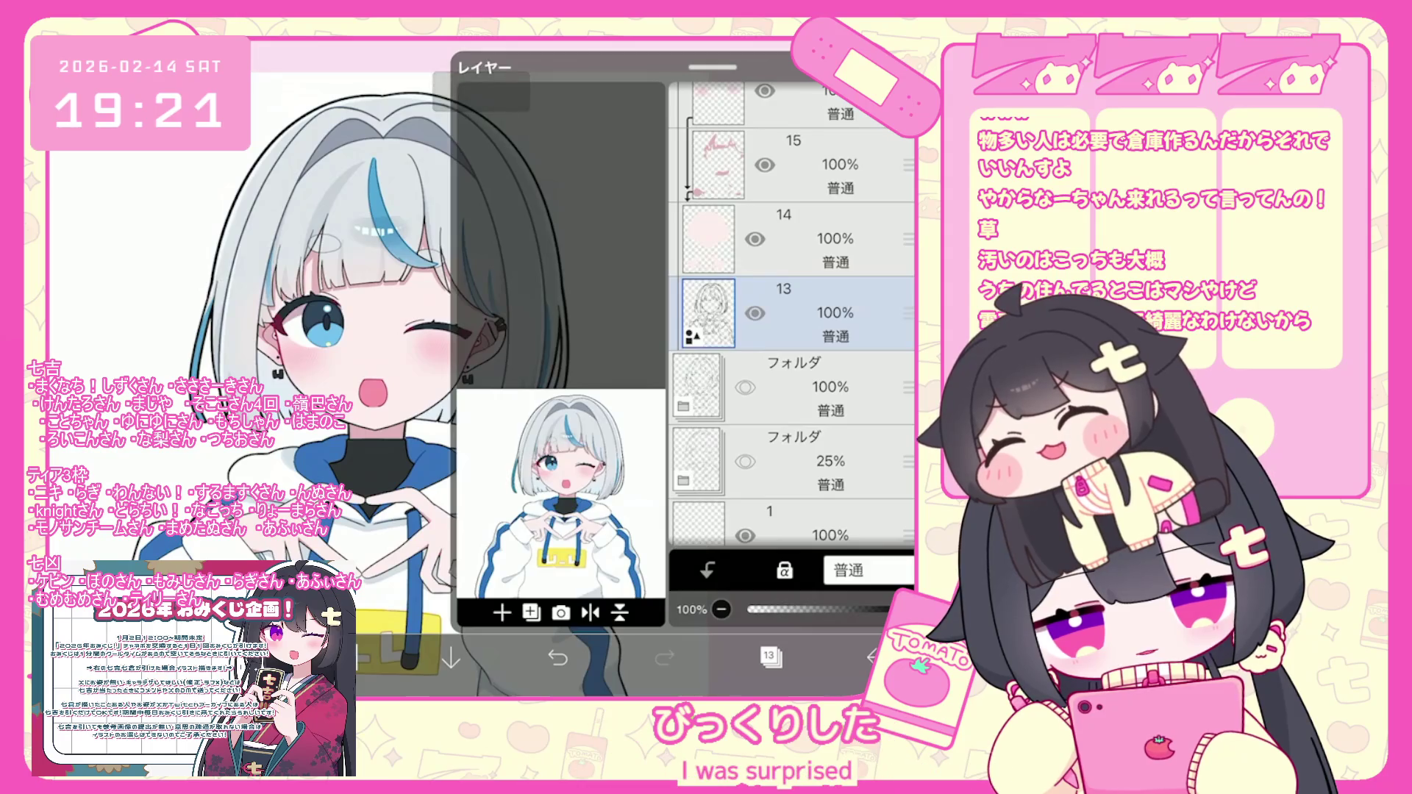
left_click(756, 313)
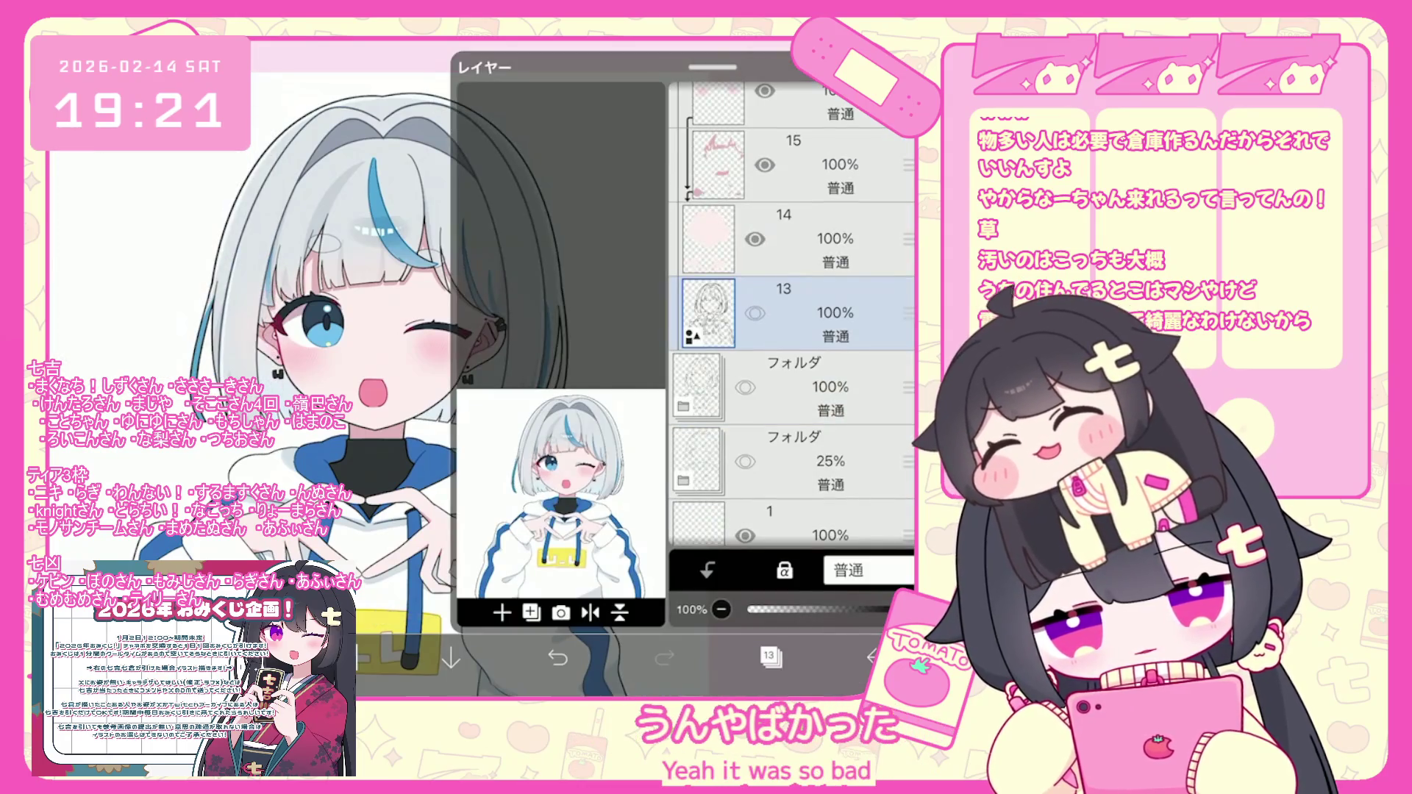
left_click(770, 655)
Set the vector line art width to 5.0px.
scroll(574, 368, "down", 5)
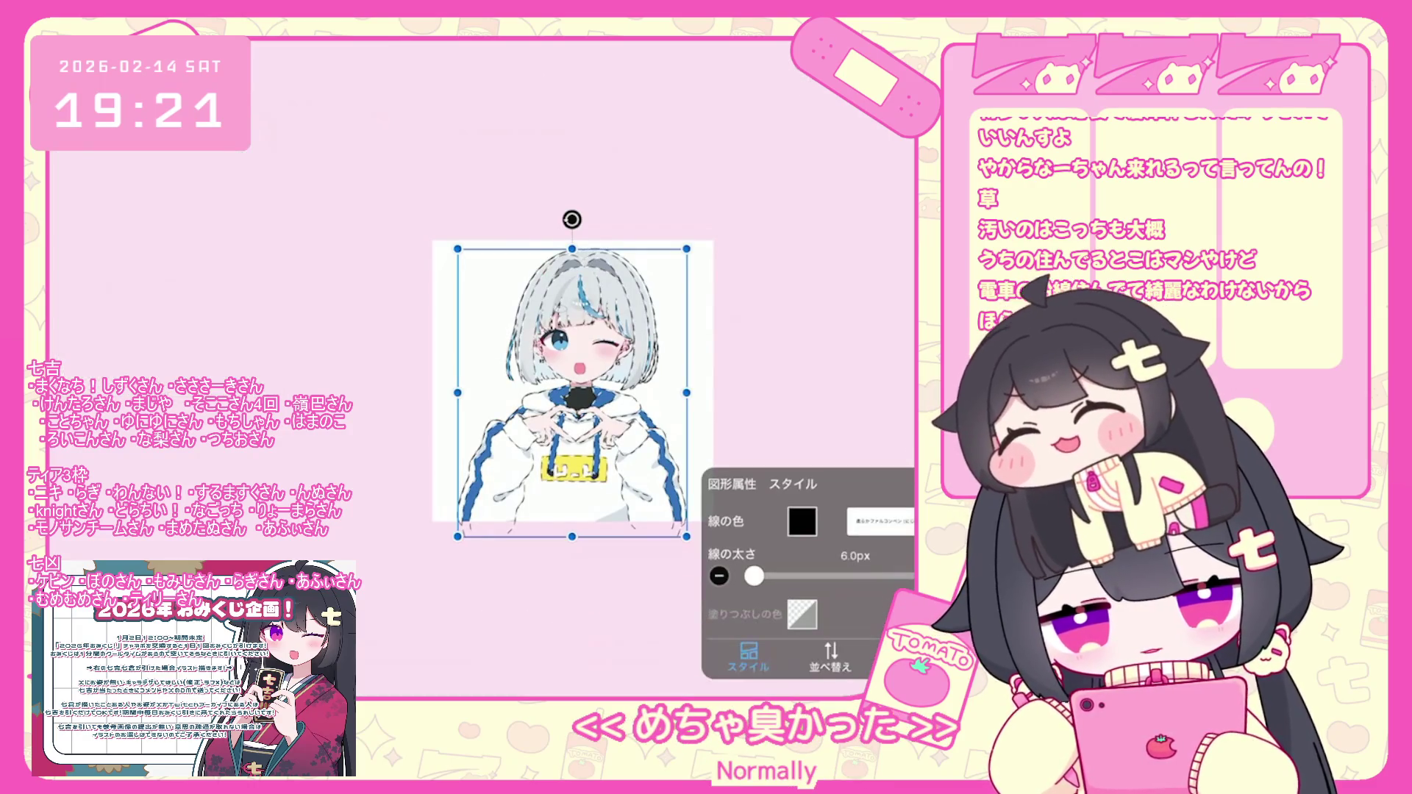
left_click_drag(753, 576, 755, 576)
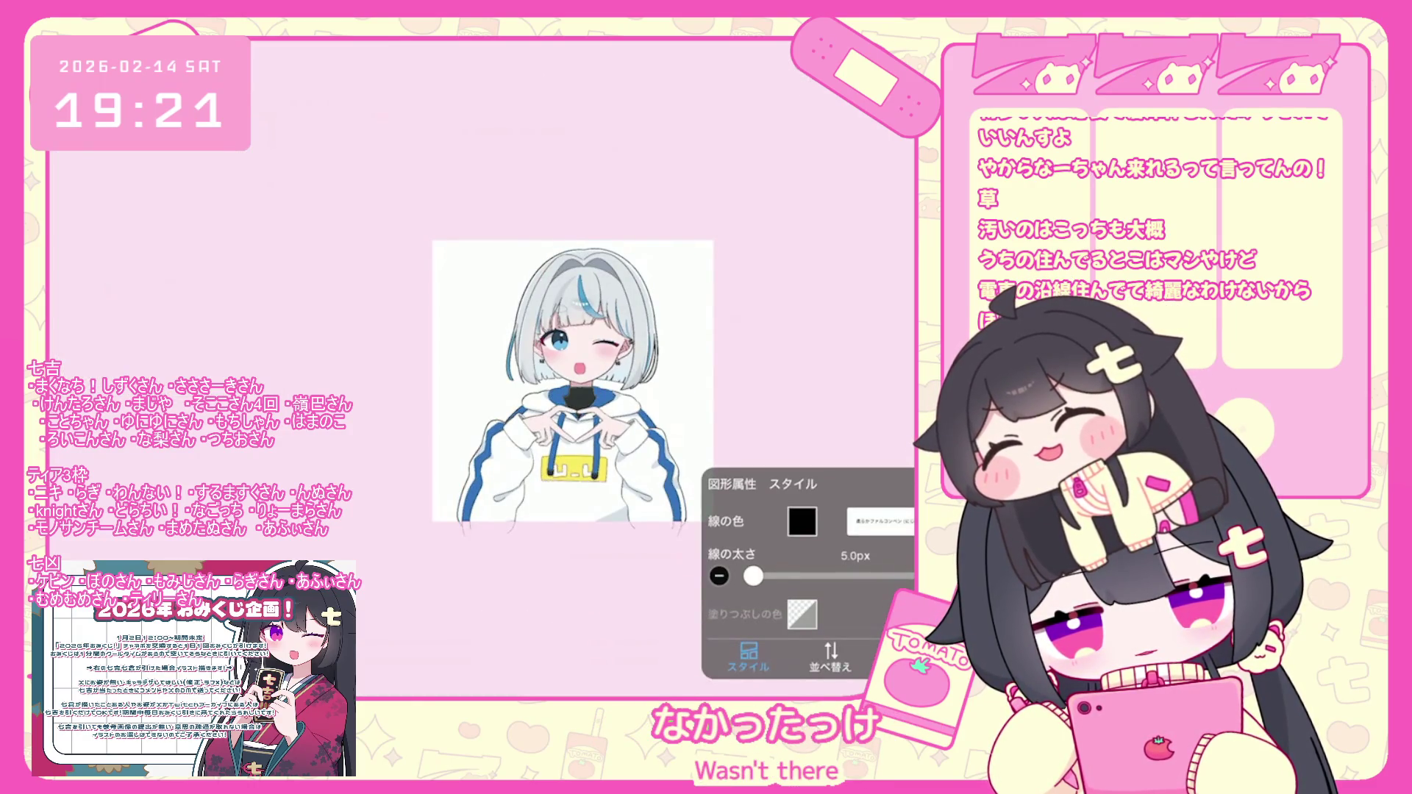
scroll(570, 384, "up", 1)
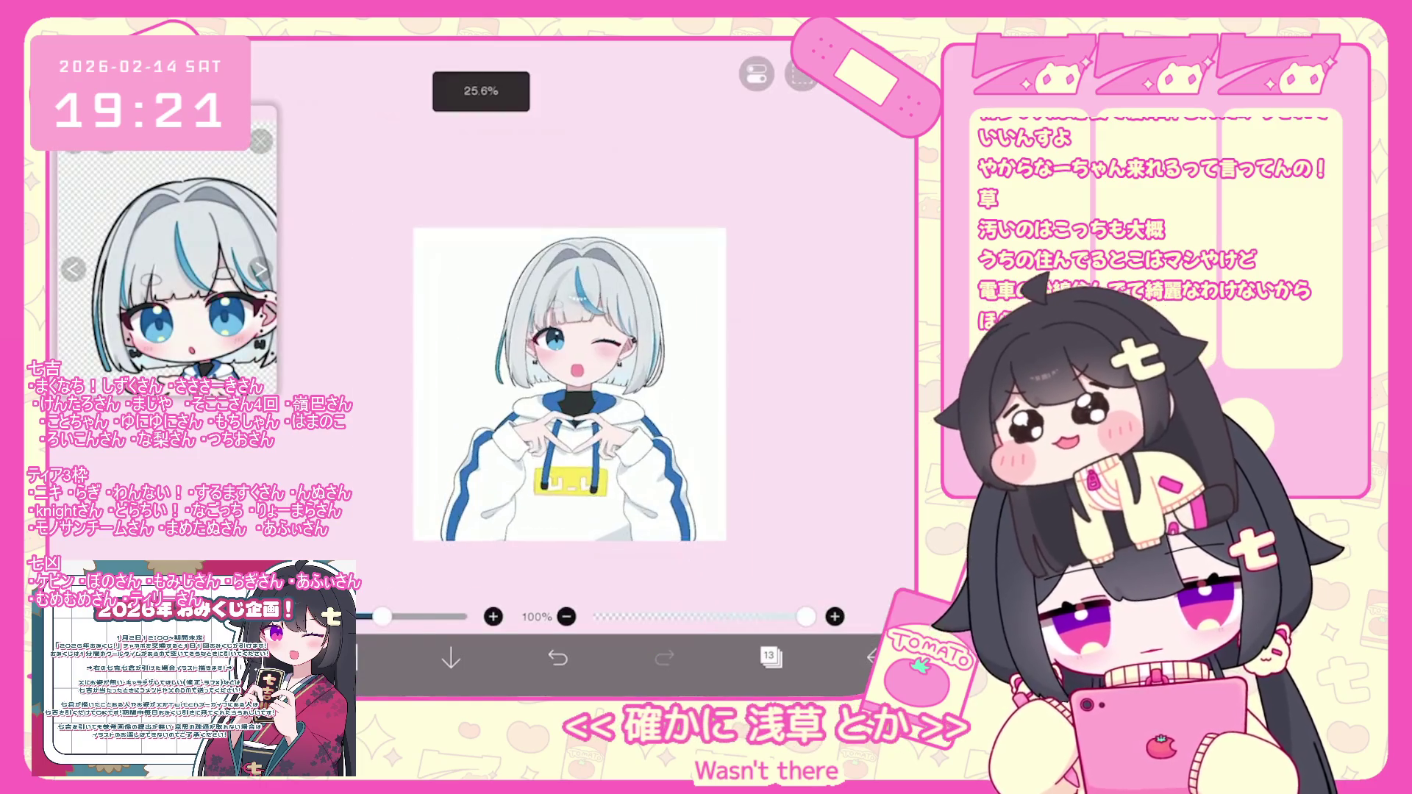
scroll(570, 384, "up", 3)
Recheck layer 13, then reopen the Layers panel showing layers 17–19, two folders and layer 31.
left_click(770, 655)
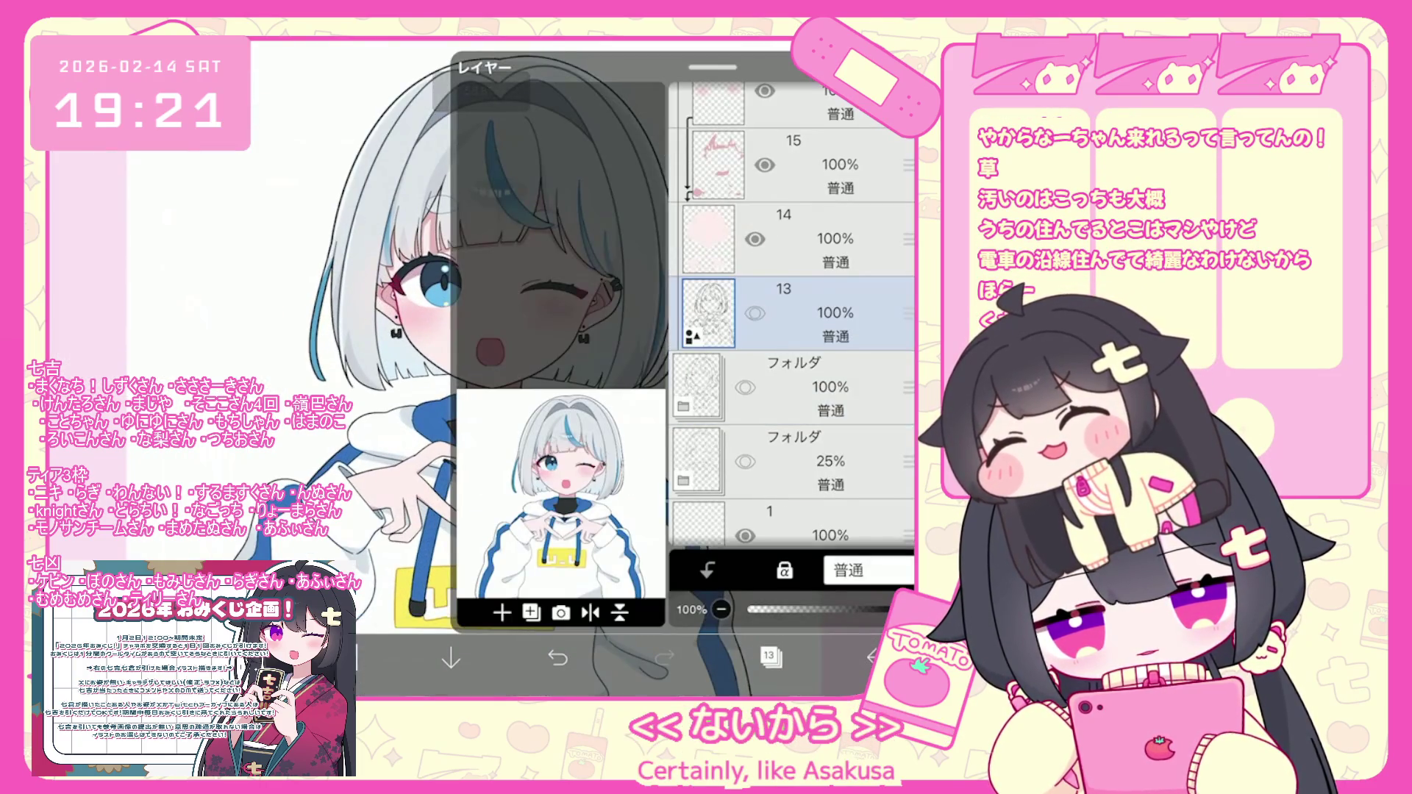
left_click(770, 654)
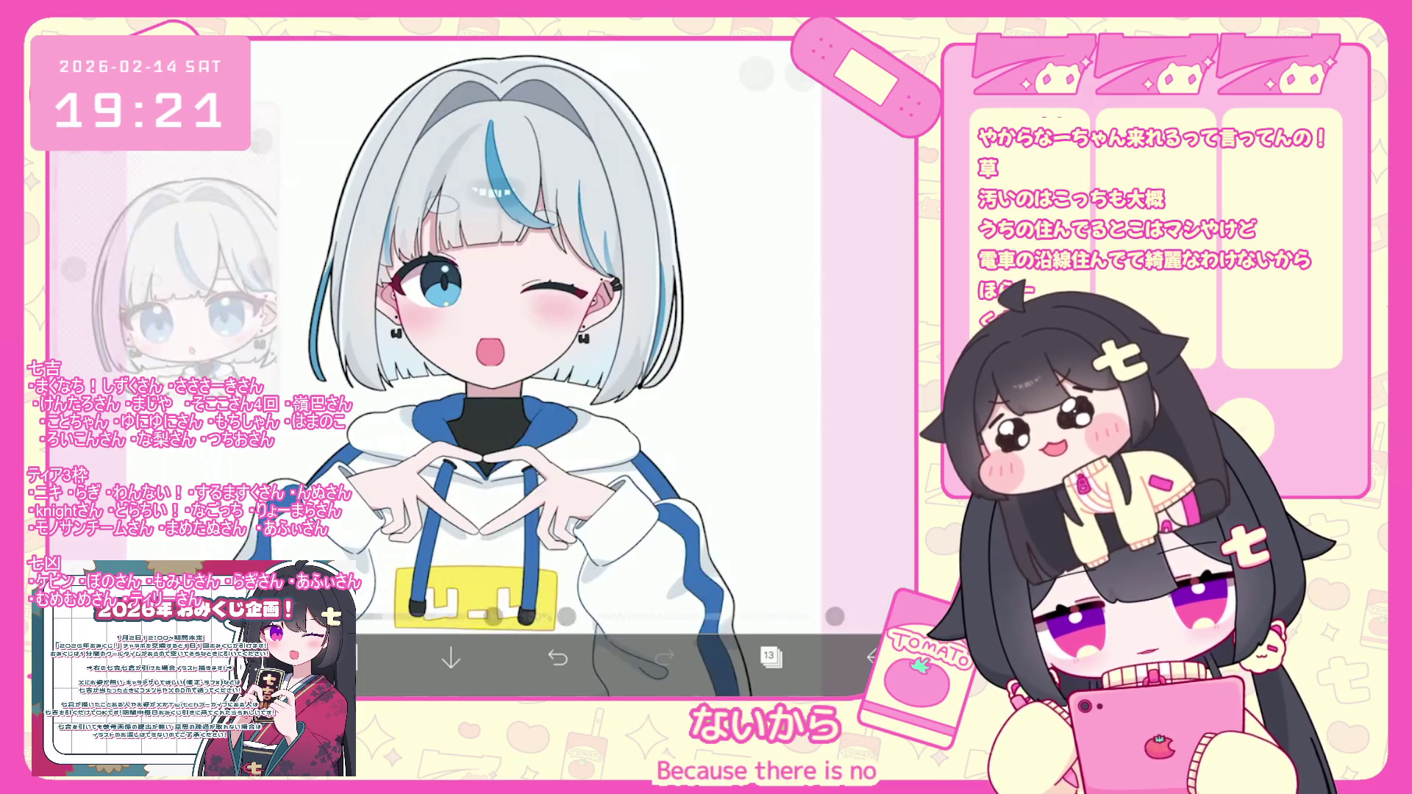
scroll(559, 331, "up", 3)
scroll(559, 331, "down", 5)
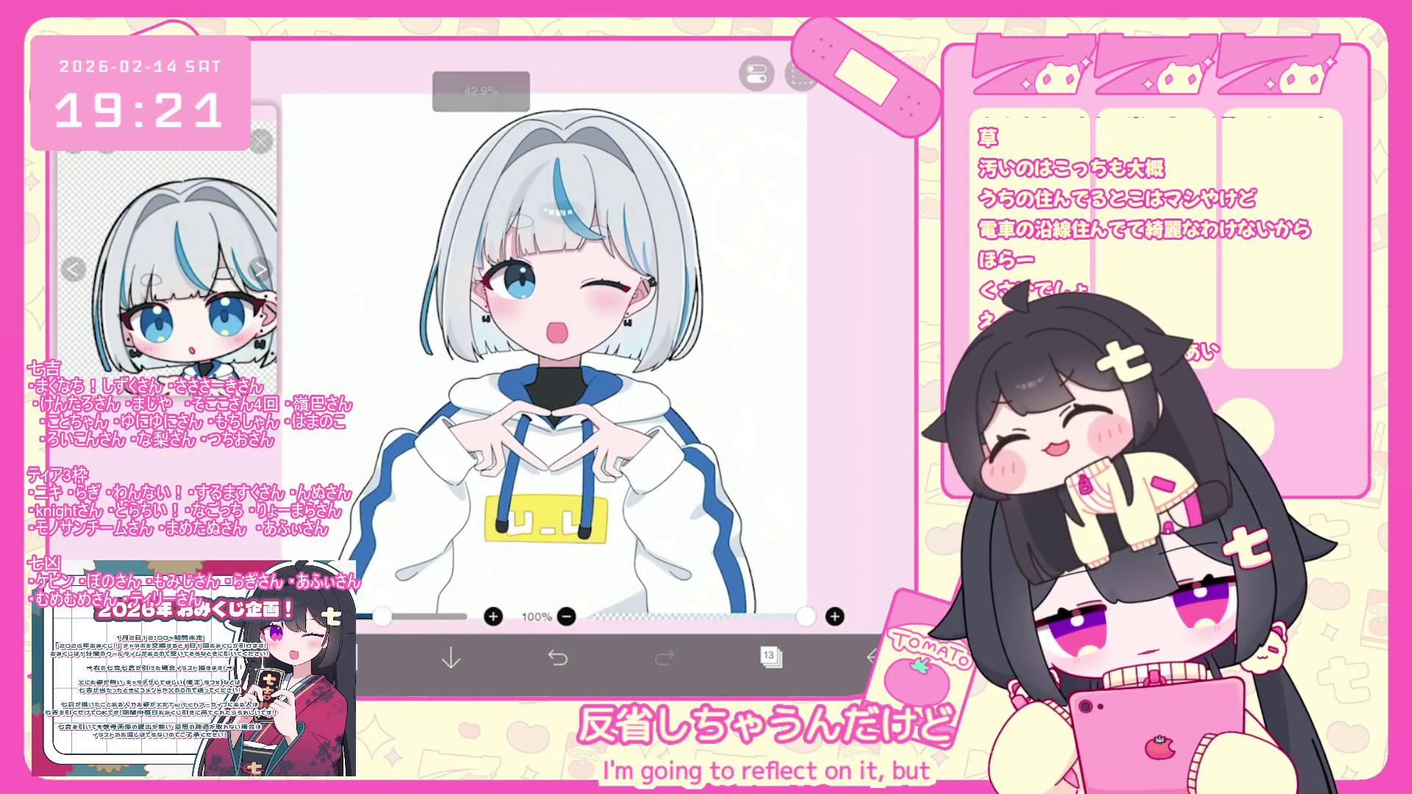
scroll(568, 343, "down", 2)
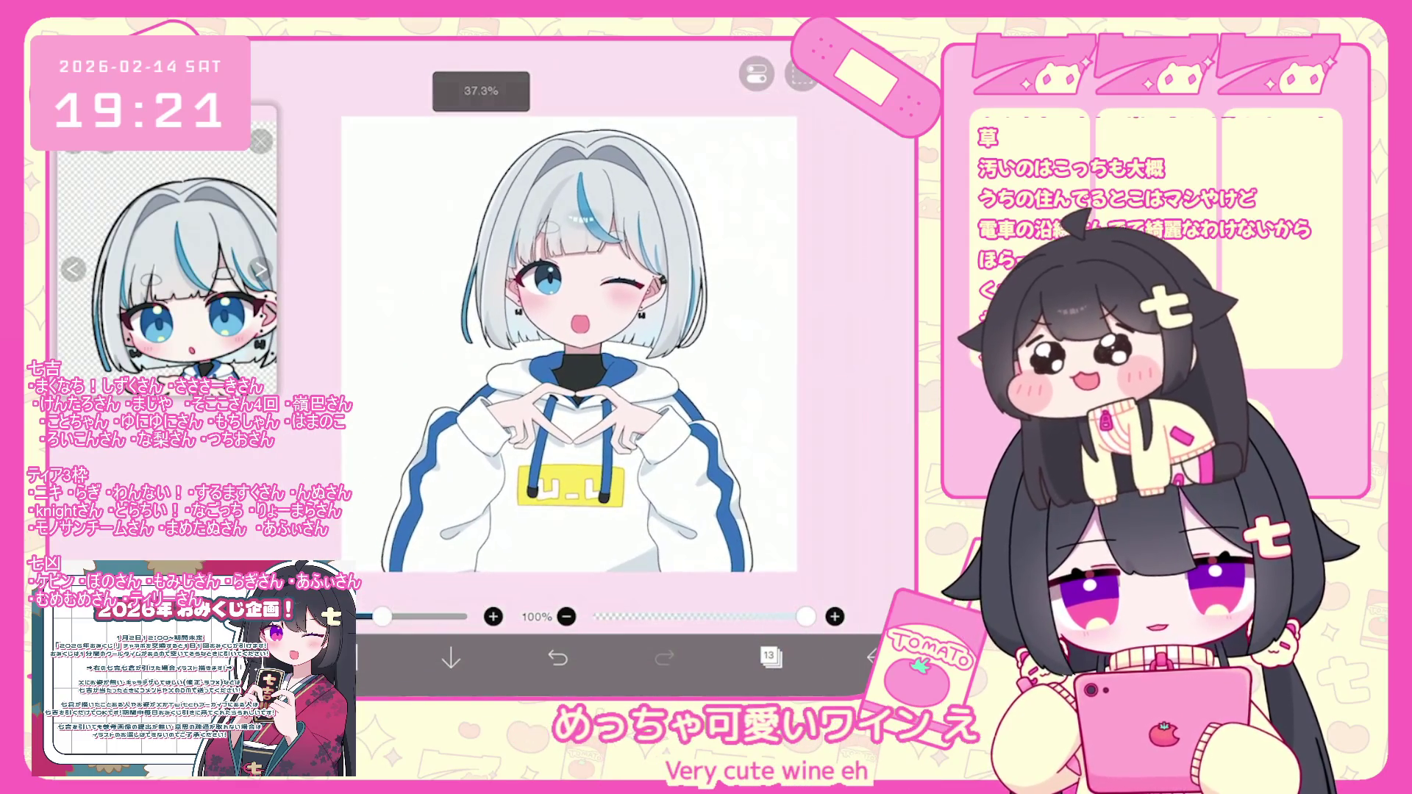
left_click(770, 655)
scroll(790, 316, "up", 10)
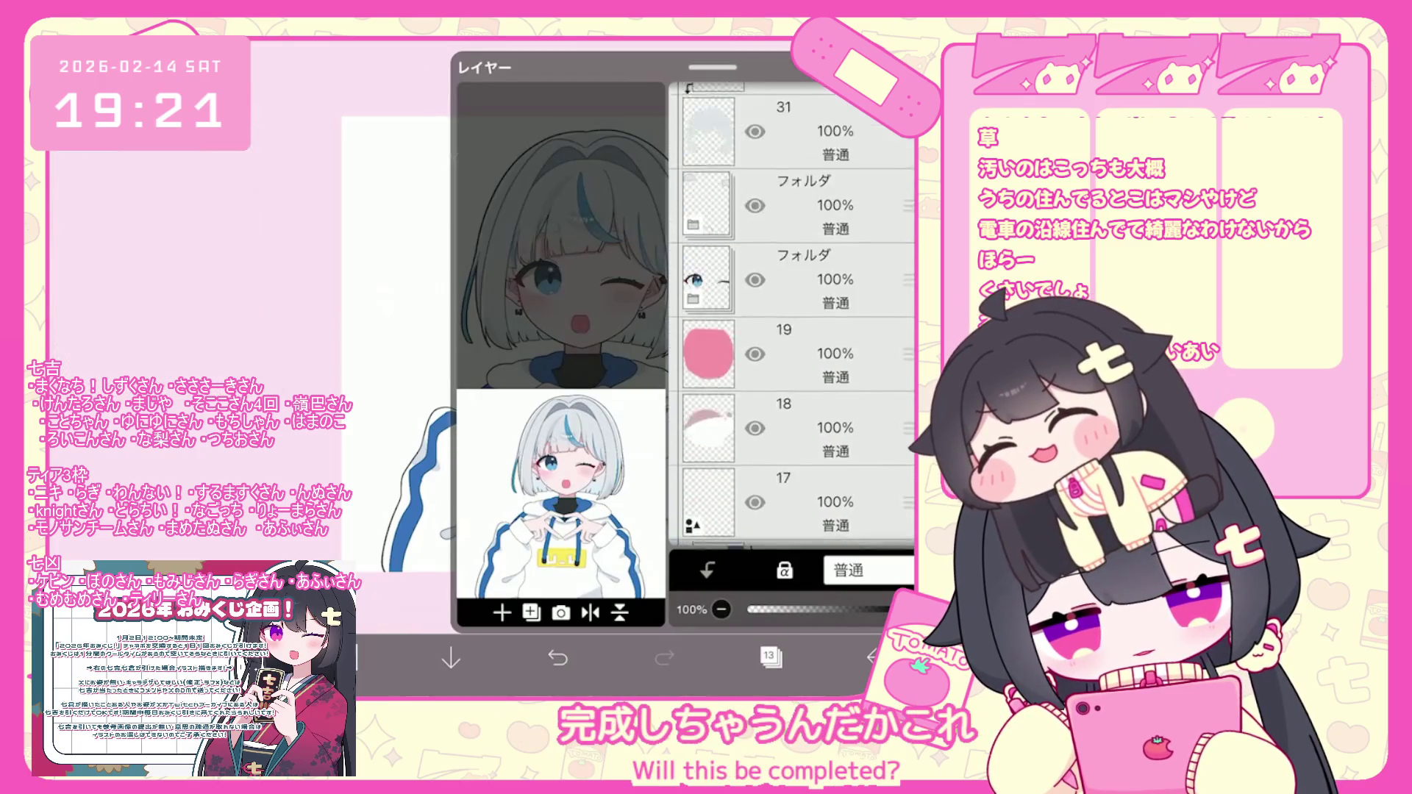
Add layer 52 above the top folder and set the brush to Pen (Hard) at 106.0px.
scroll(791, 317, "up", 15)
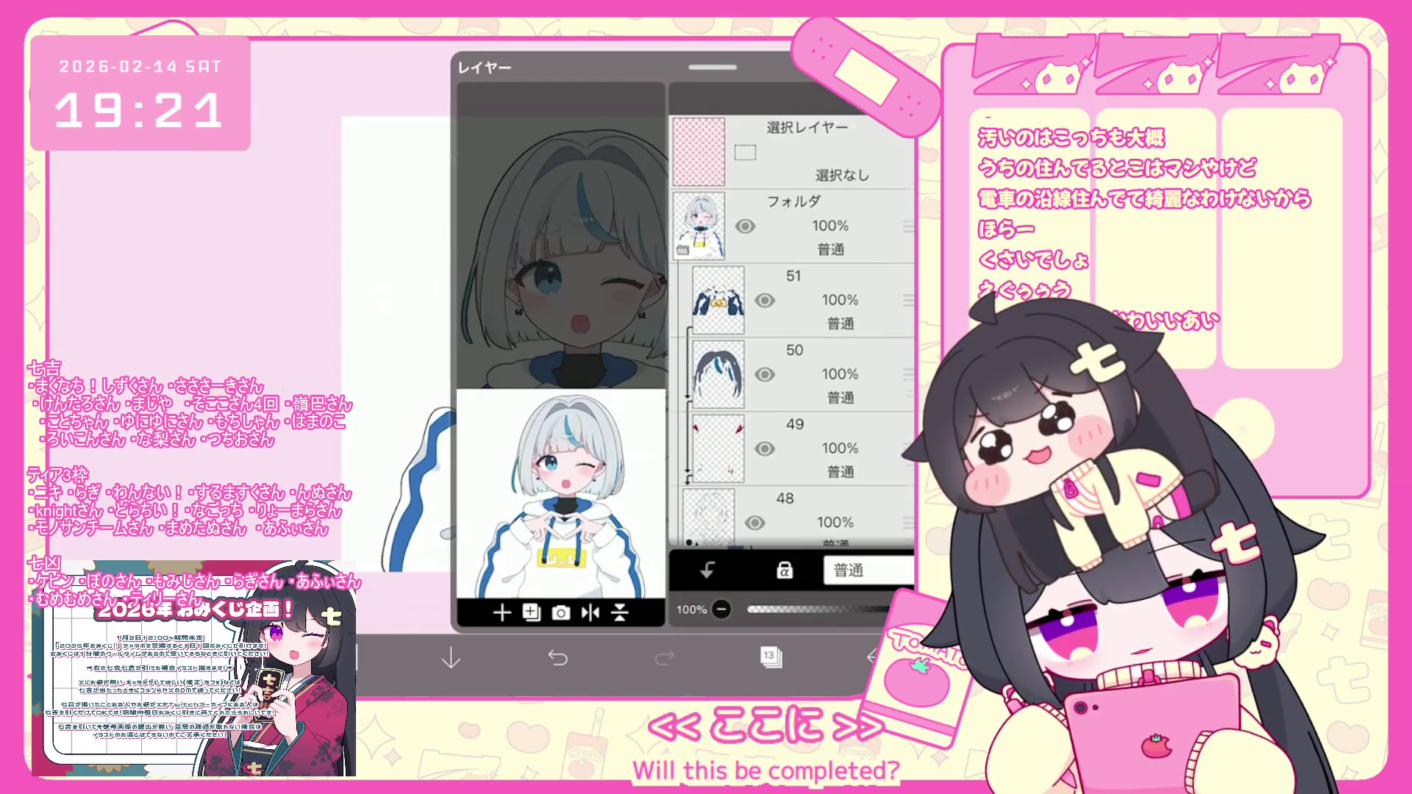
left_click(809, 250)
left_click(770, 654)
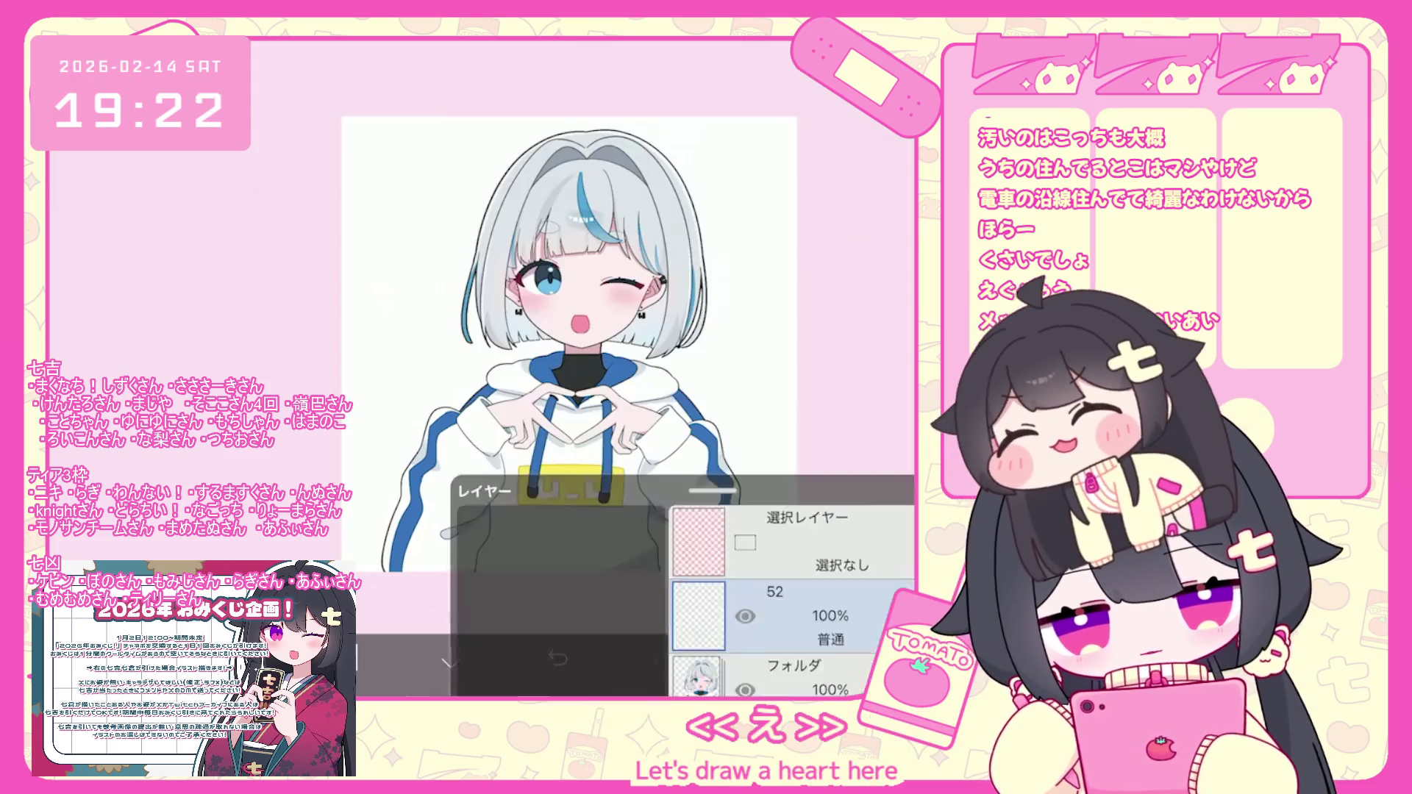
left_click(344, 656)
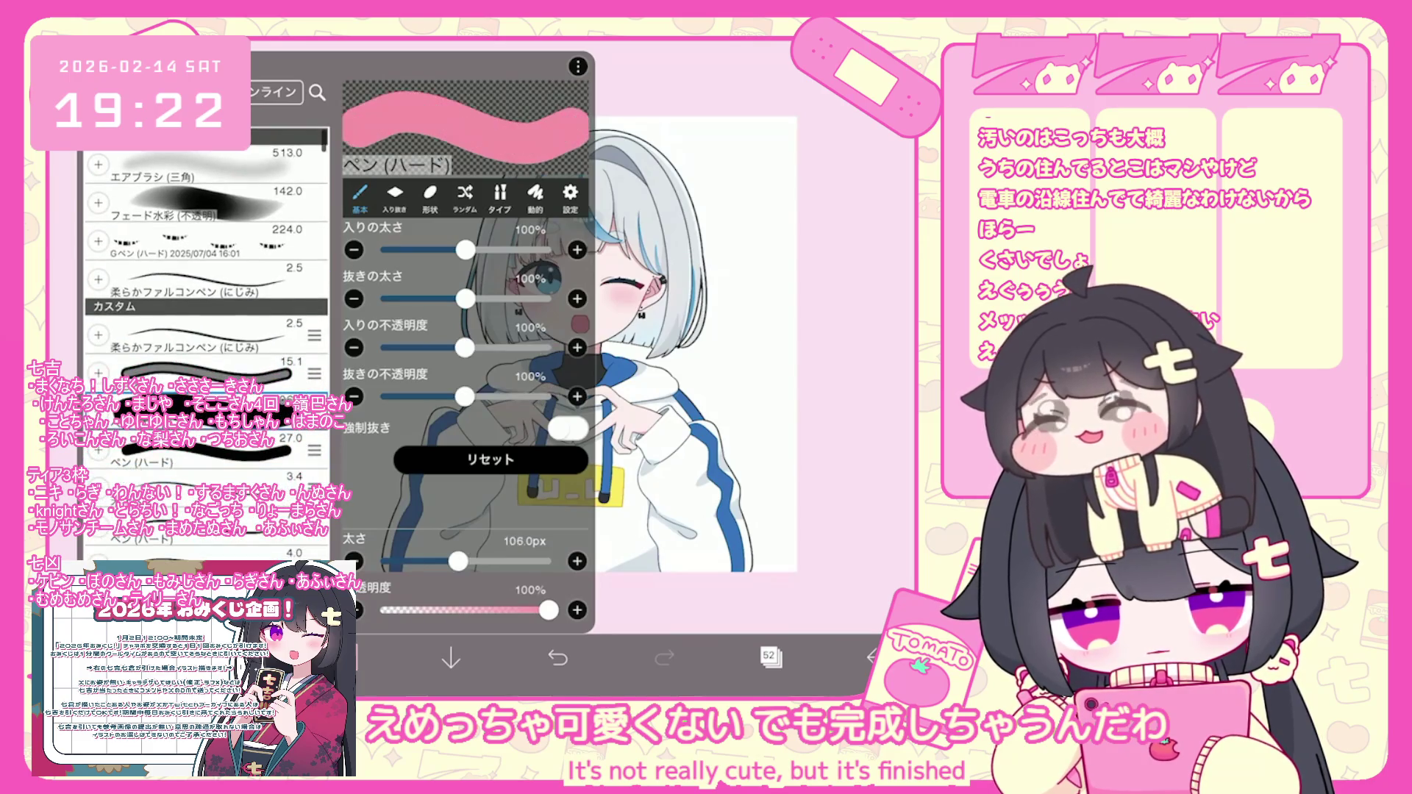
left_click(344, 657)
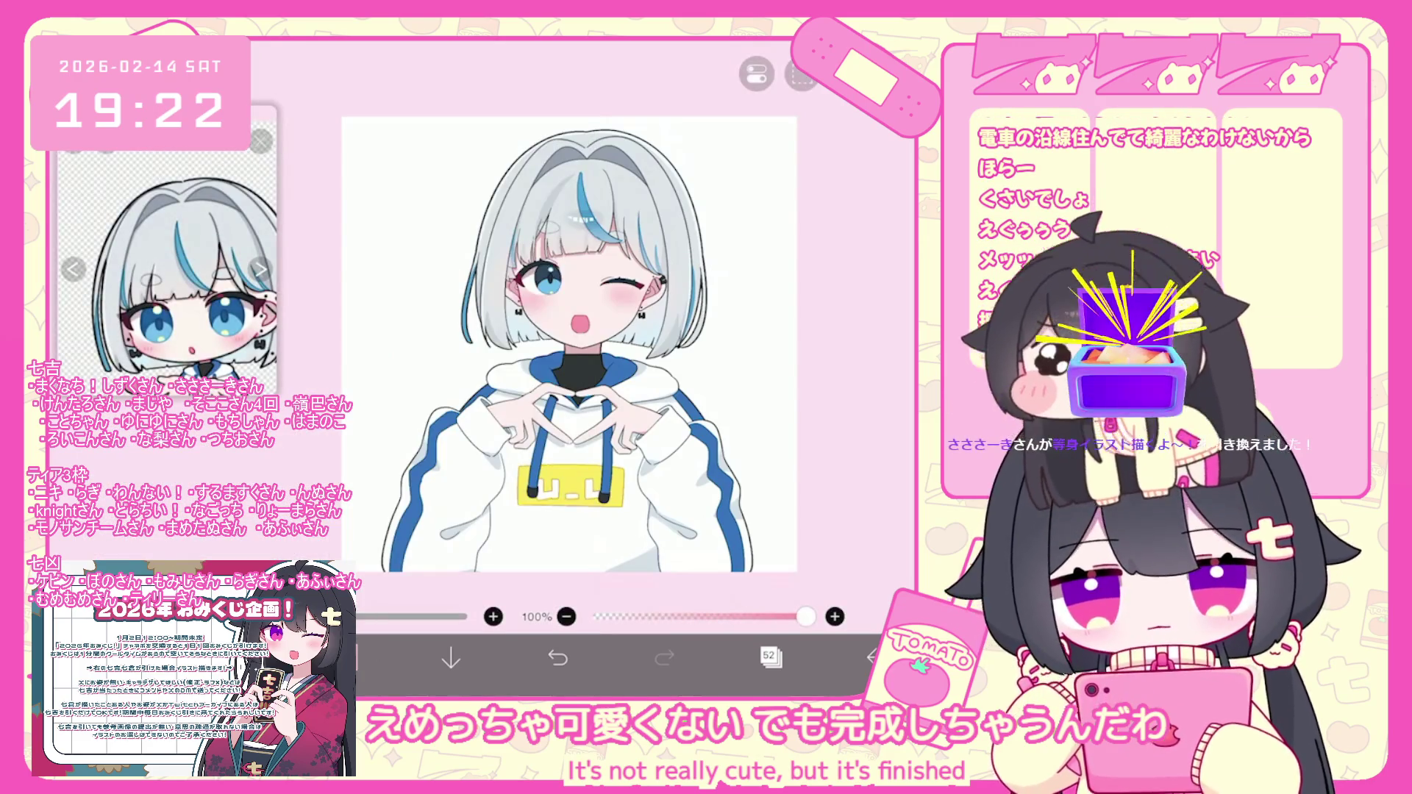
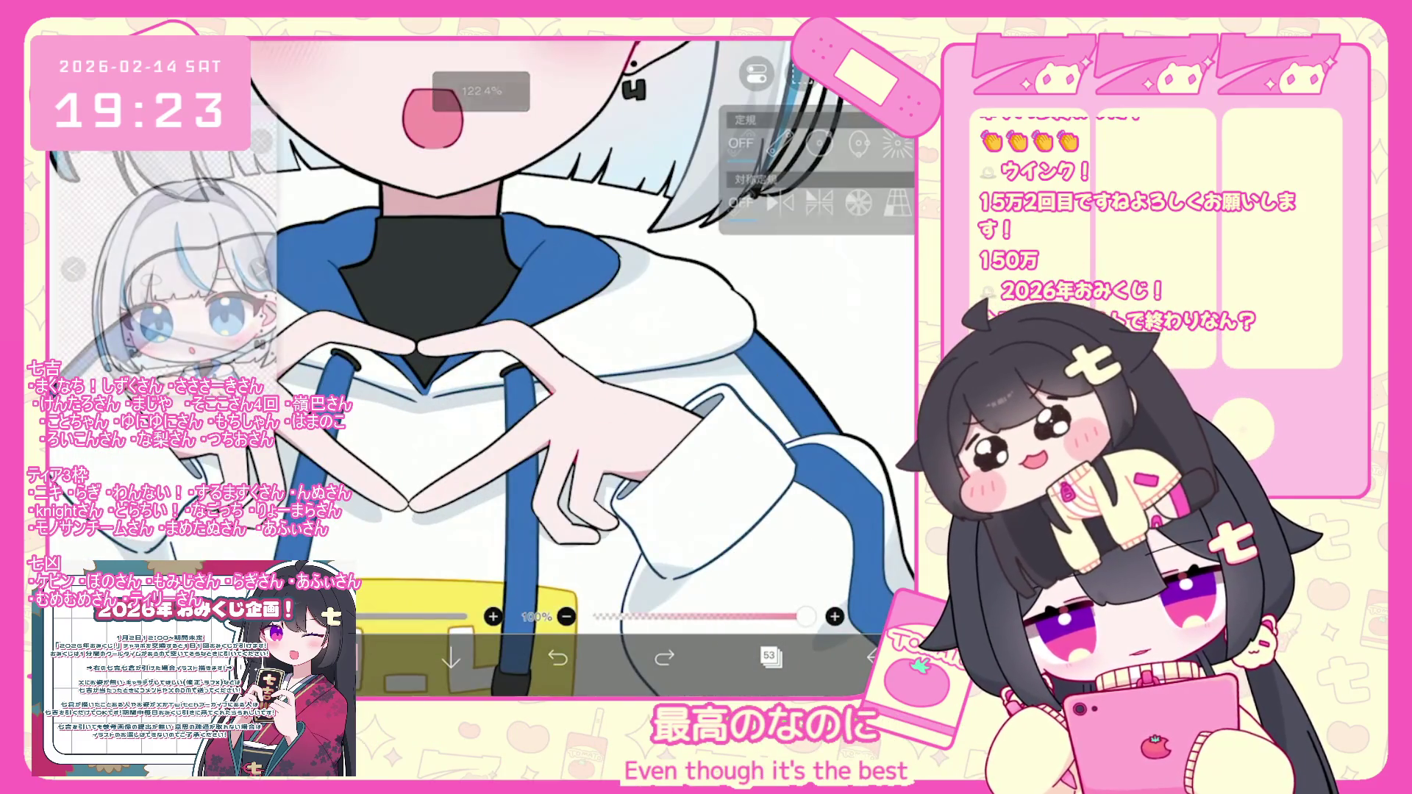
Turn on mirror symmetry down the figure's centre and stamp a solid pink heart between the hands.
left_click(780, 203)
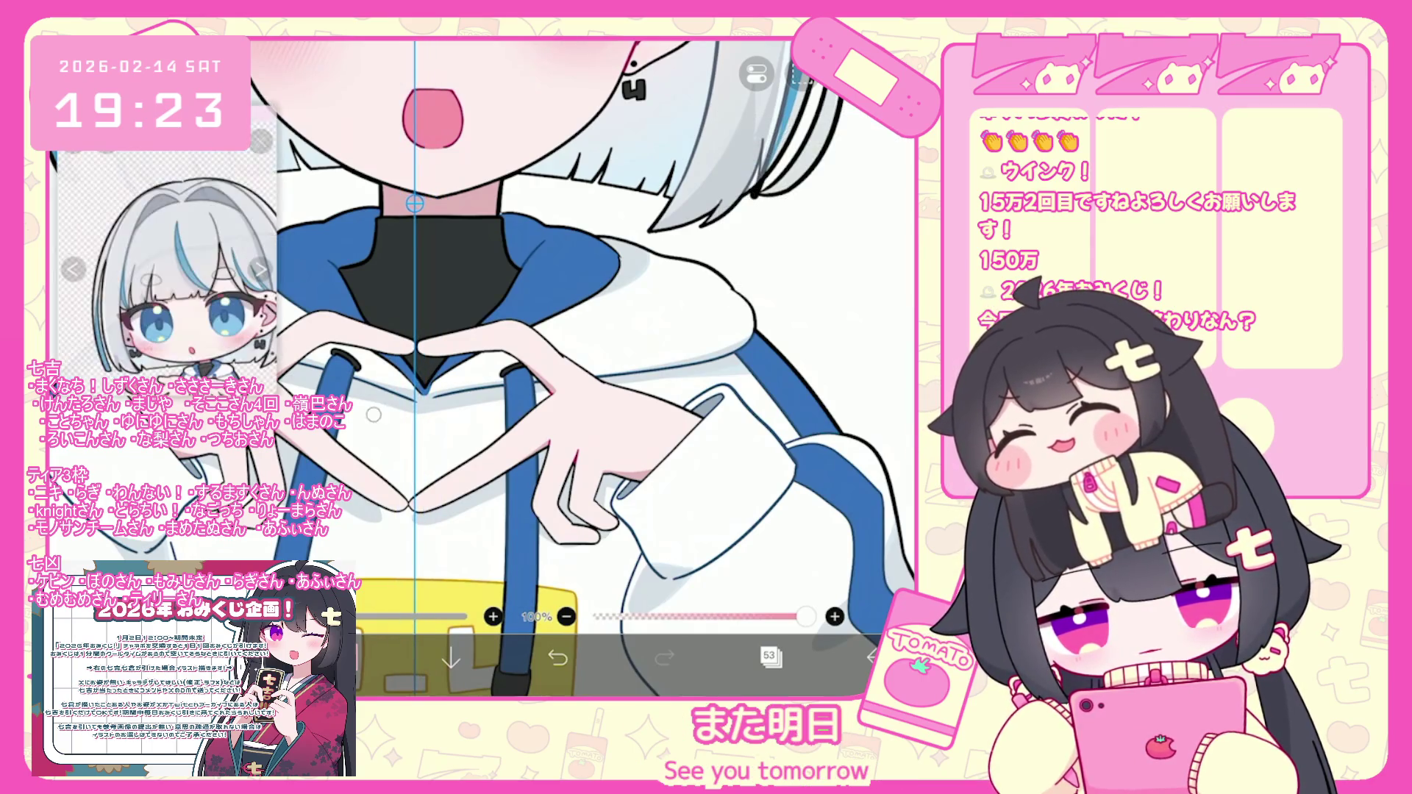
left_click(414, 418)
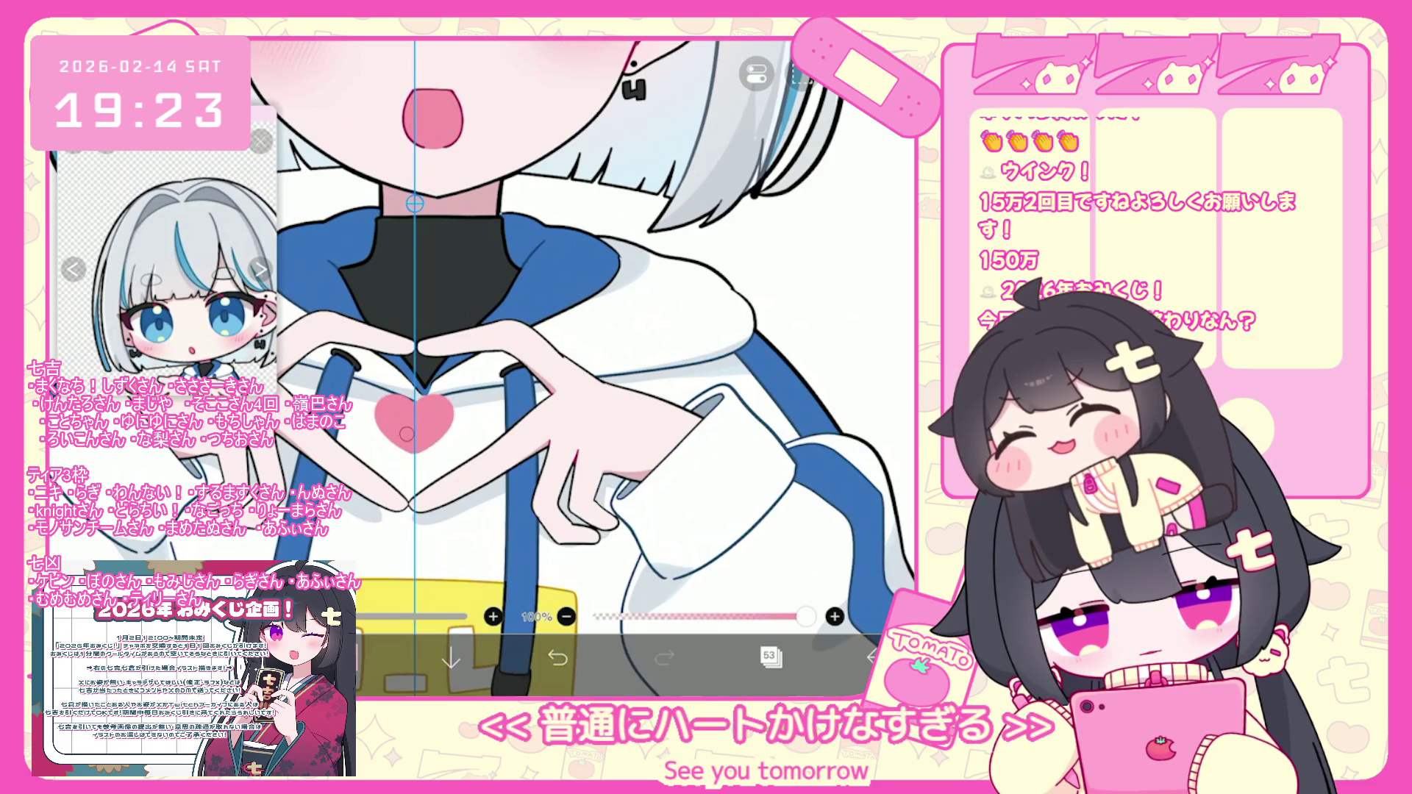
scroll(482, 367, "down", 5)
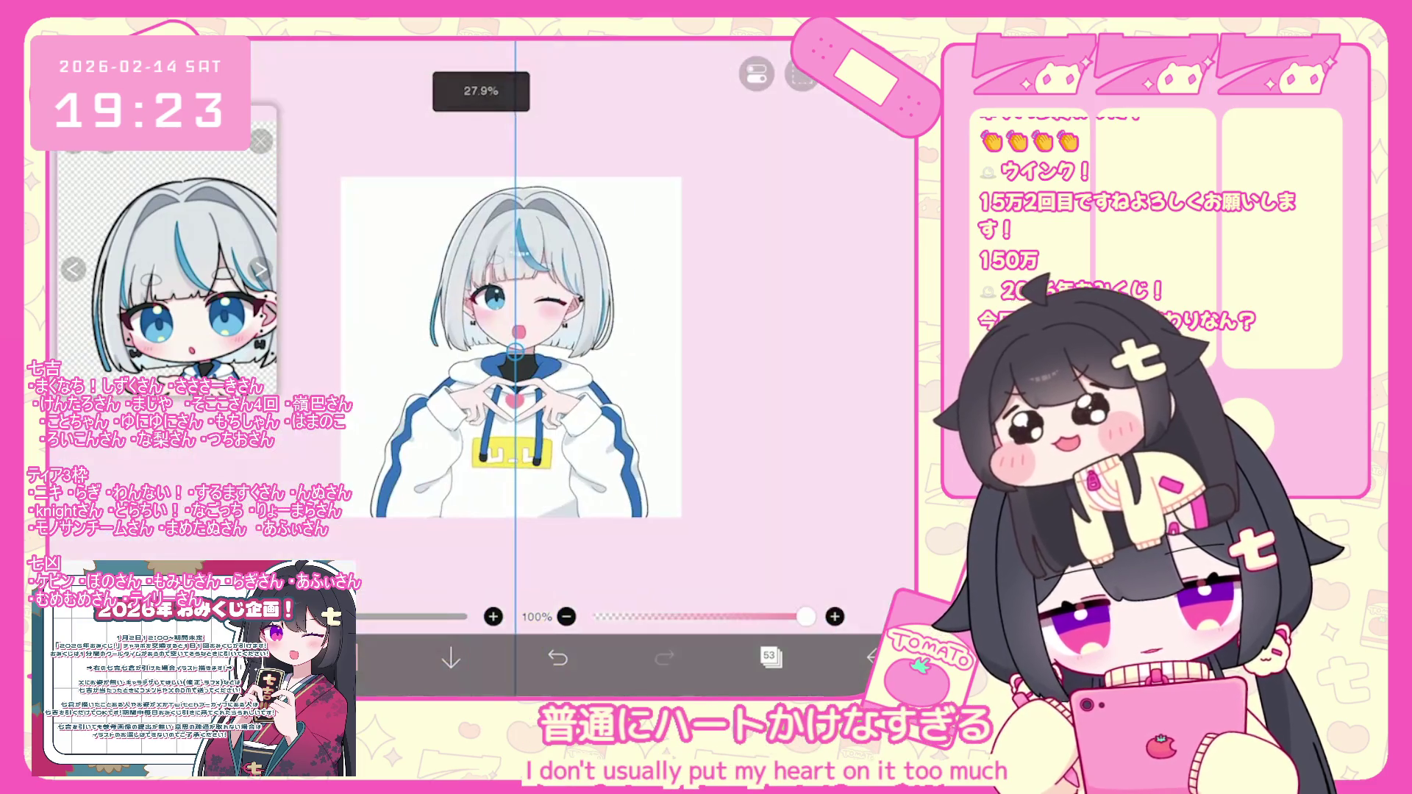
scroll(482, 368, "up", 2)
Toggle the pink heart on and off with undo/redo to compare, ending with it removed.
key("ctrl+z")
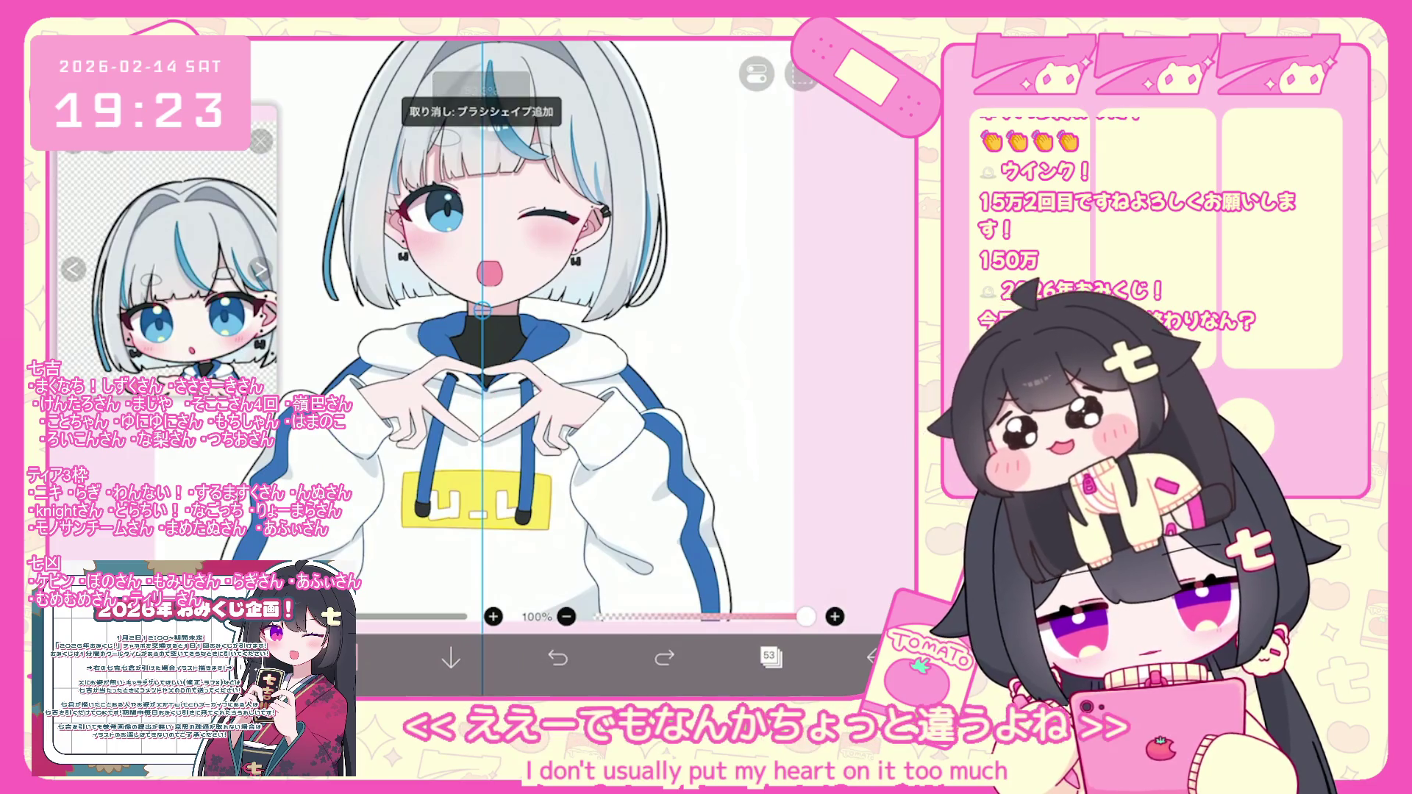
scroll(517, 376, "up", 3)
key("ctrl+y")
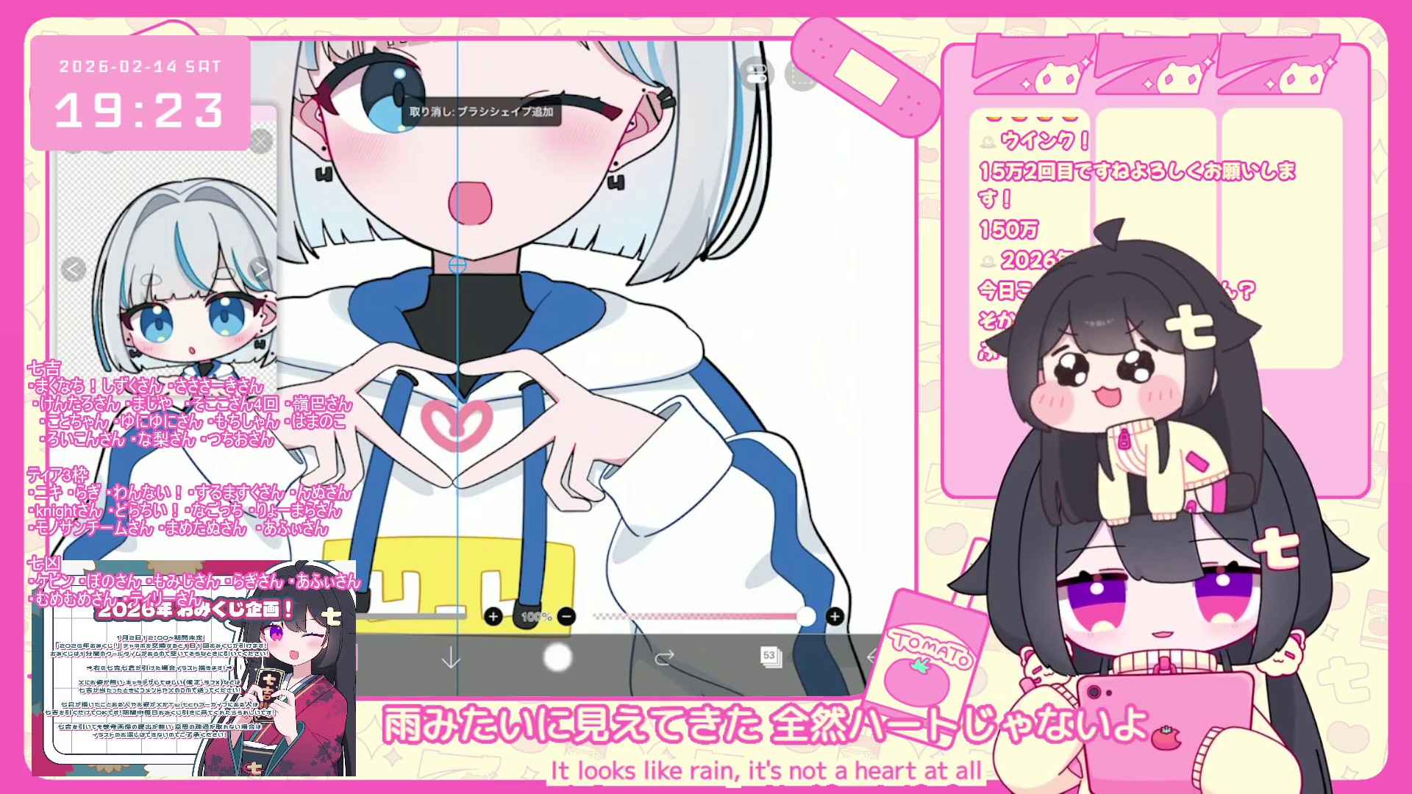
key("ctrl+y")
key("ctrl+z")
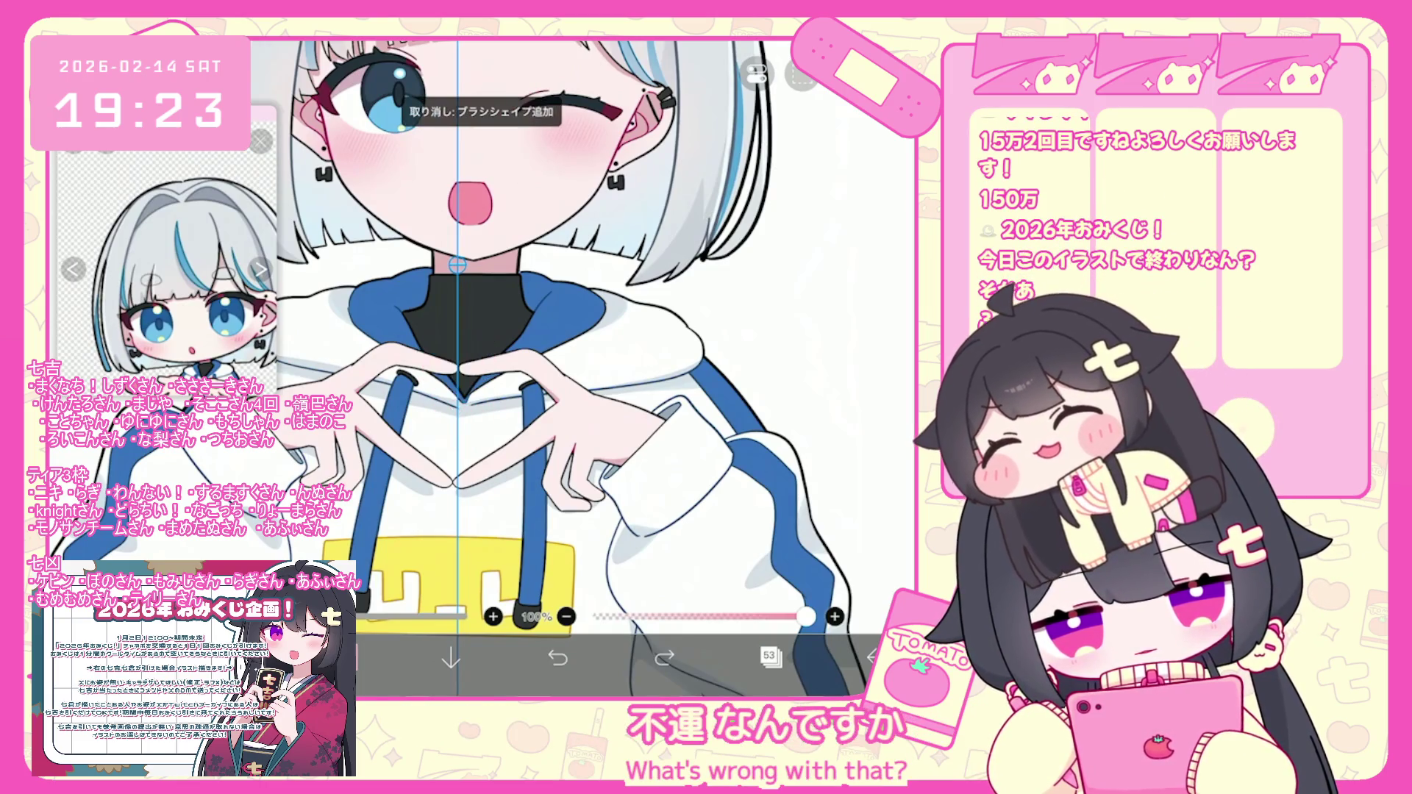
key("ctrl+y")
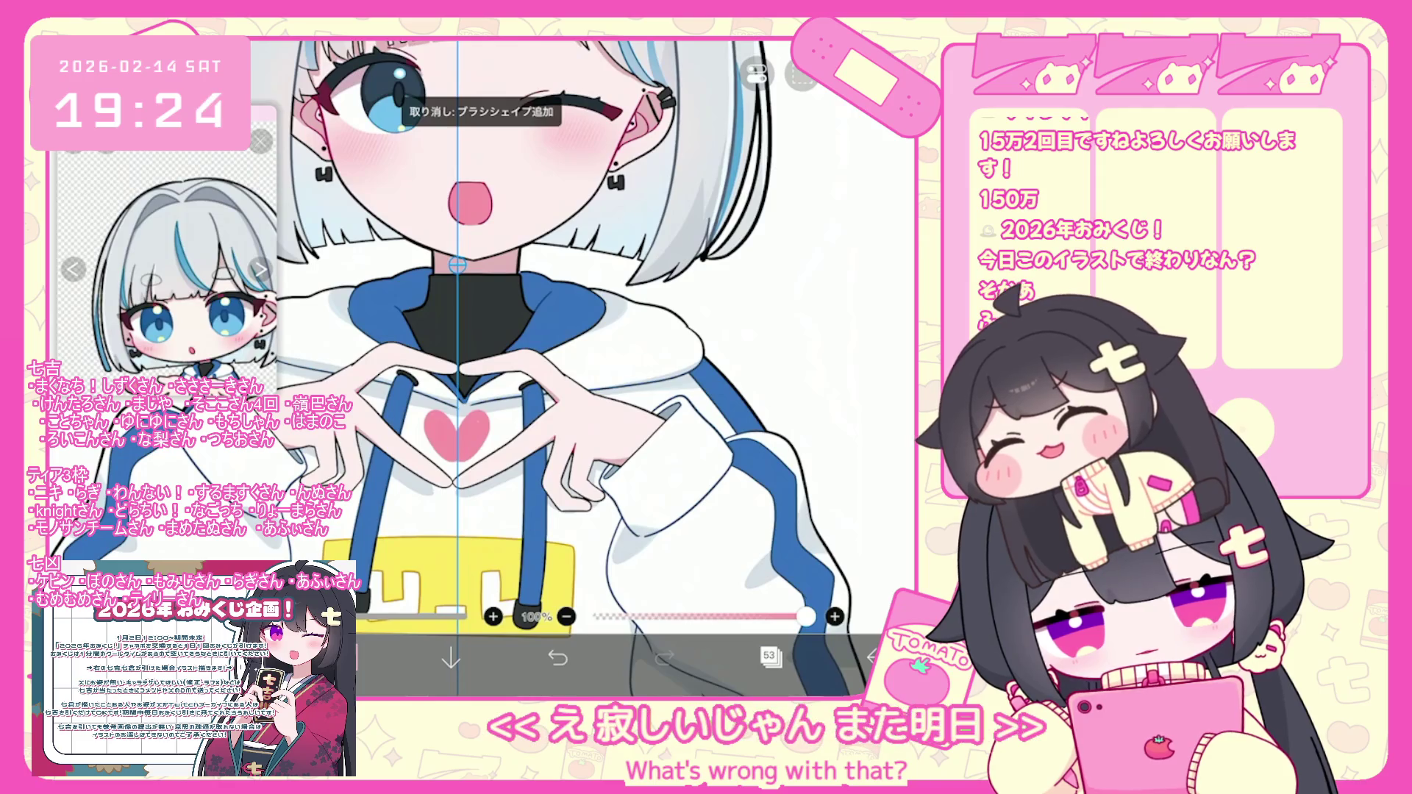
key("ctrl+z")
key("ctrl+z")
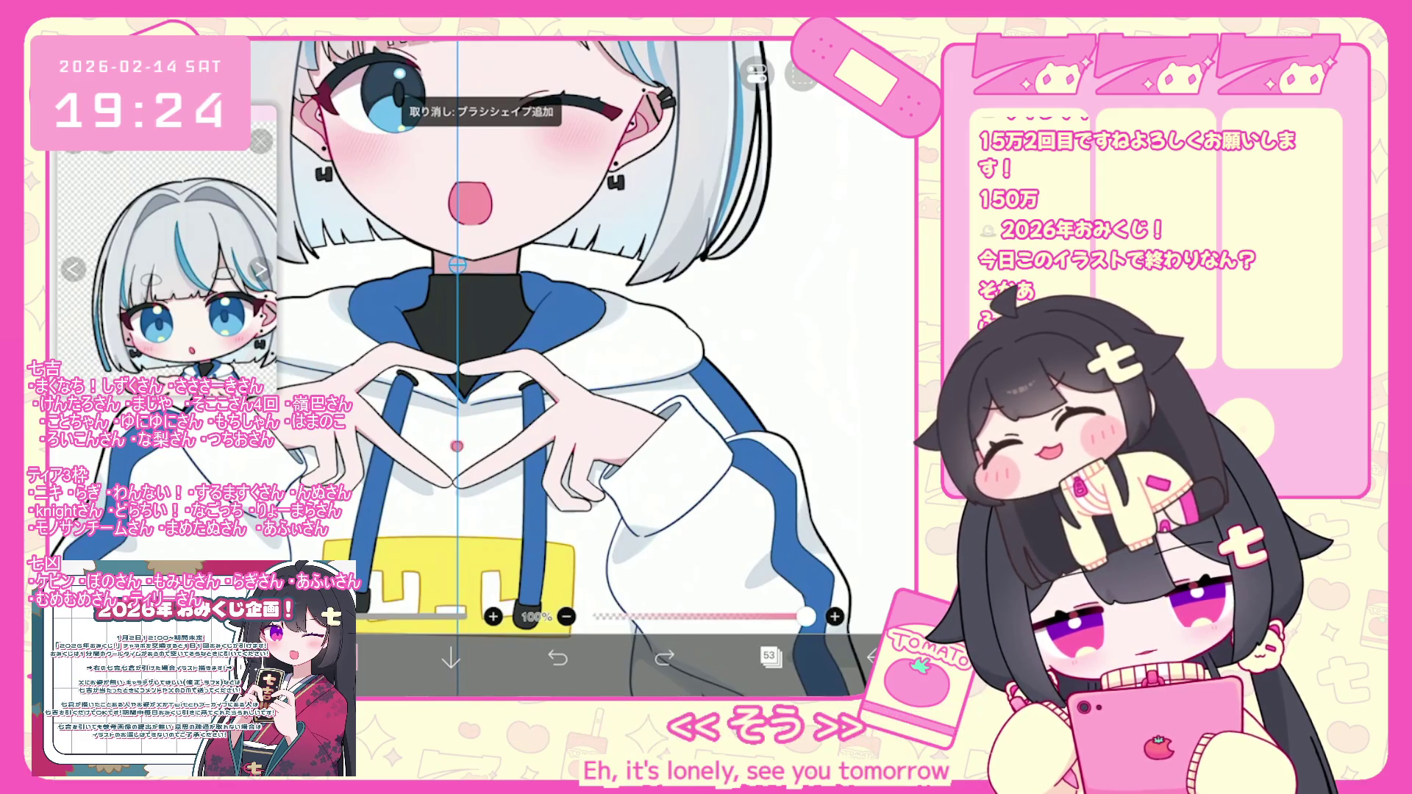
key("ctrl+y")
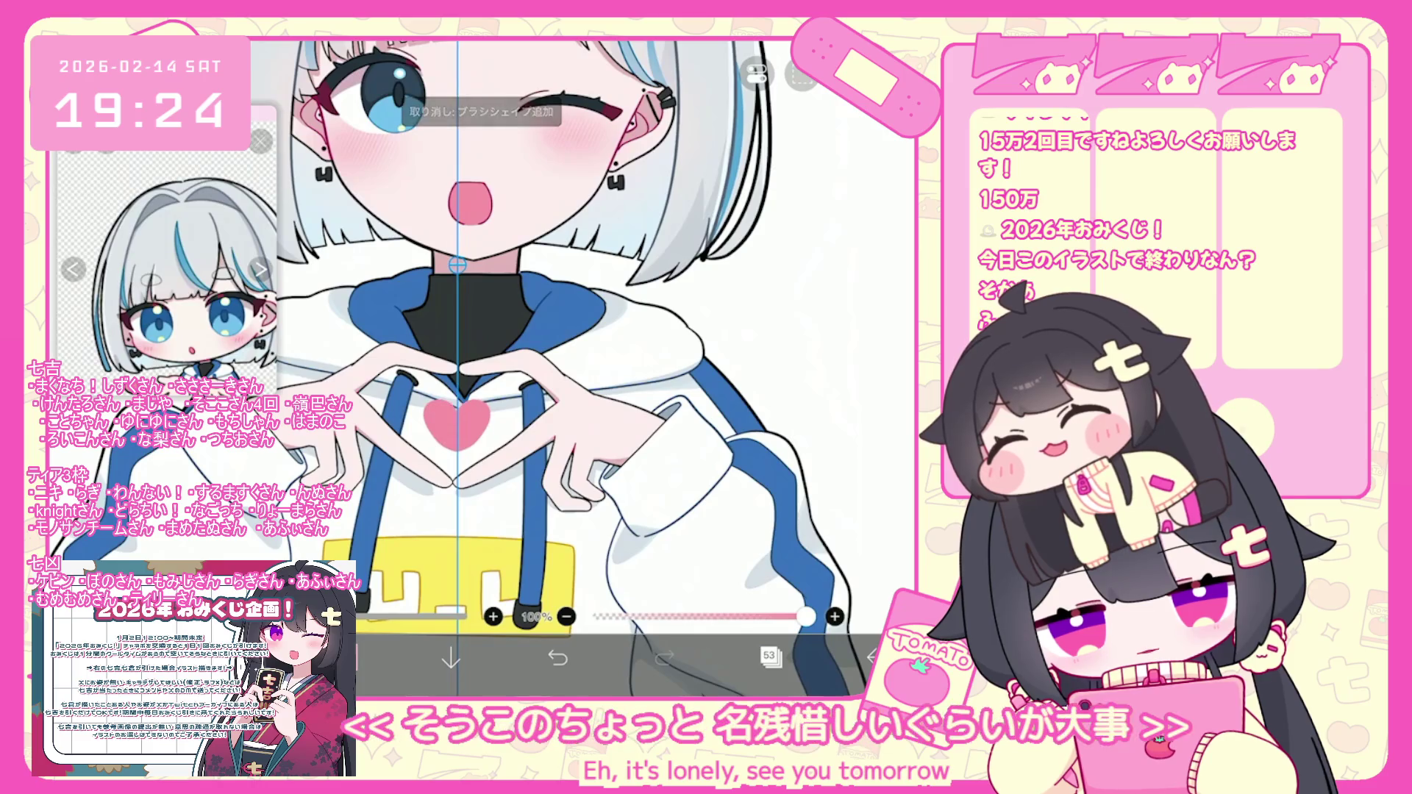
scroll(566, 368, "down", 2)
scroll(456, 383, "up", 3)
key("ctrl+z")
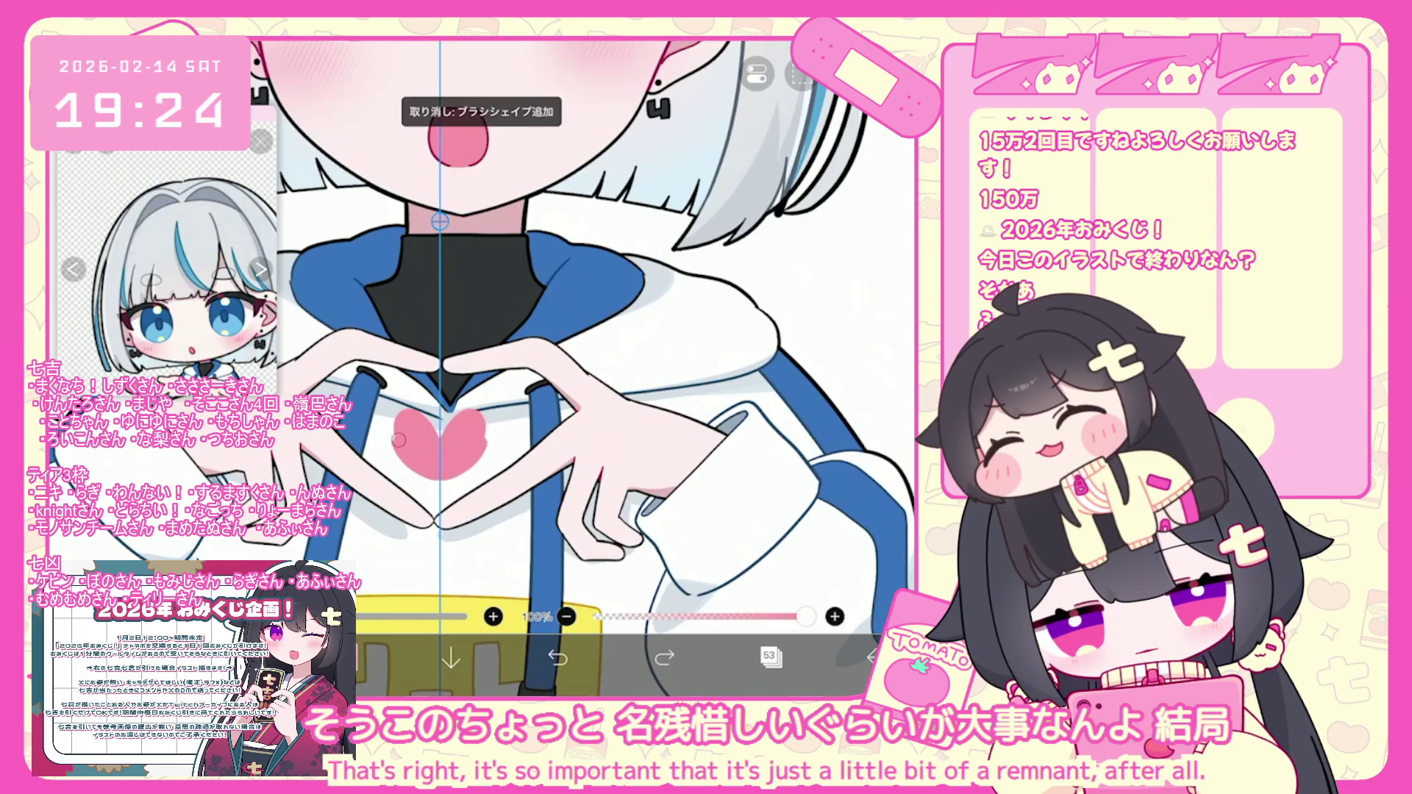
Lower the brush opacity to 70%, sketch a small pink stroke between the hands, then undo it.
scroll(500, 331, "down", 3)
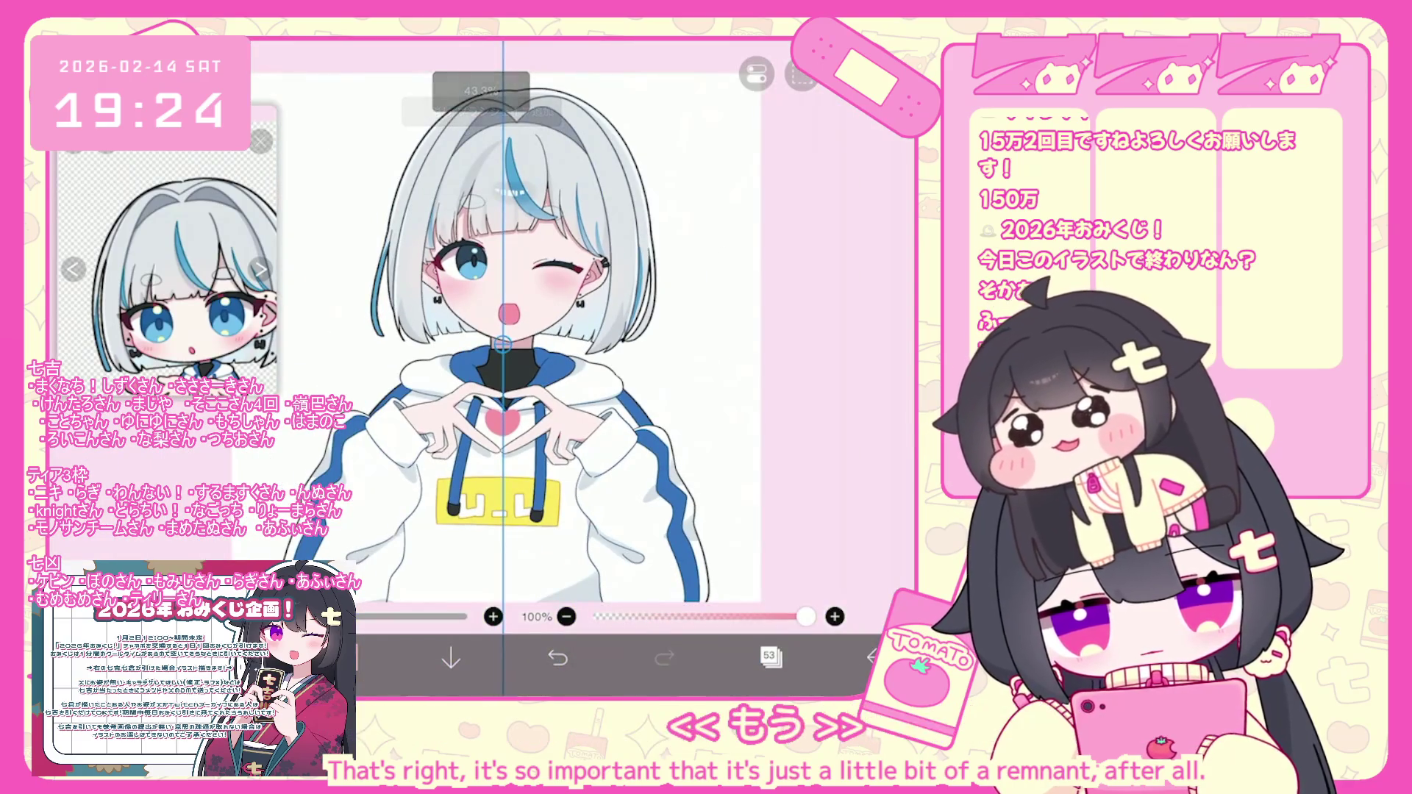
left_click(801, 74)
scroll(500, 346, "up", 3)
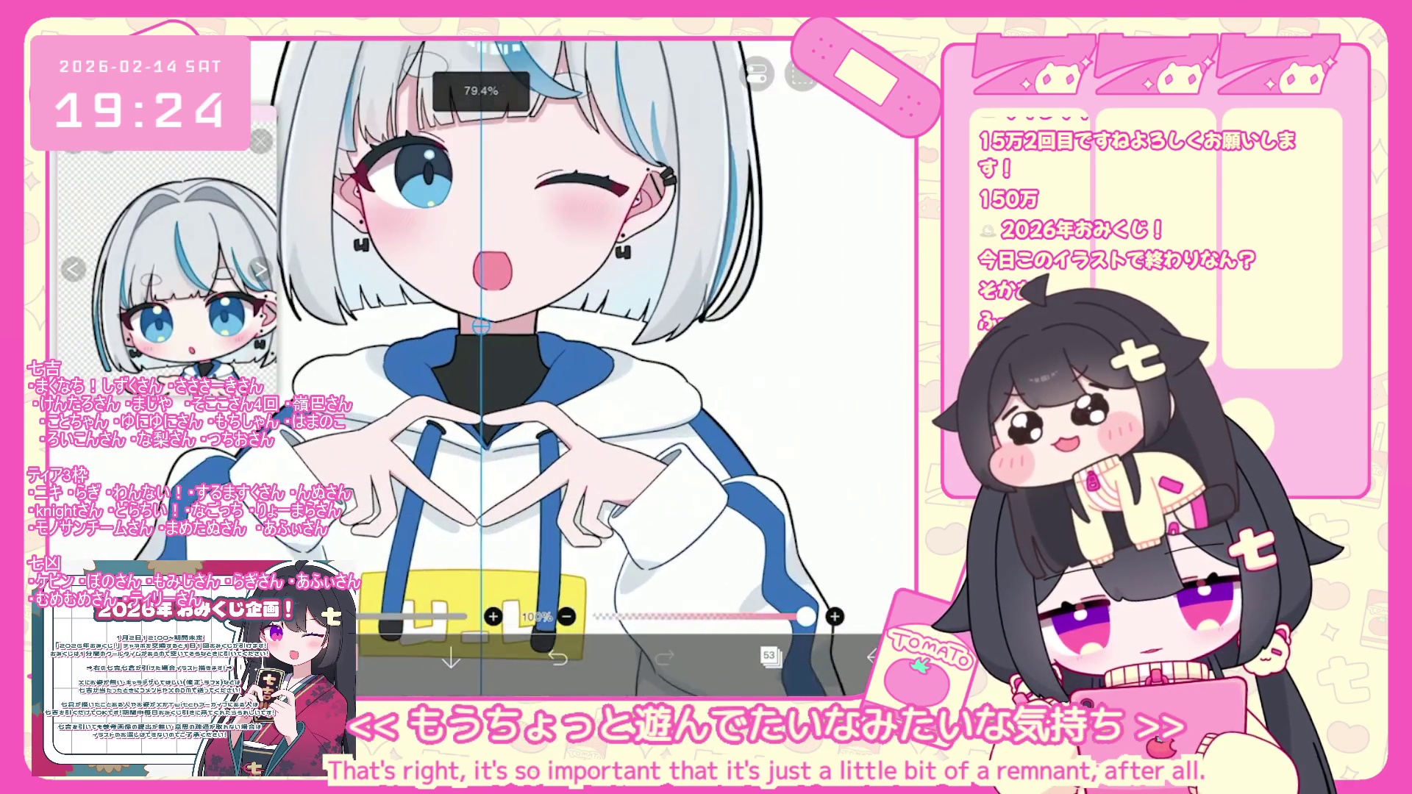
mouse_move(806, 617)
left_mouse_down()
mouse_move(743, 616)
mouse_move(807, 617)
left_mouse_up()
mouse_move(482, 432)
left_mouse_down()
mouse_move(441, 471)
mouse_move(514, 442)
left_mouse_up()
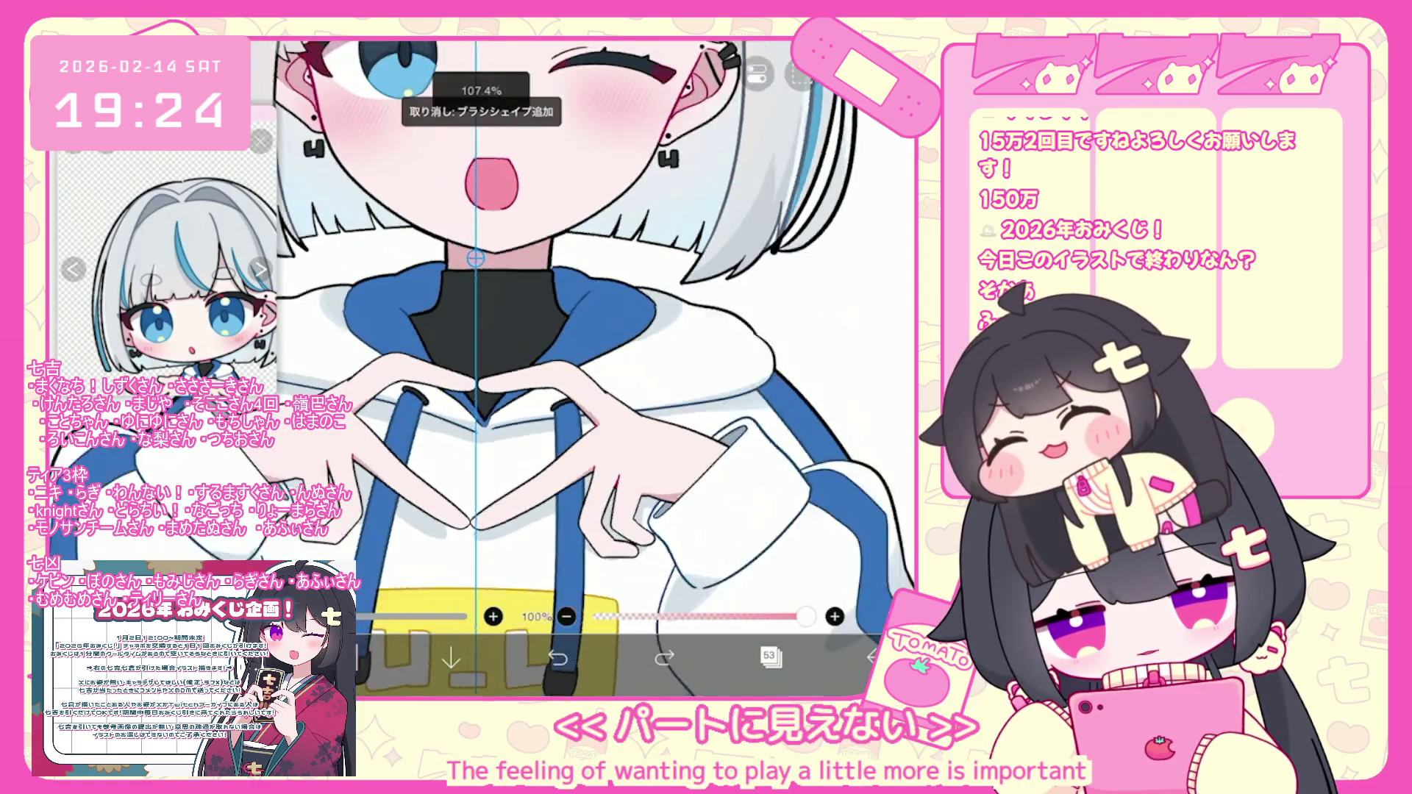
key("ctrl+z")
scroll(500, 345, "down", 3)
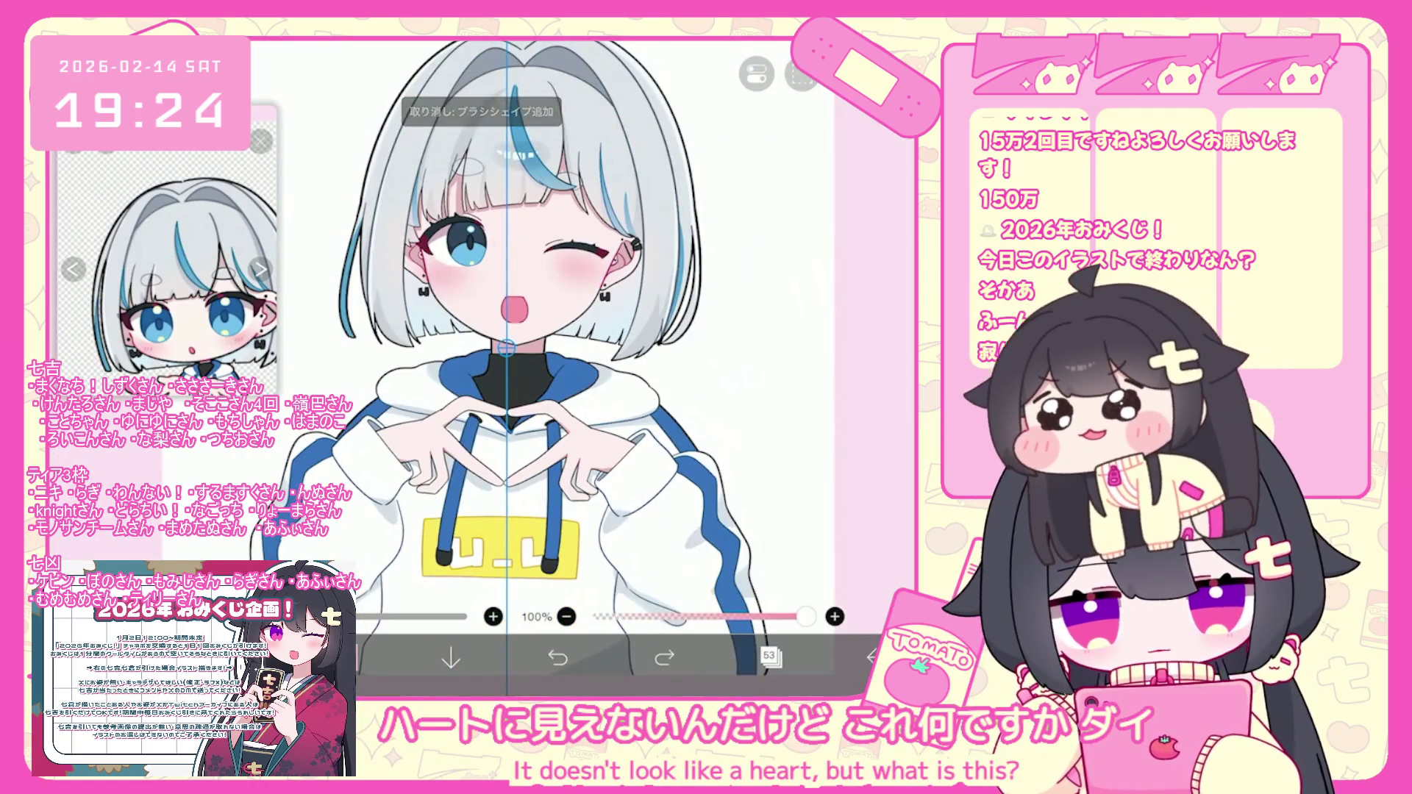
scroll(504, 346, "up", 2)
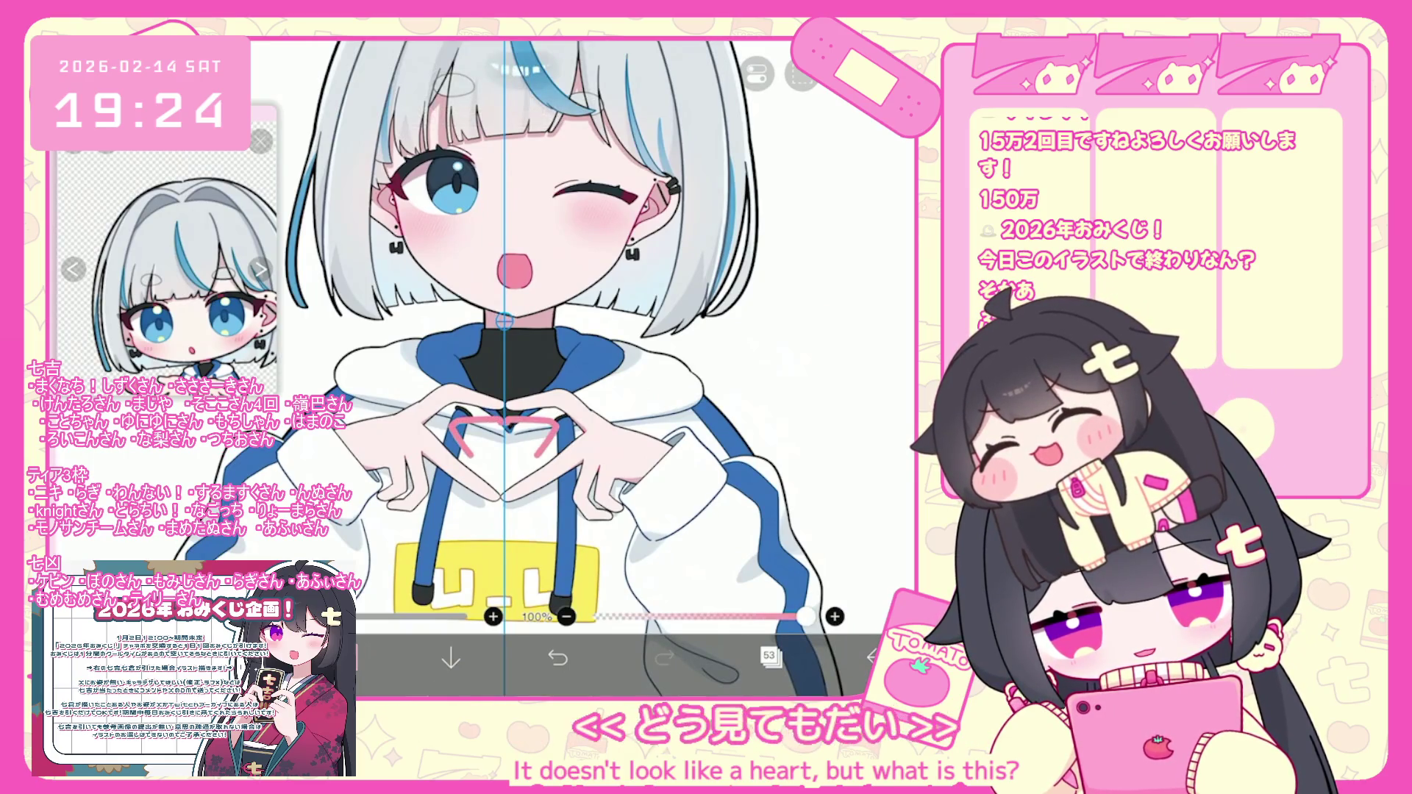
Draw a mirrored pink diamond outline between the hands, check the symmetry ruler, and zoom out to review.
key("ctrl+z")
left_click_drag(468, 431, 504, 470)
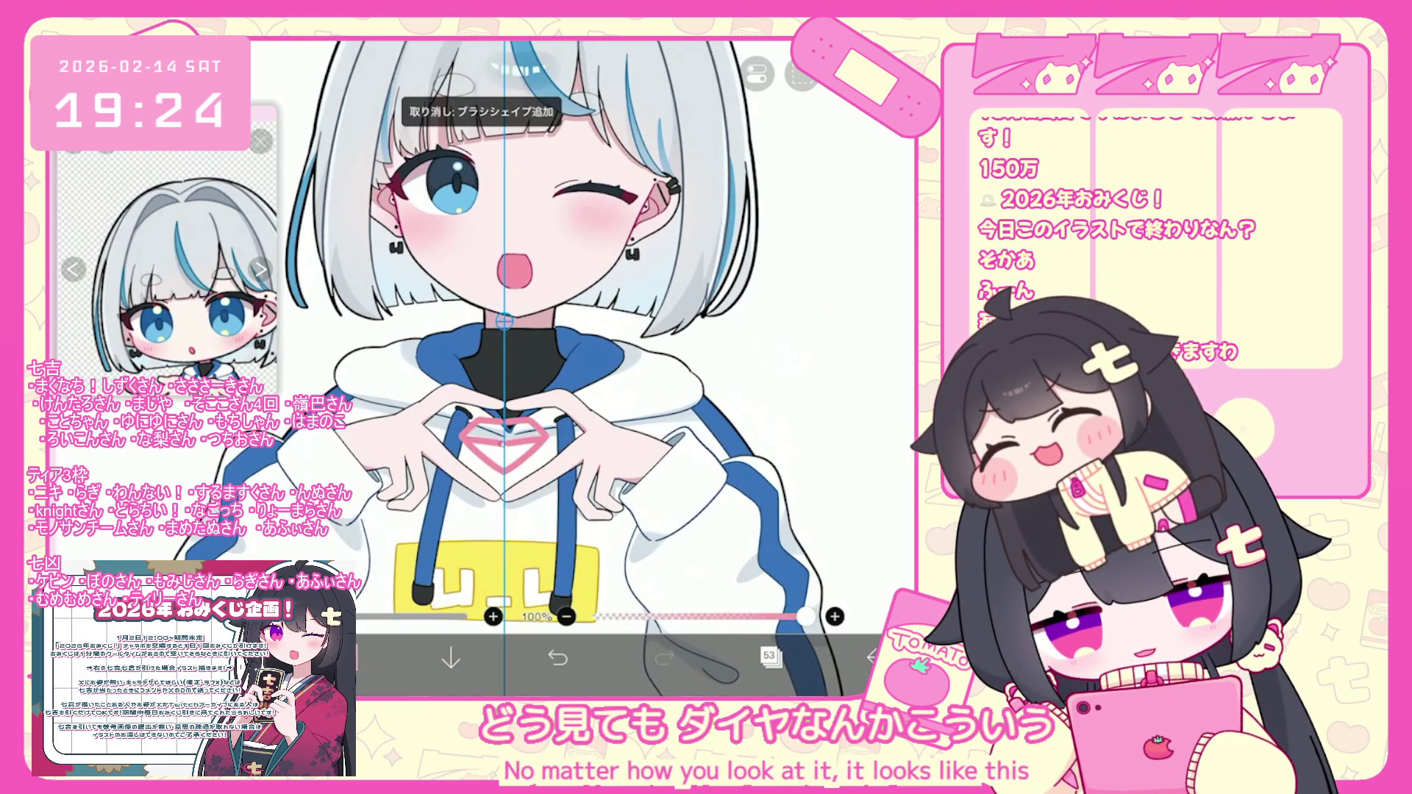
scroll(529, 346, "down", 3)
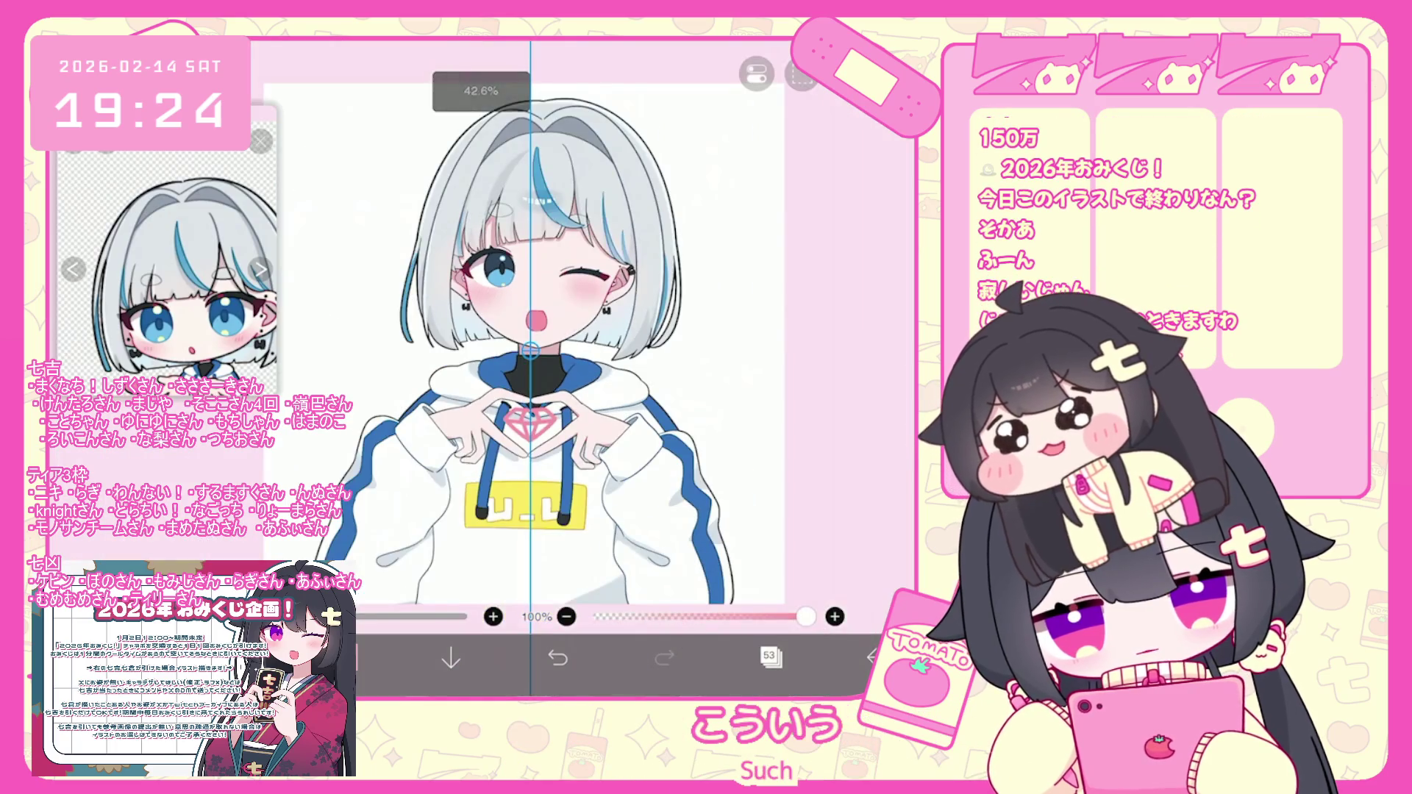
left_click(757, 74)
scroll(530, 412, "up", 5)
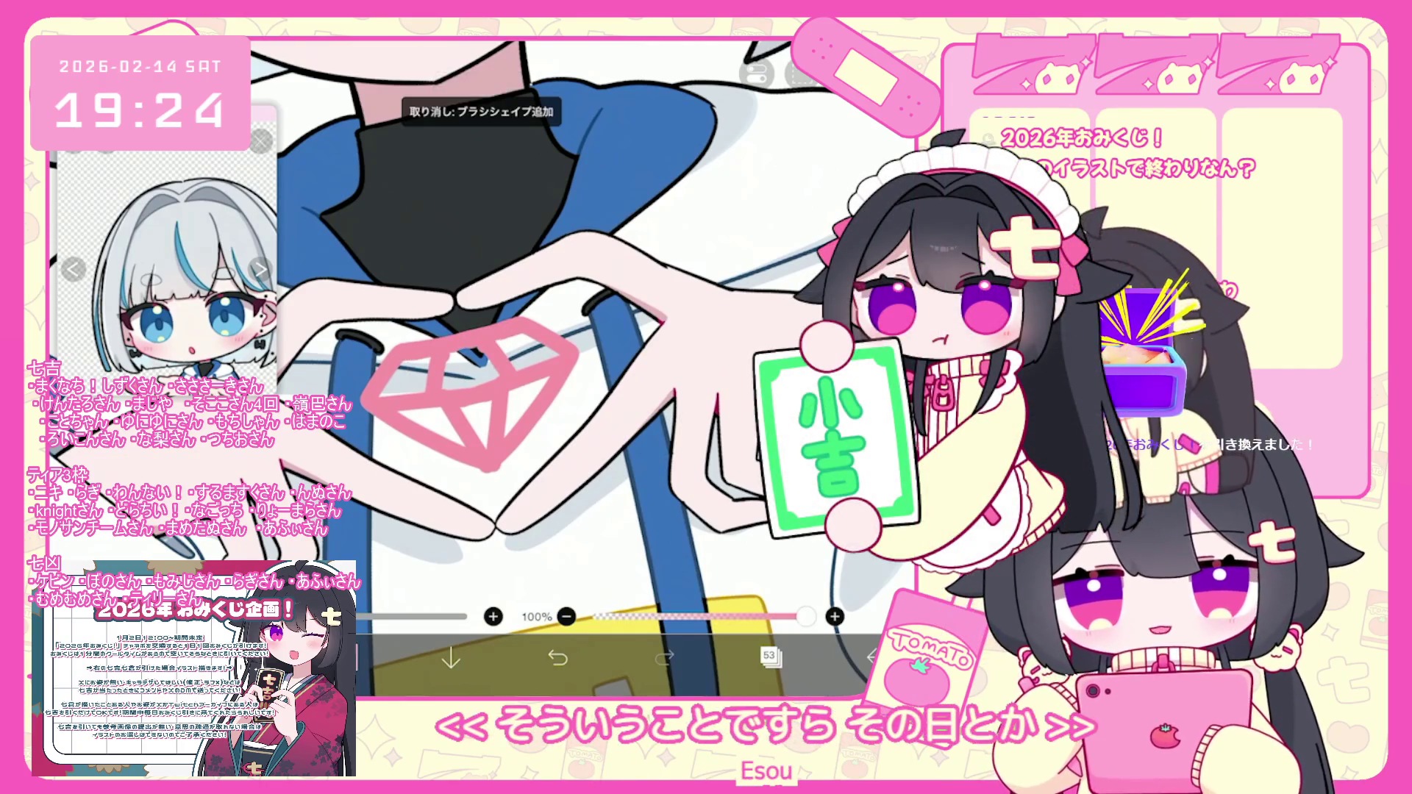
scroll(574, 368, "down", 1)
scroll(573, 368, "down", 5)
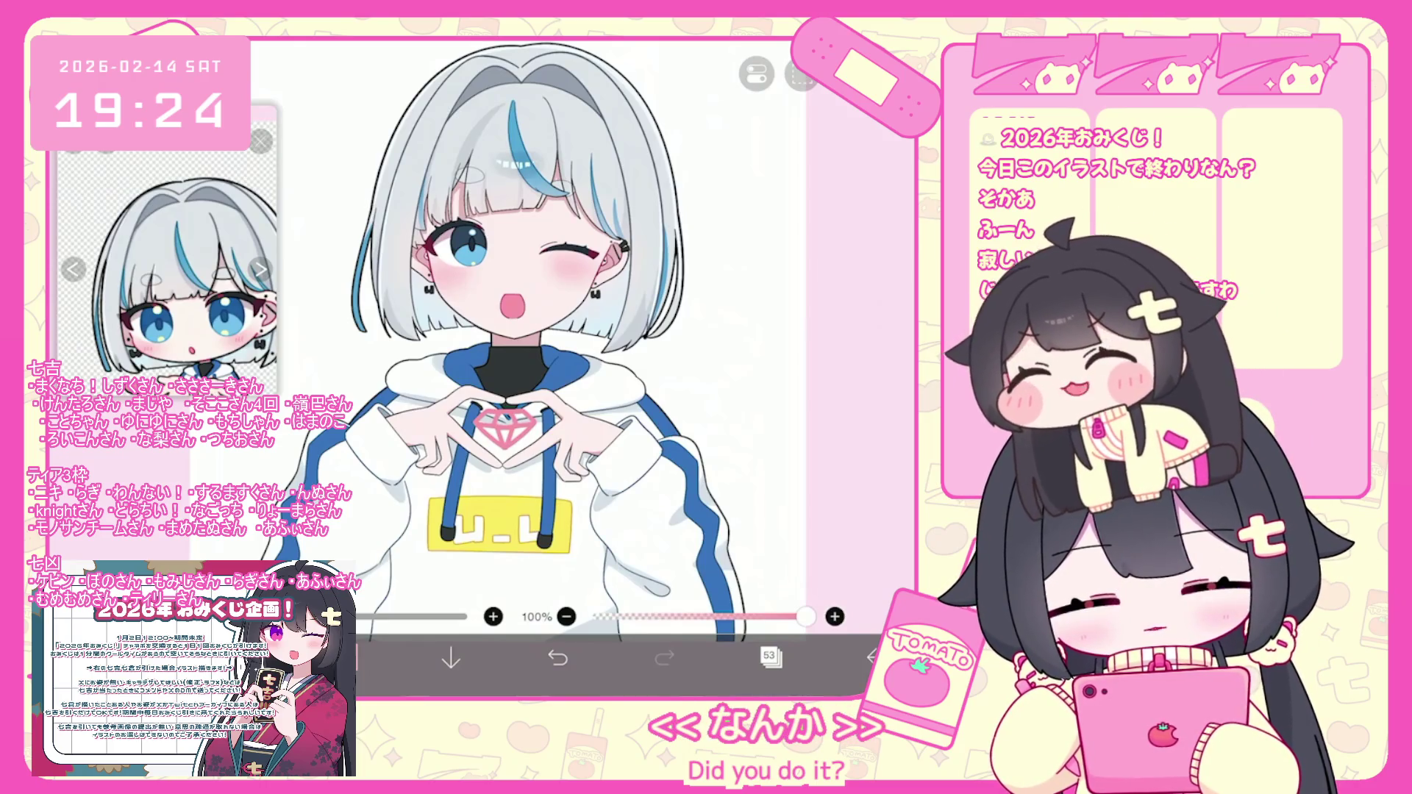
scroll(559, 331, "up", 3)
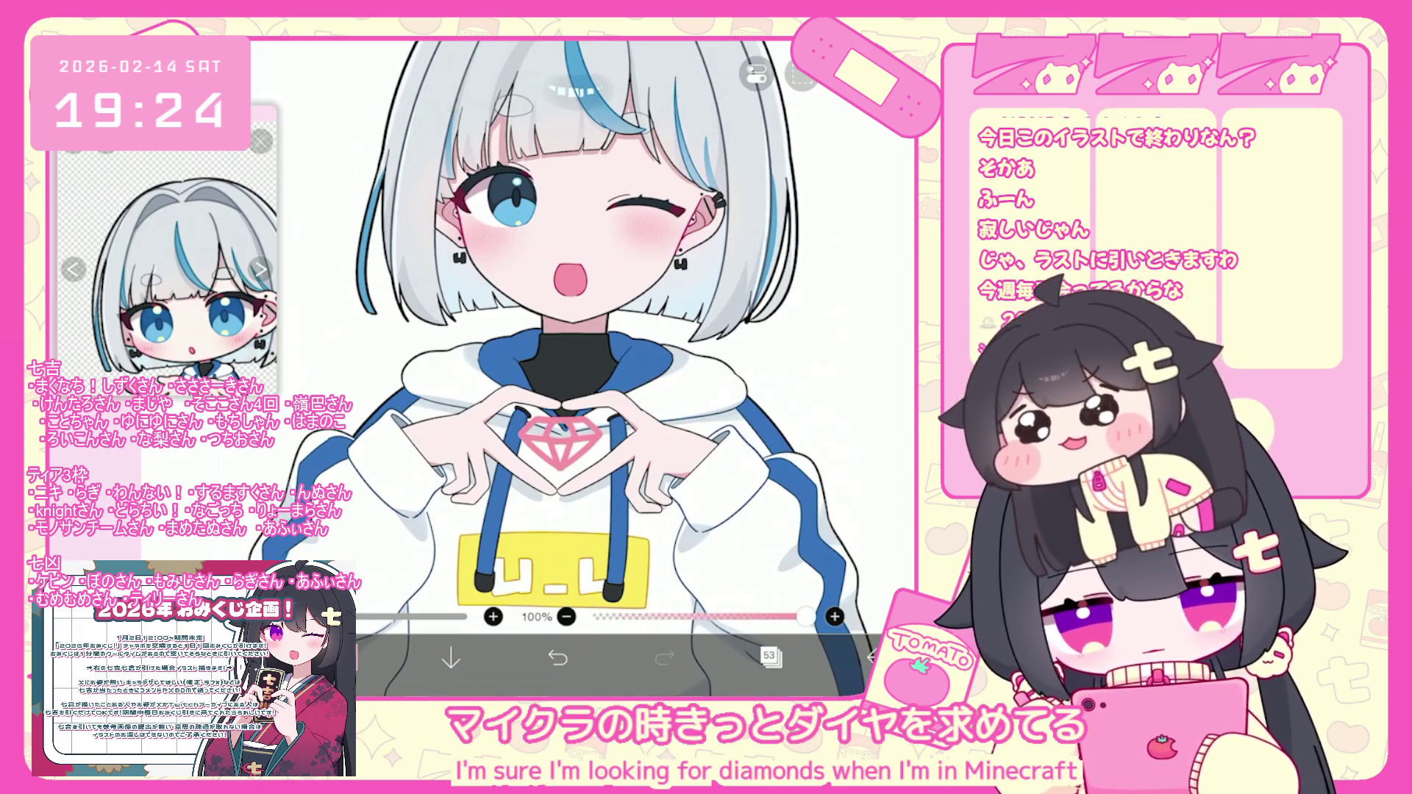
scroll(574, 331, "down", 1)
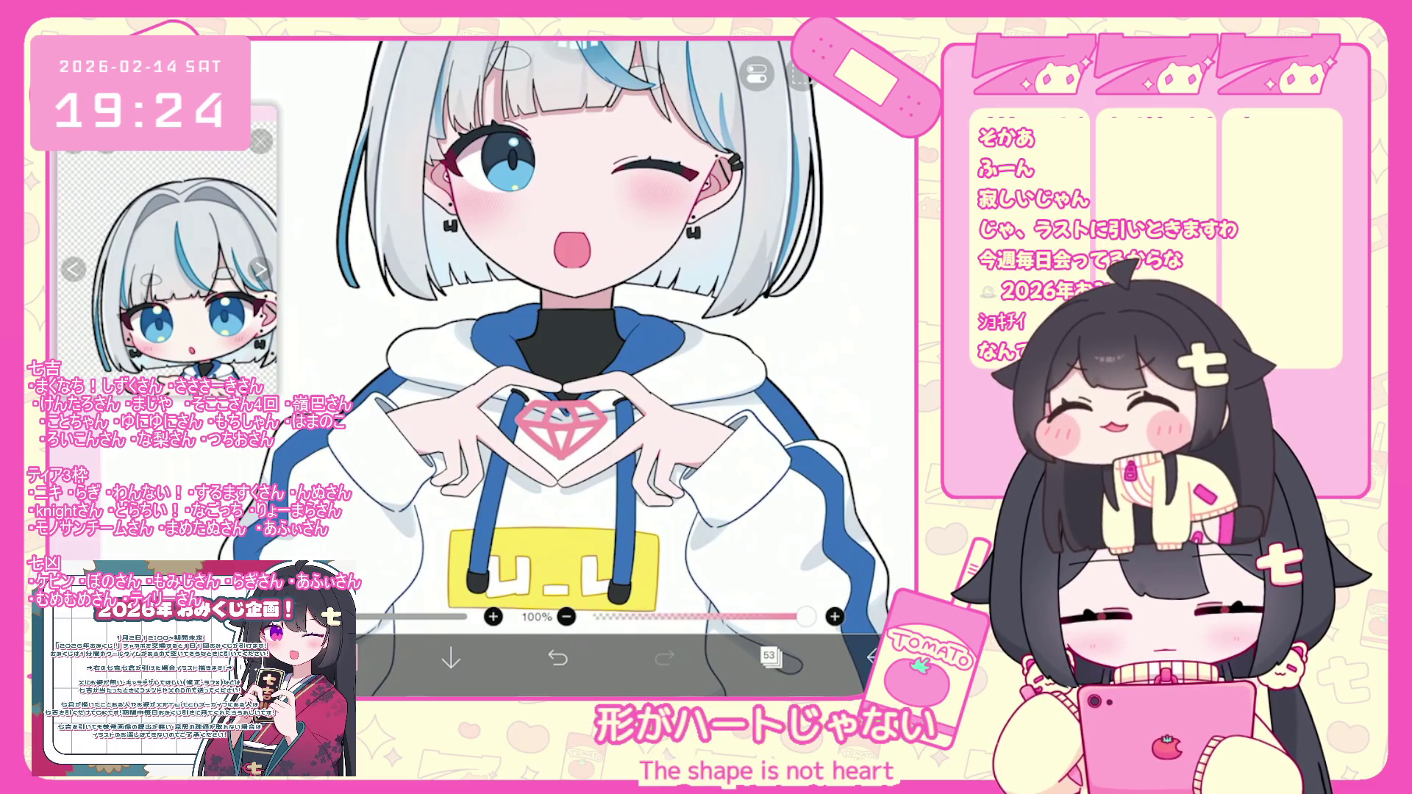
scroll(574, 331, "down", 2)
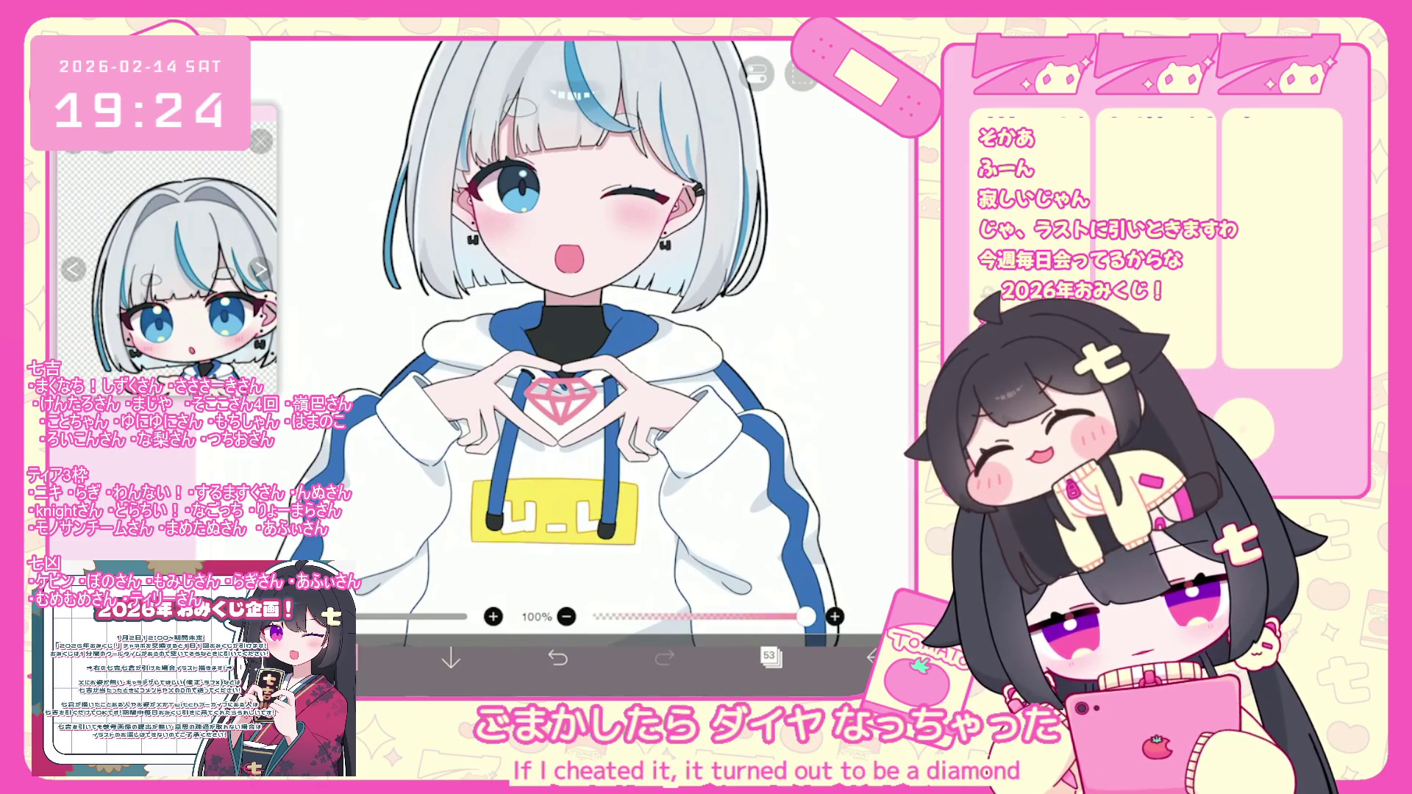
scroll(581, 331, "up", 5)
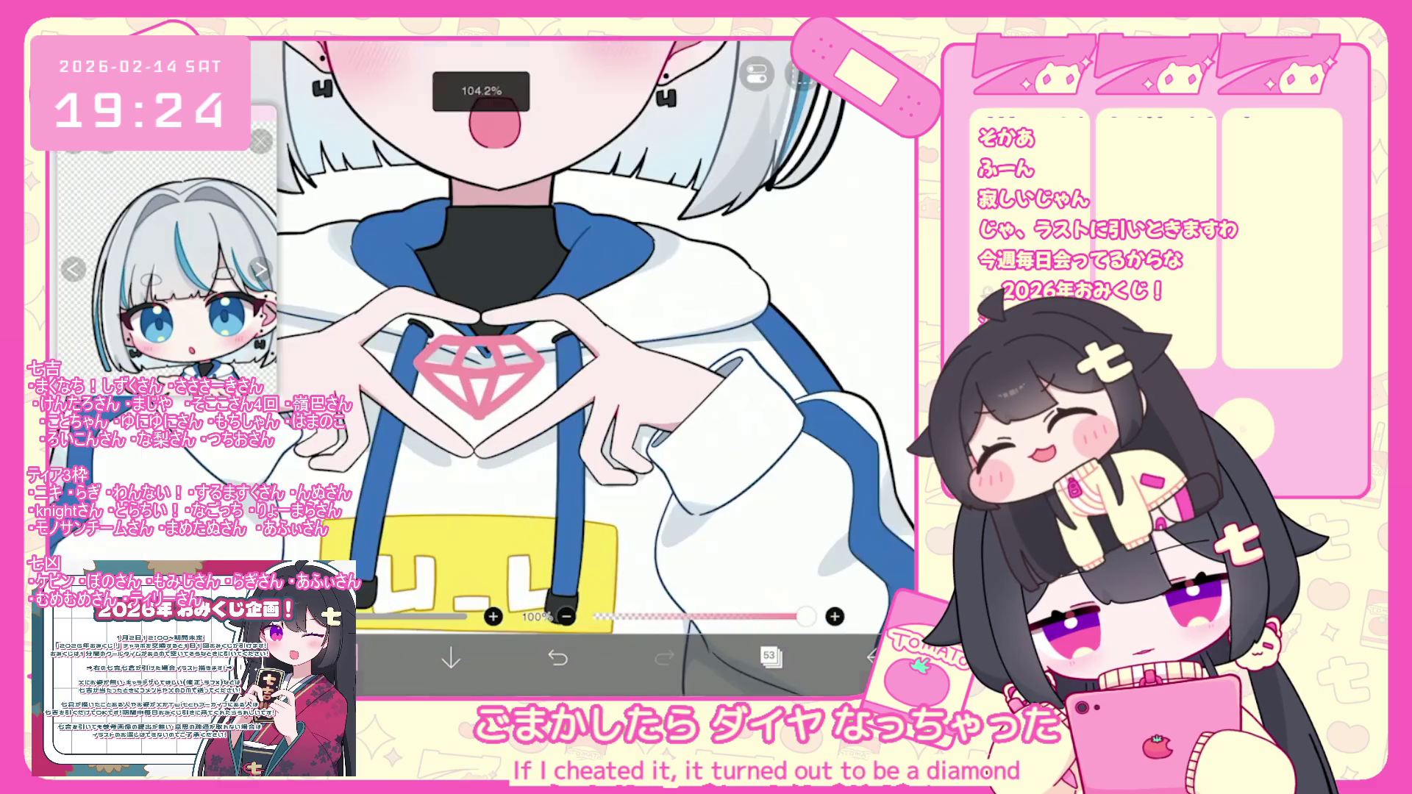
Replace the diamond with a hand-drawn pink heart outline between the hands, redrawing it once.
key("ctrl+z")
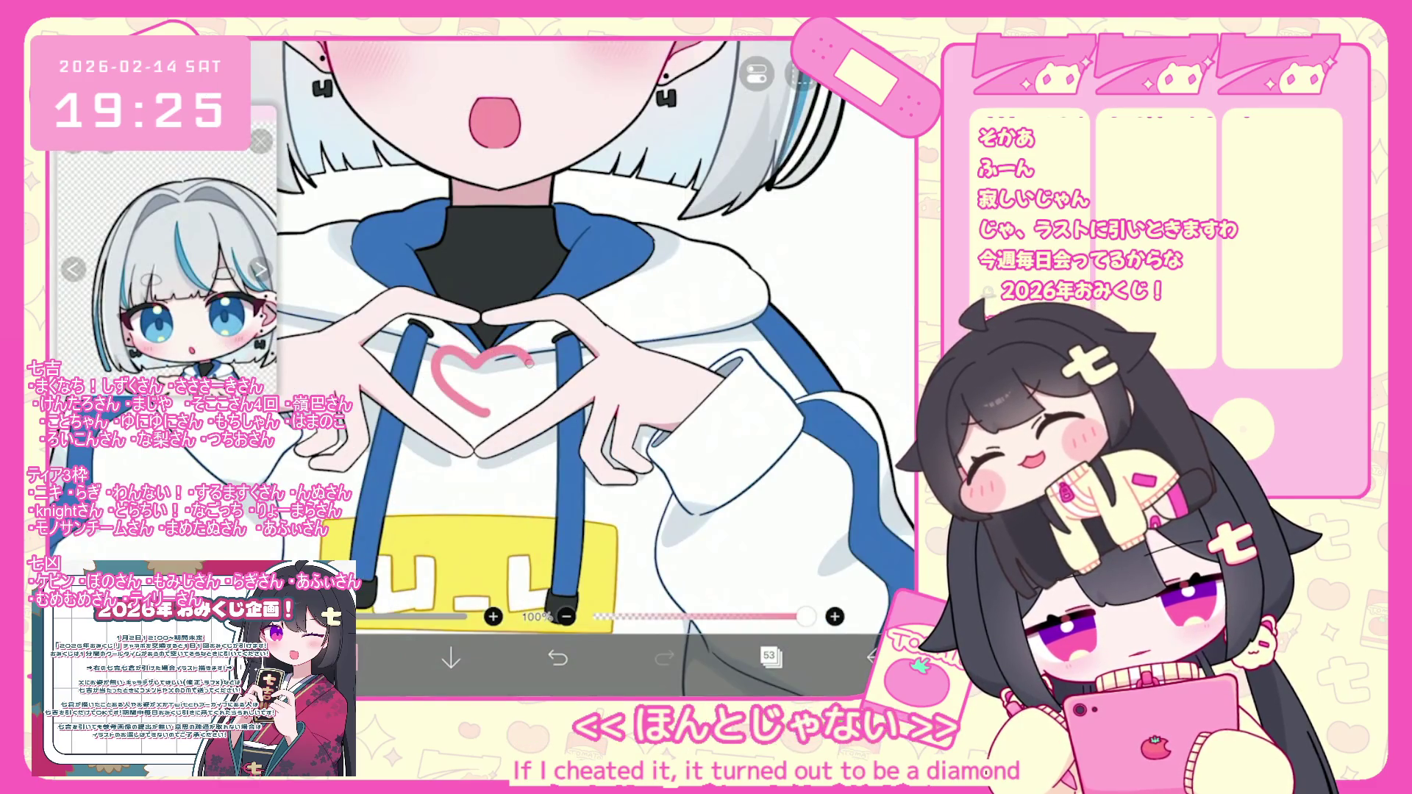
left_click(558, 657)
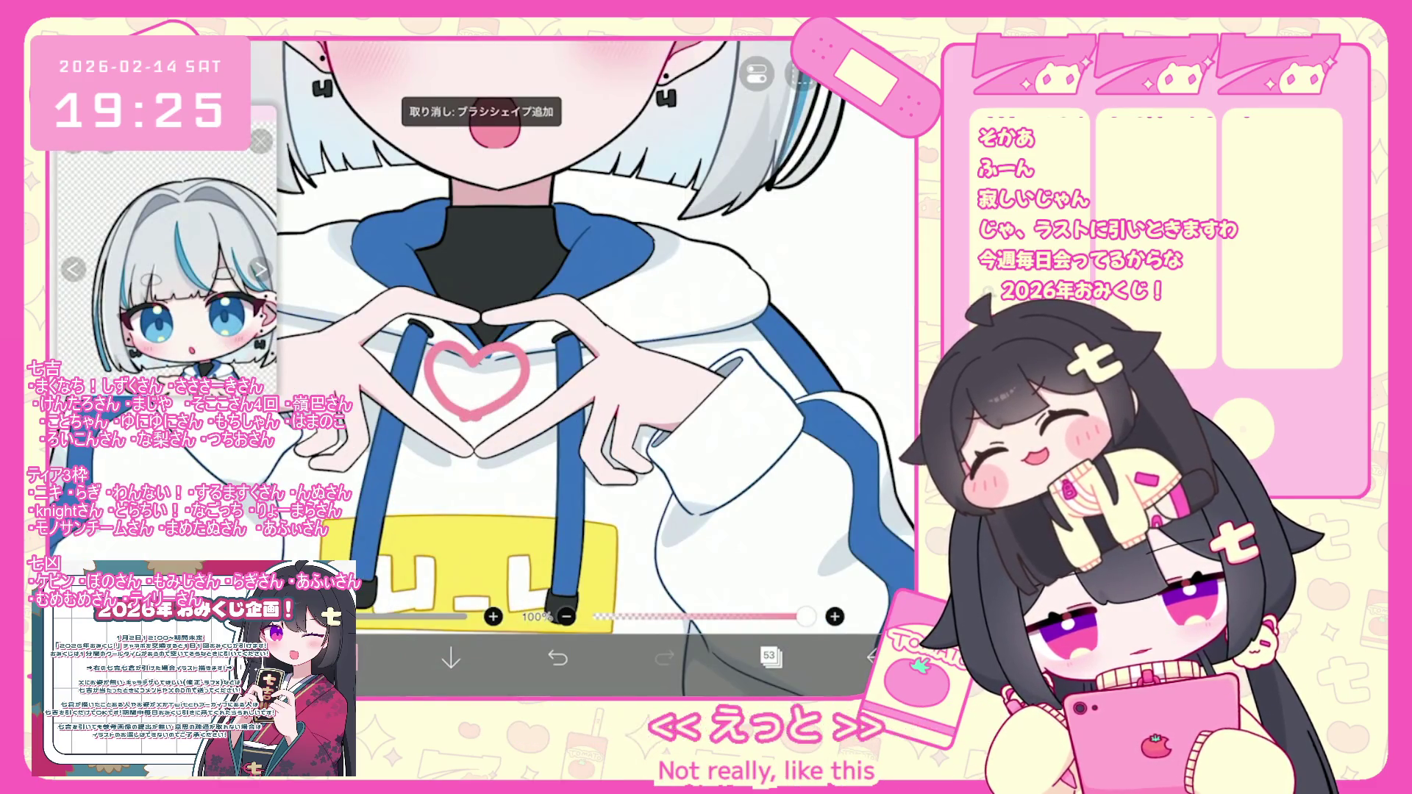
scroll(515, 368, "up", 3)
key("ctrl+z")
mouse_move(467, 372)
left_mouse_down()
mouse_move(530, 412)
mouse_move(467, 371)
mouse_move(463, 452)
left_mouse_up()
left_click(558, 657)
mouse_move(462, 383)
left_mouse_down()
mouse_move(459, 460)
mouse_move(535, 379)
mouse_move(460, 460)
left_mouse_up()
scroll(581, 367, "down", 1)
scroll(515, 331, "up", 5)
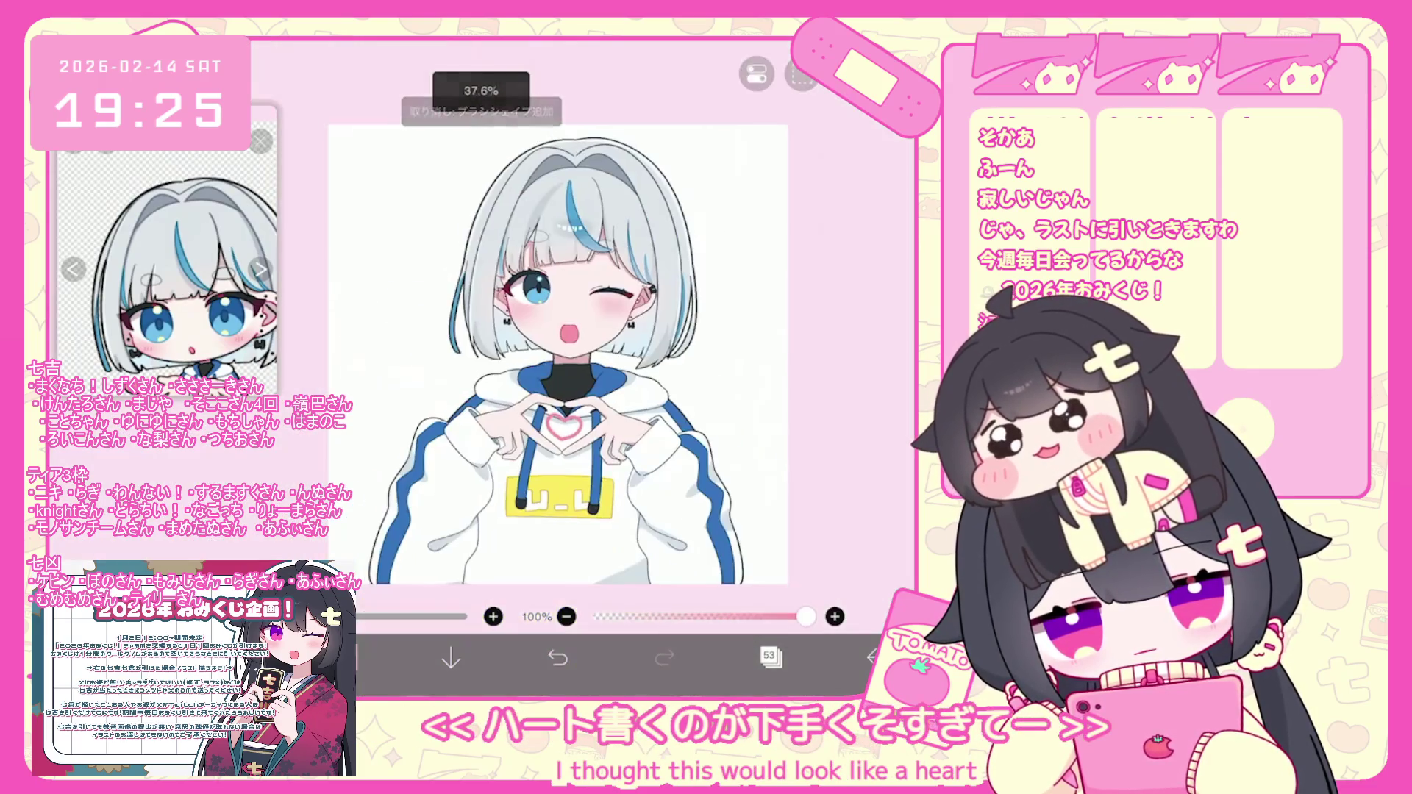
Try the モザイクハート brush, stamping small and large mosaic hearts on the chest and undoing each.
left_click(346, 656)
scroll(206, 331, "down", 5)
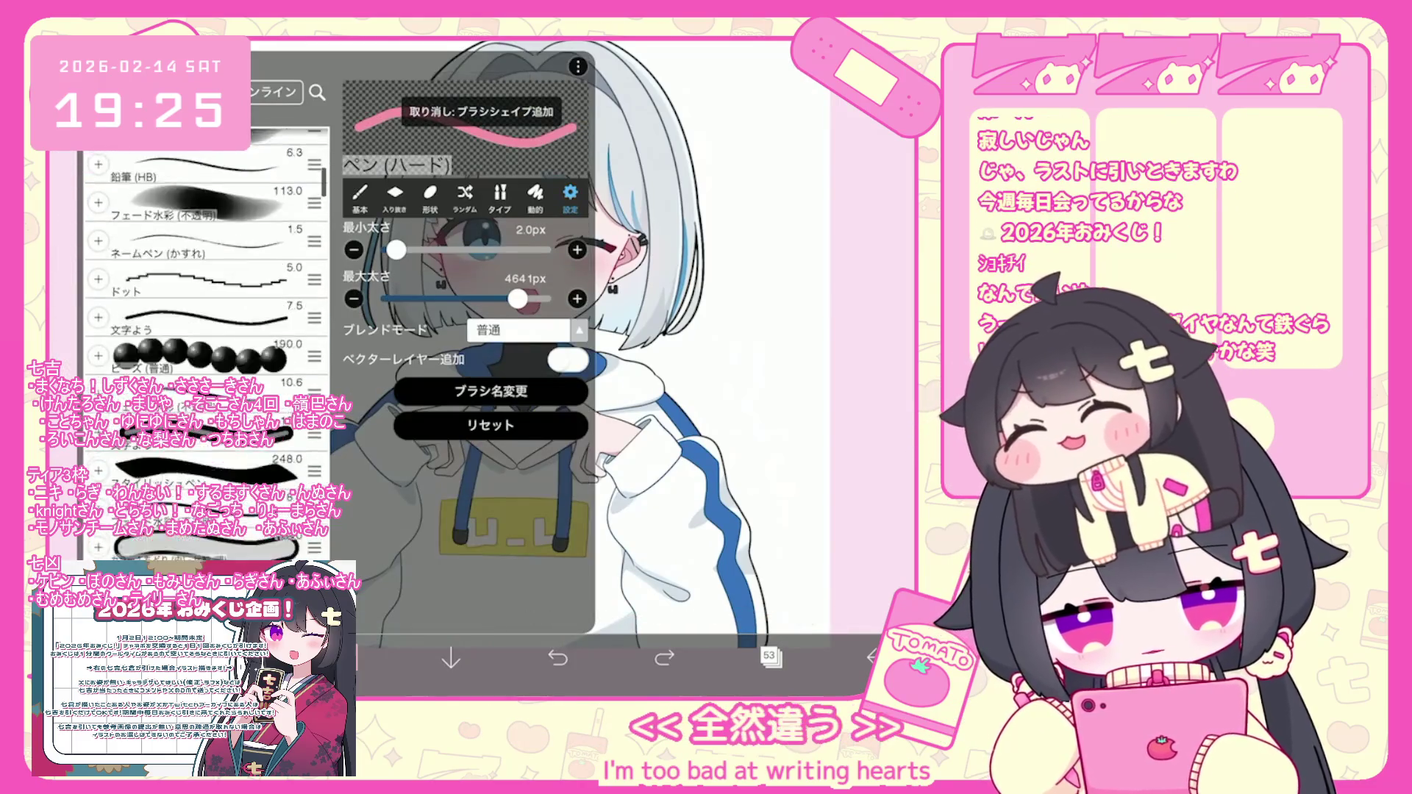
scroll(206, 331, "down", 3)
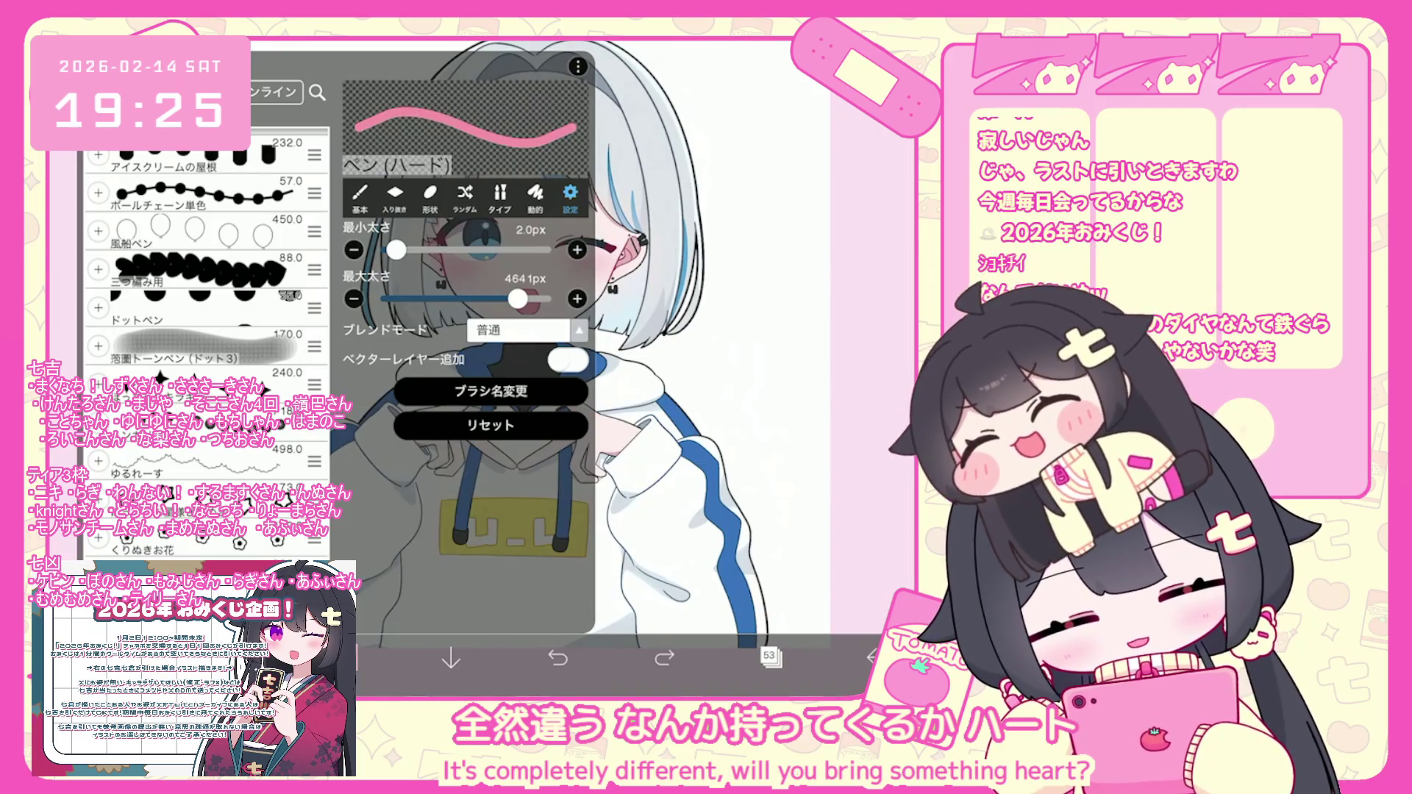
scroll(206, 330, "down", 10)
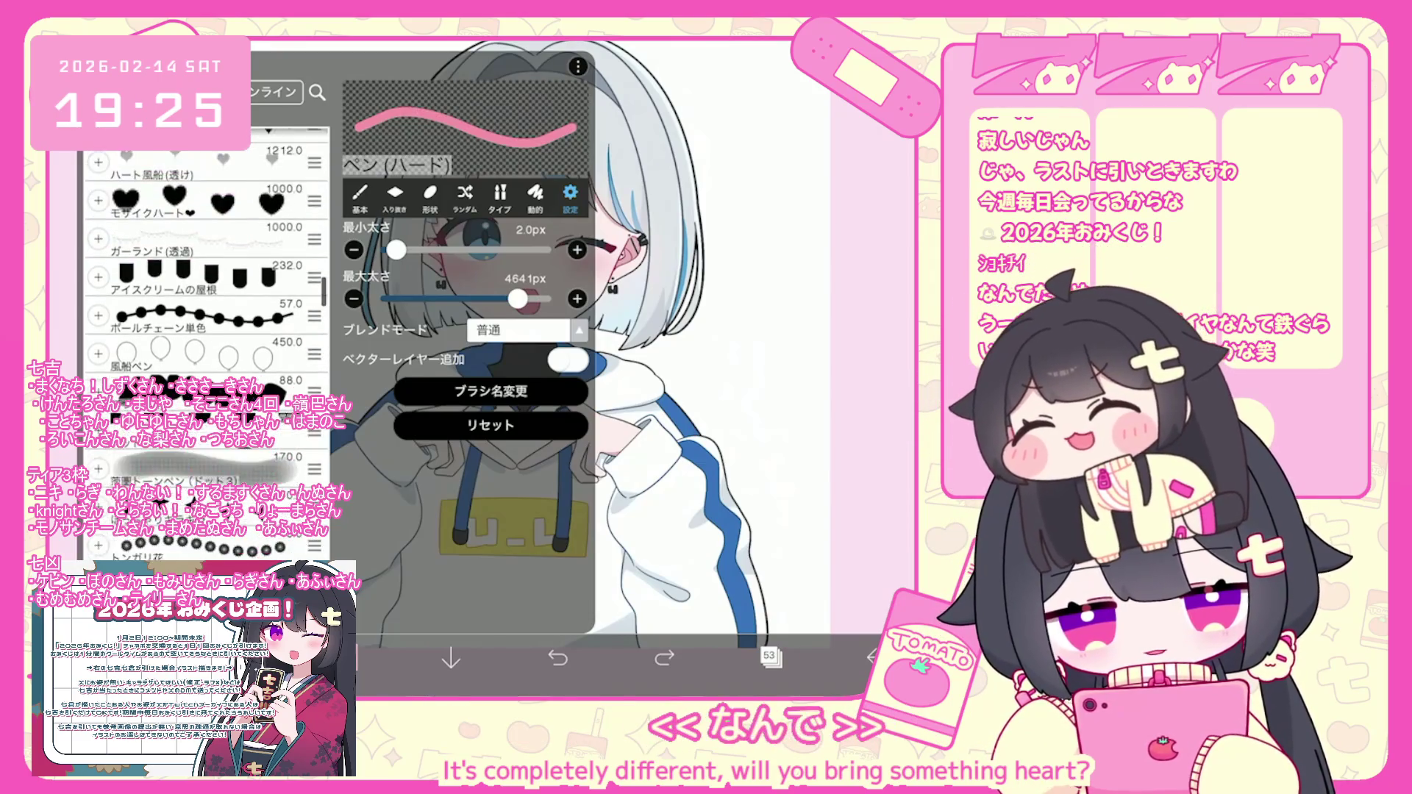
left_click(206, 408)
left_click(206, 445)
left_click(507, 419)
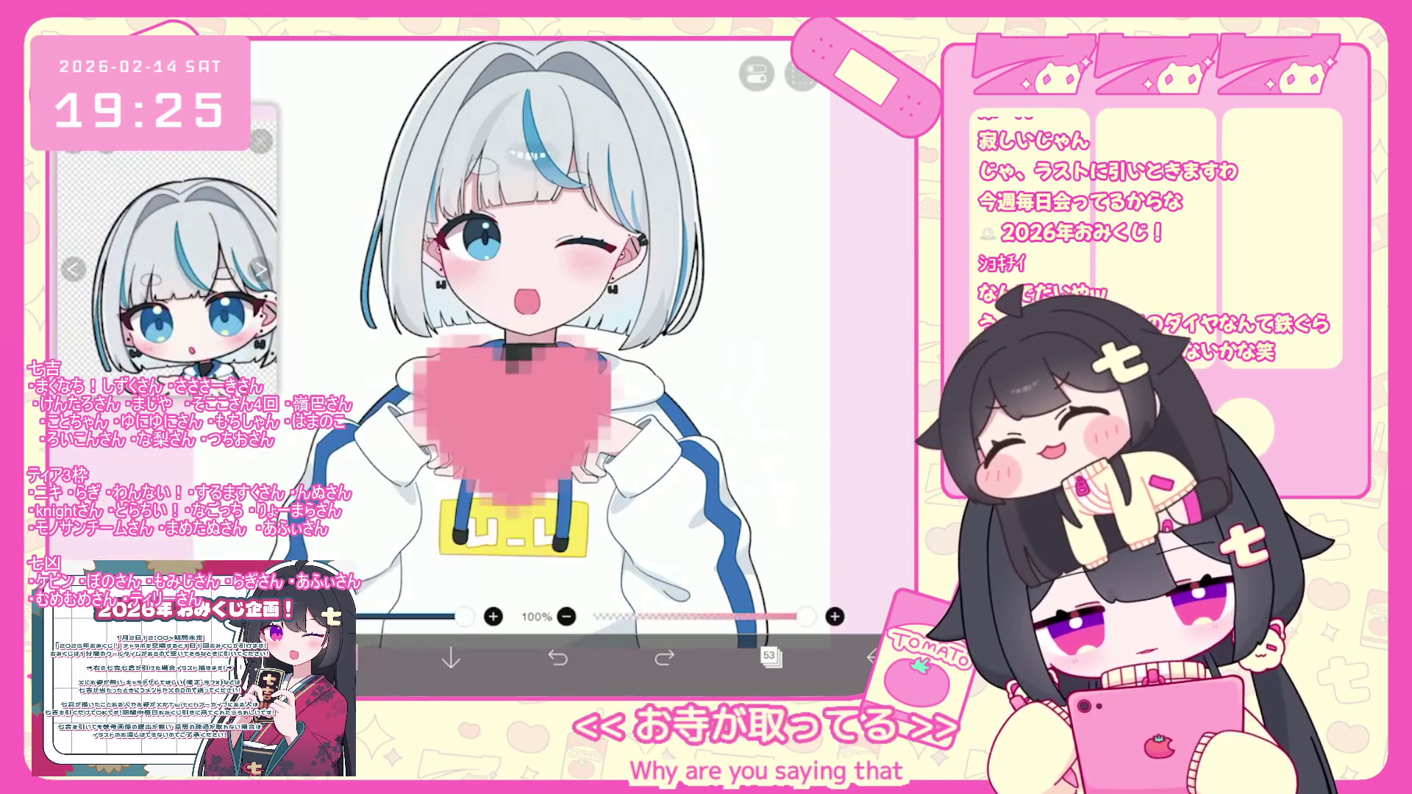
key("ctrl+z")
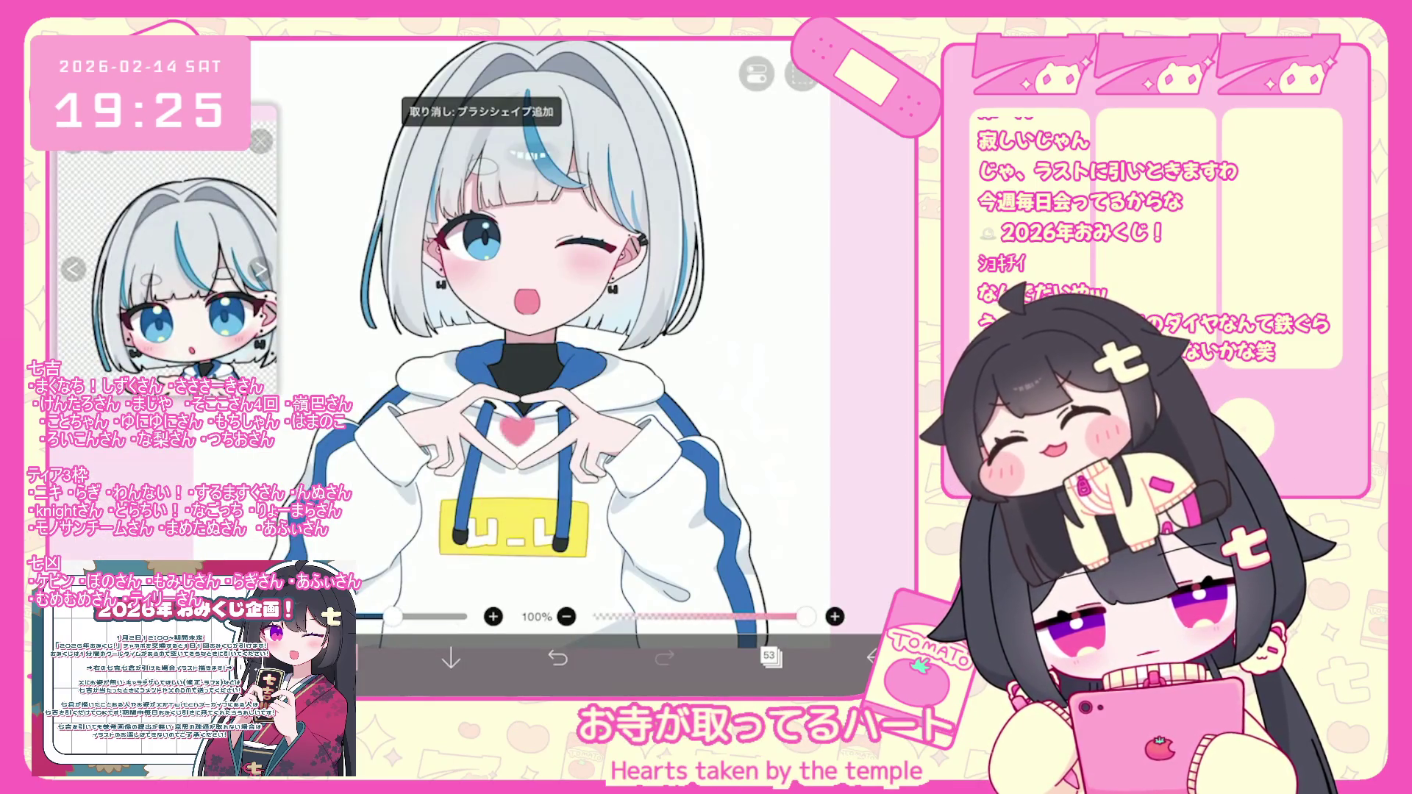
left_click(515, 425)
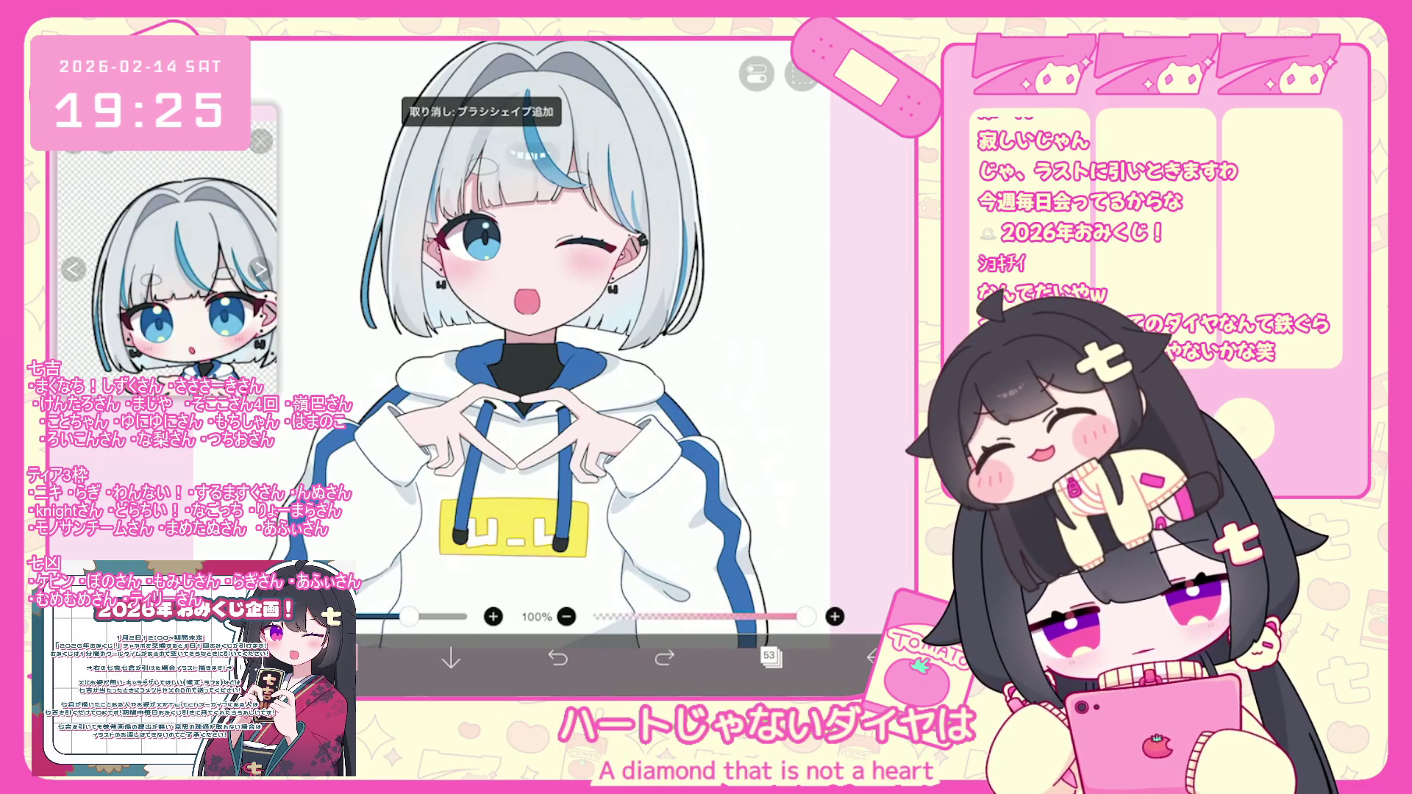
key("ctrl+z")
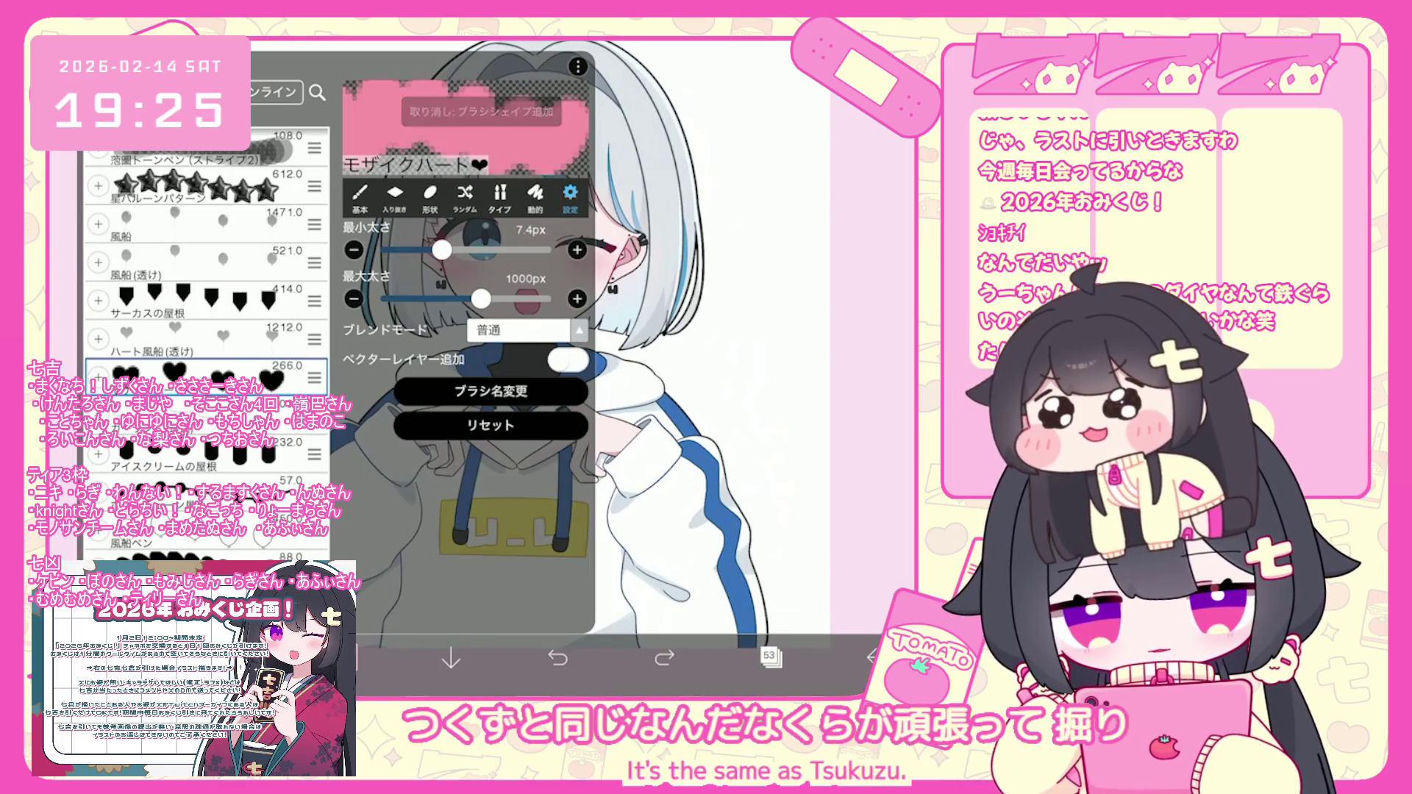
Try the 風船(透け), ドットペン and other heart stamp brushes, stamping a heart on the chest and undoing it.
scroll(206, 295, "up", 3)
left_click(206, 470)
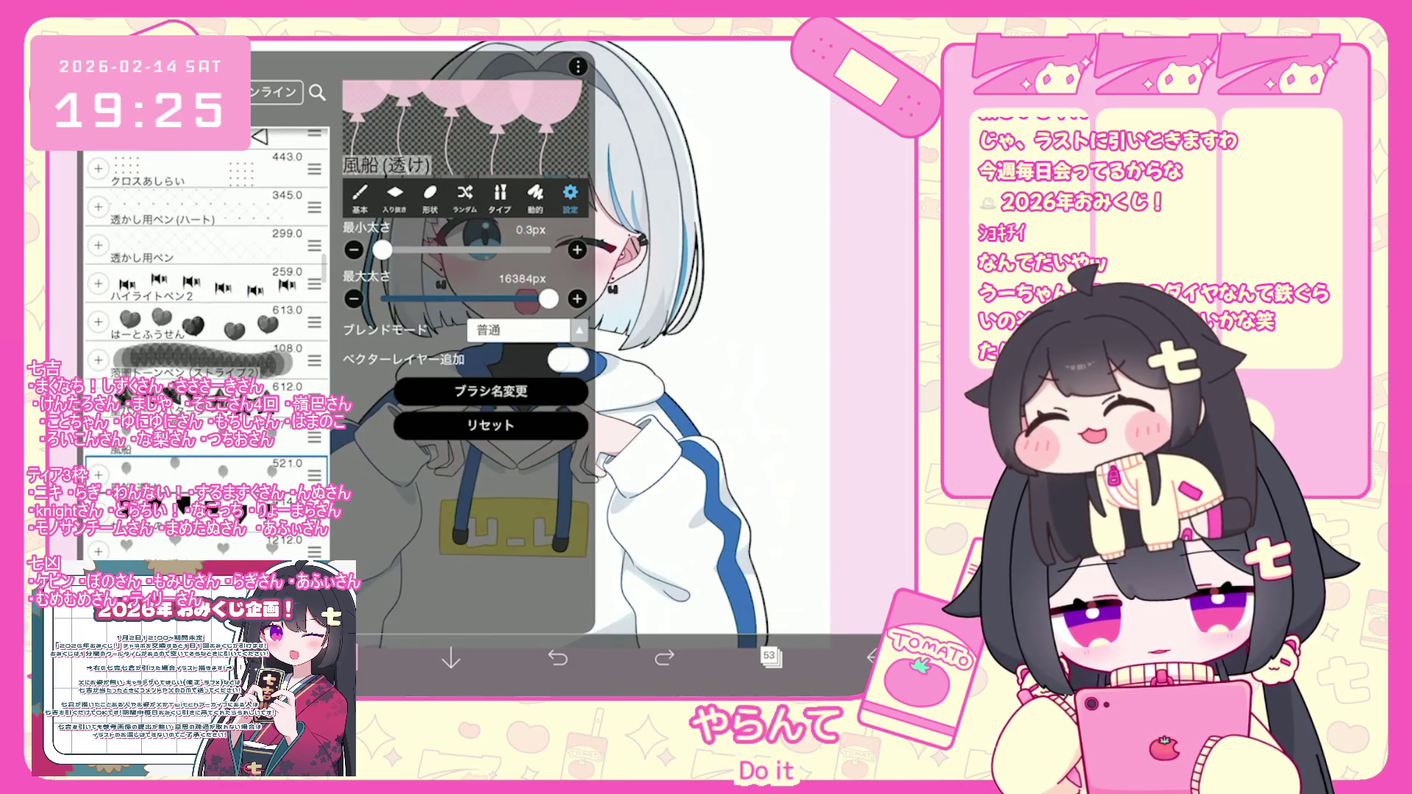
scroll(205, 338, "down", 5)
left_click(206, 247)
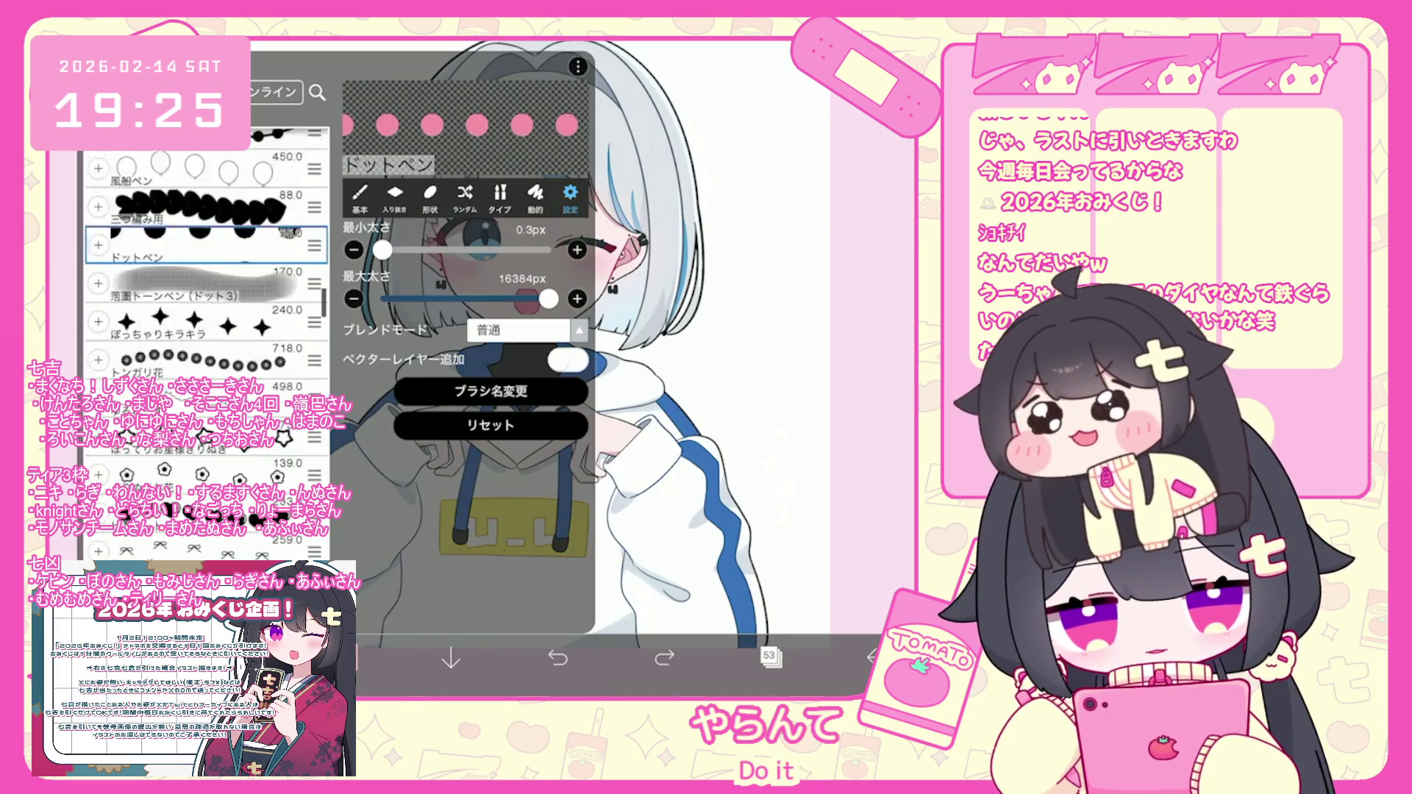
left_click(206, 324)
left_click(206, 247)
left_click(206, 324)
left_click(706, 441)
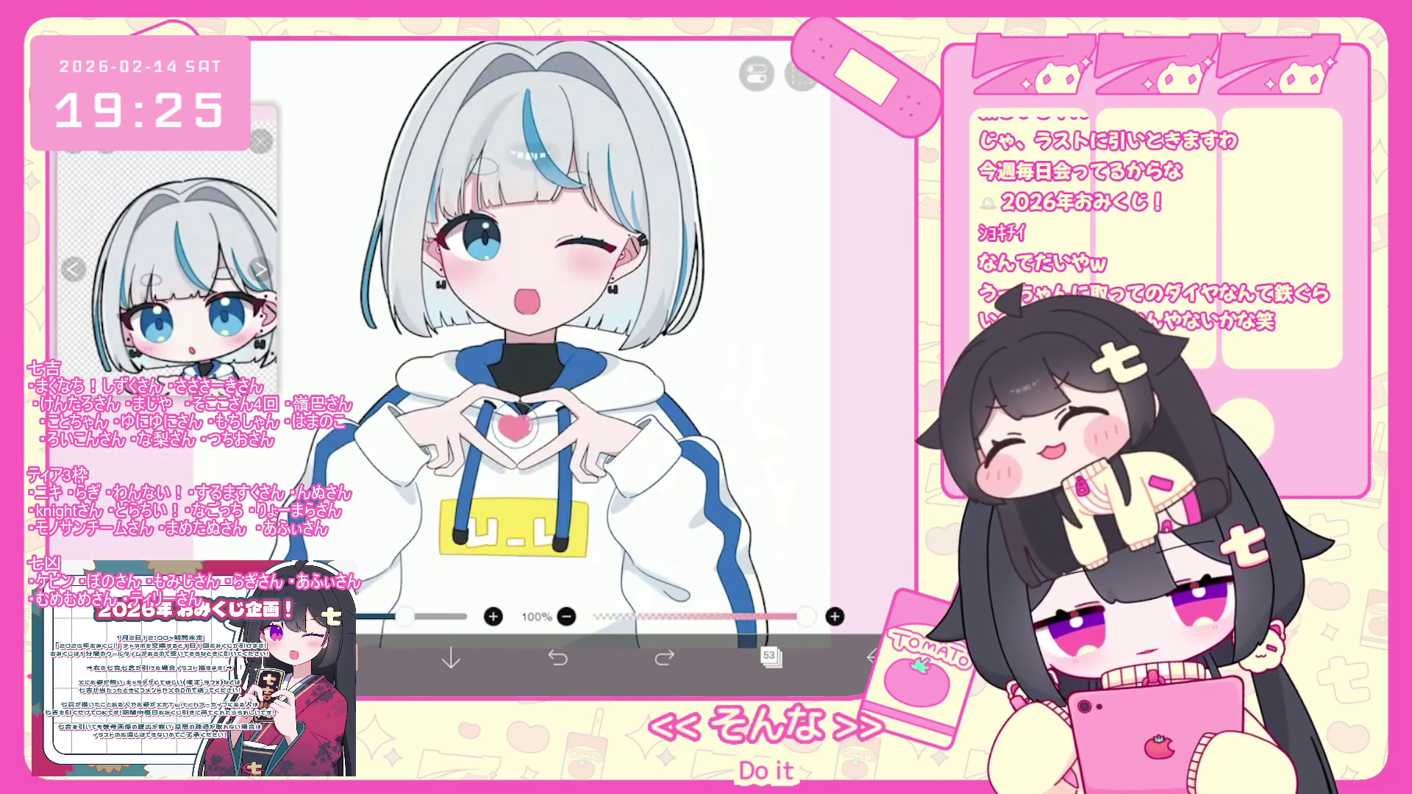
key("ctrl+z")
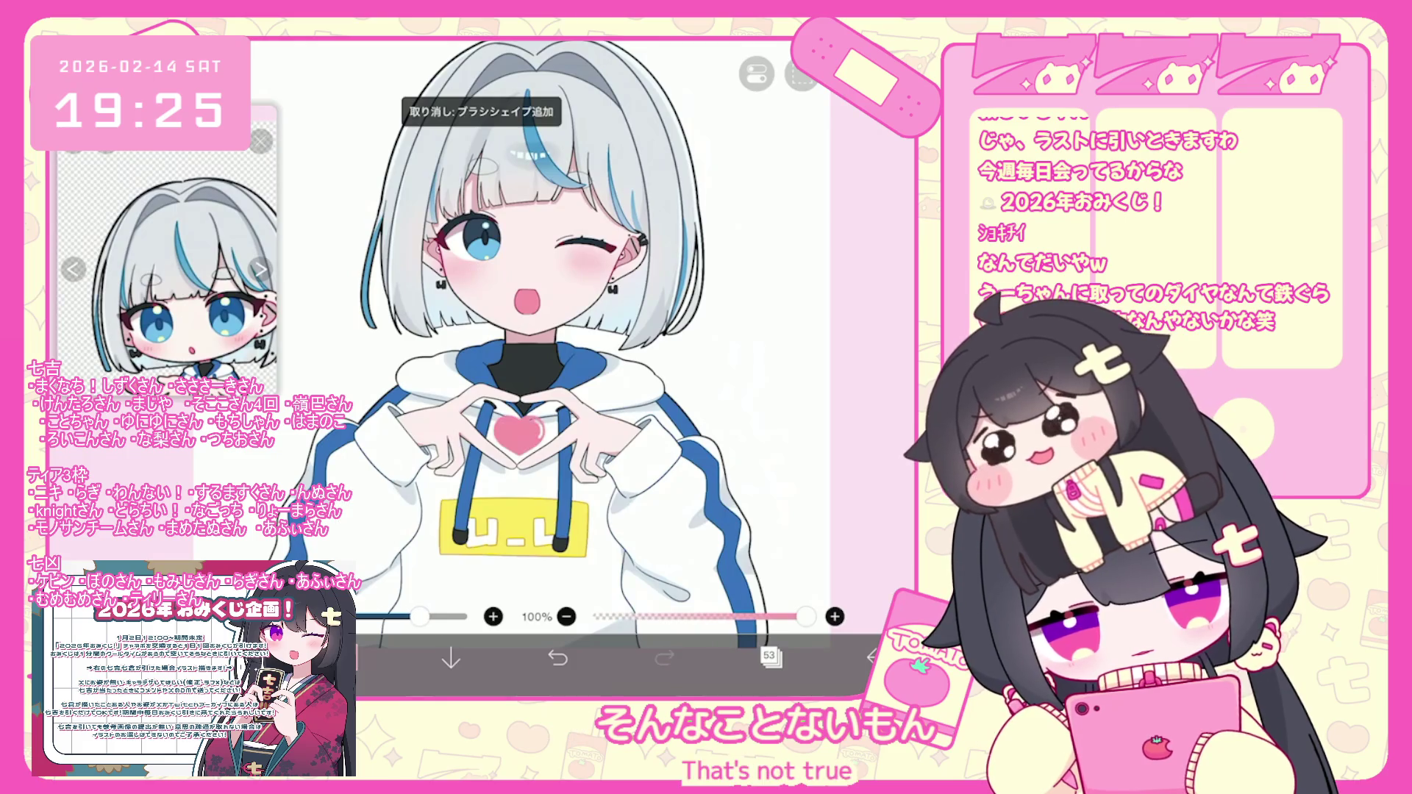
key("ctrl+z")
Try バーコードスタンプ and シンプル花, select ハートパール, stamp a larger heart, then undo the trial hearts.
left_click(346, 657)
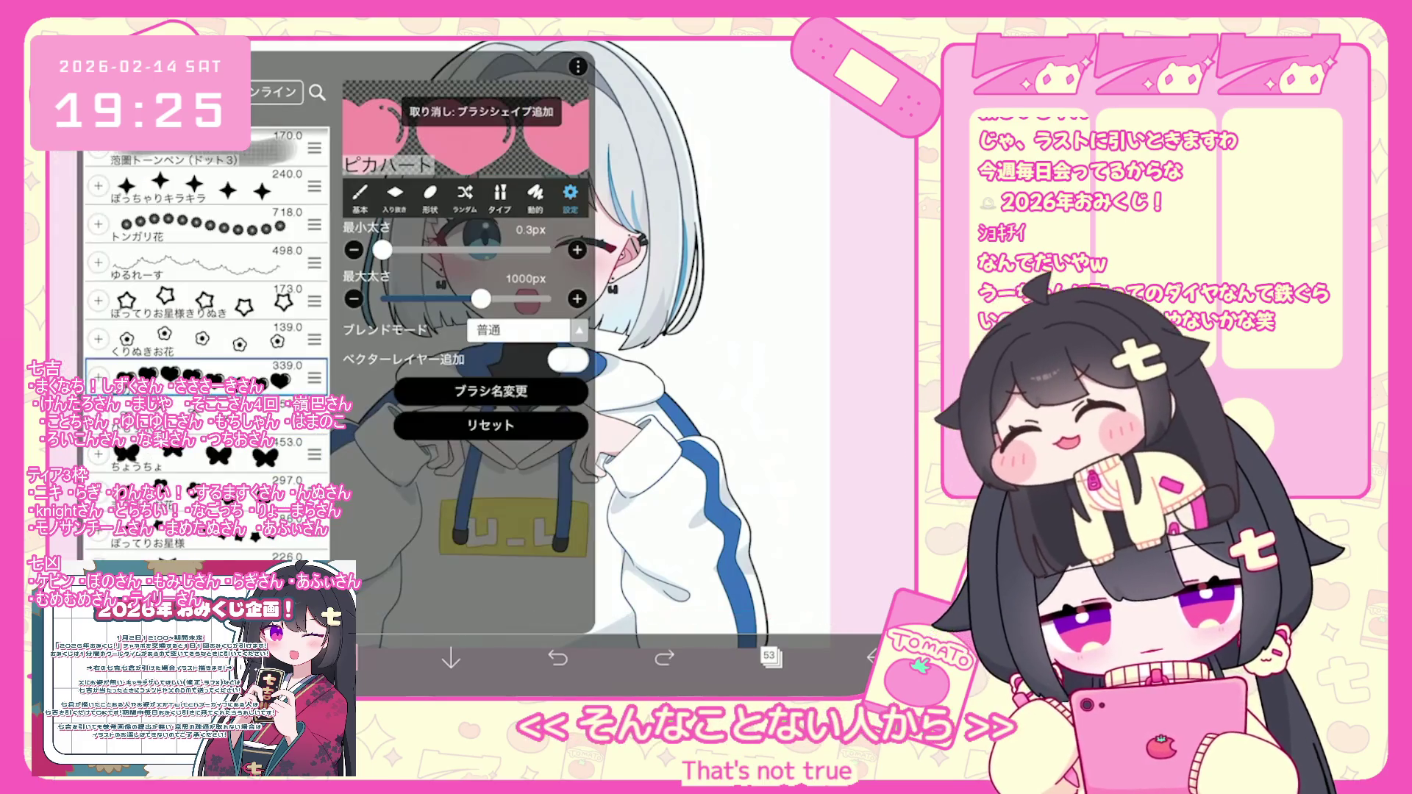
scroll(206, 331, "down", 10)
left_click(206, 419)
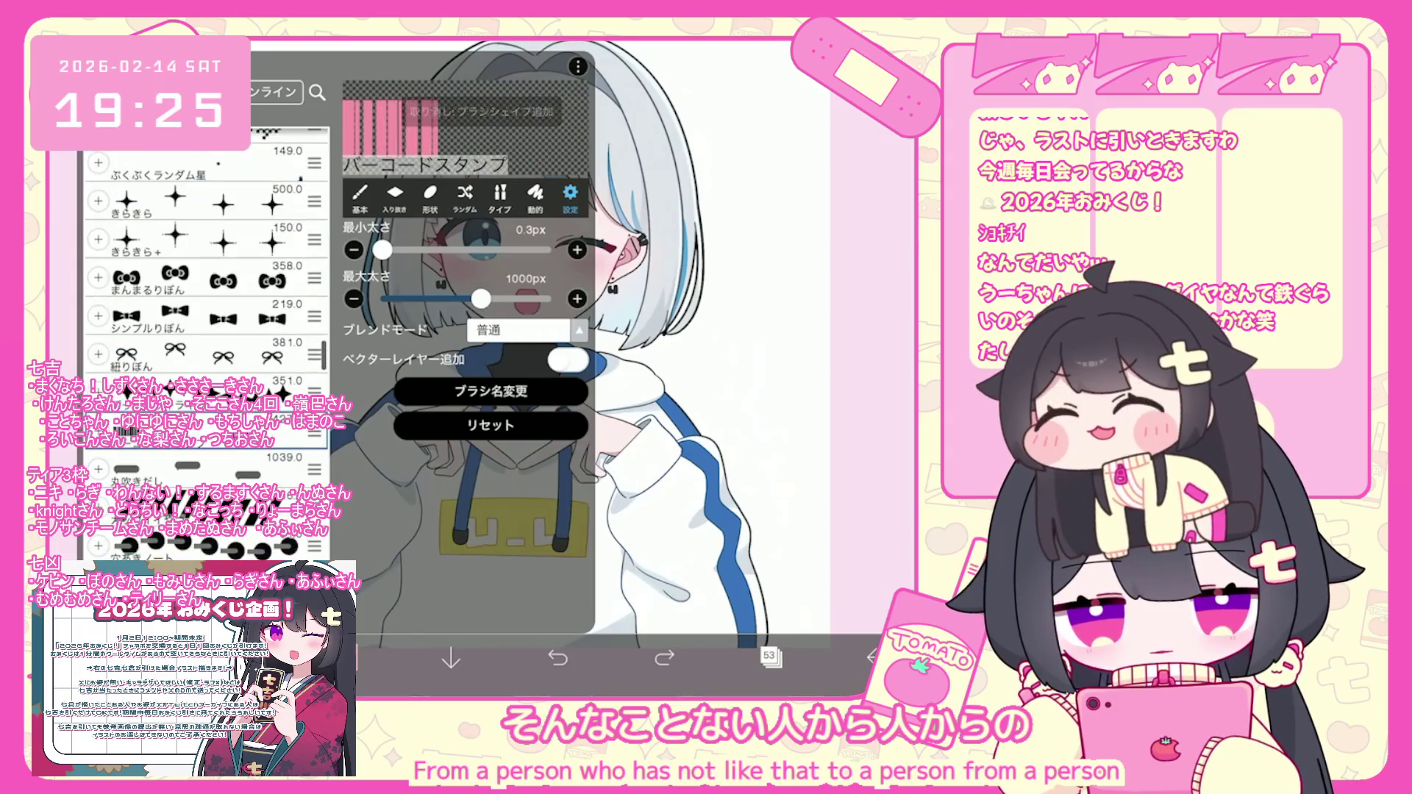
scroll(206, 331, "down", 10)
left_click(206, 434)
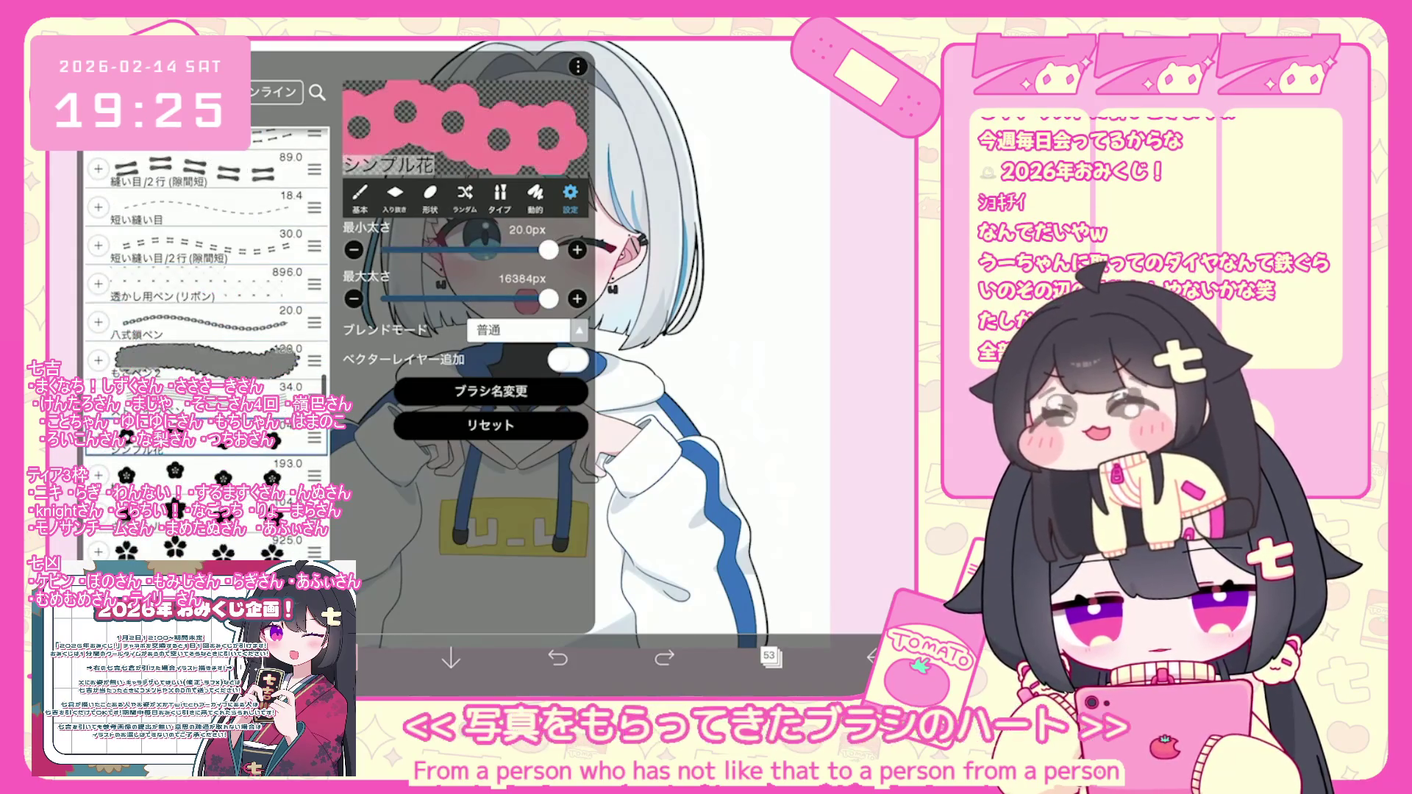
scroll(206, 331, "down", 10)
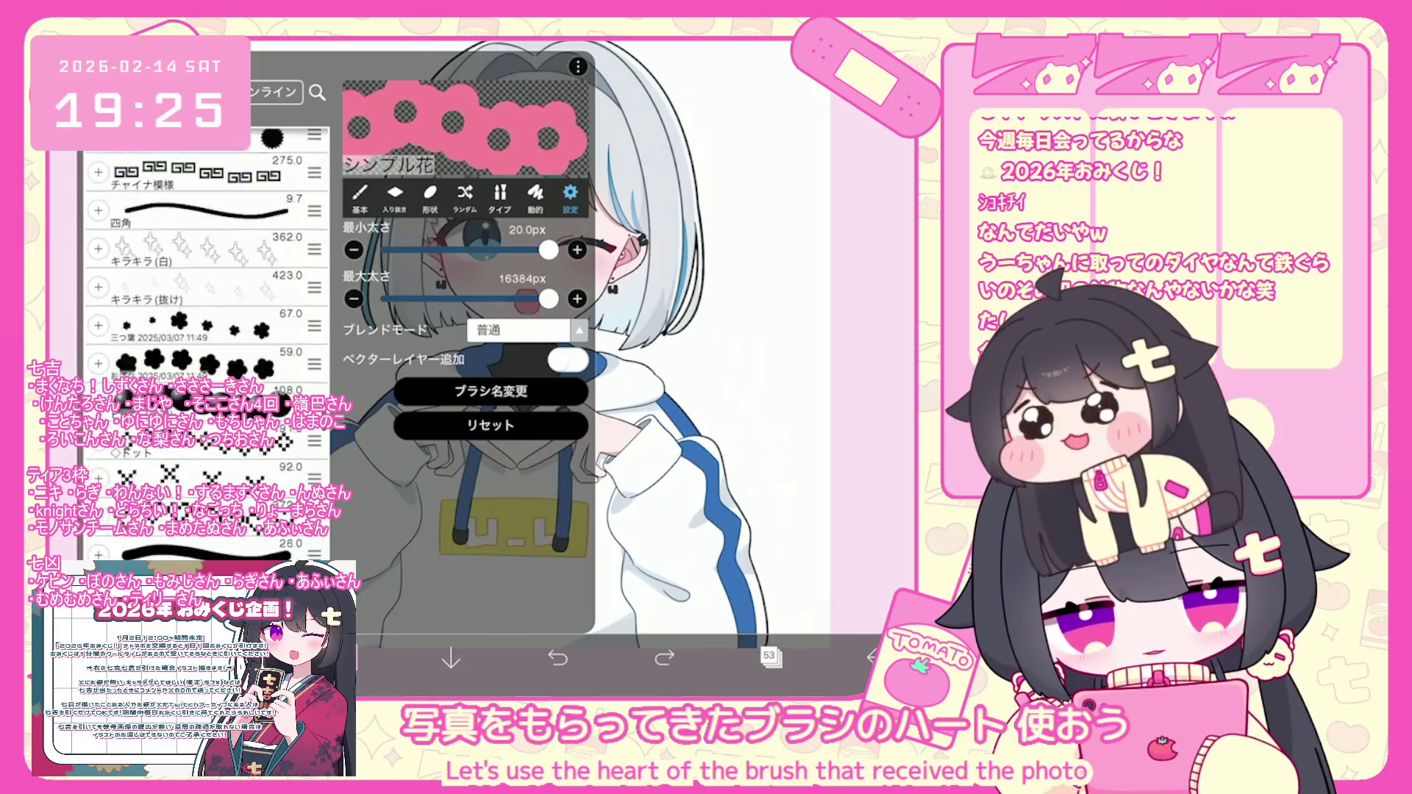
scroll(206, 331, "down", 4)
left_click(205, 448)
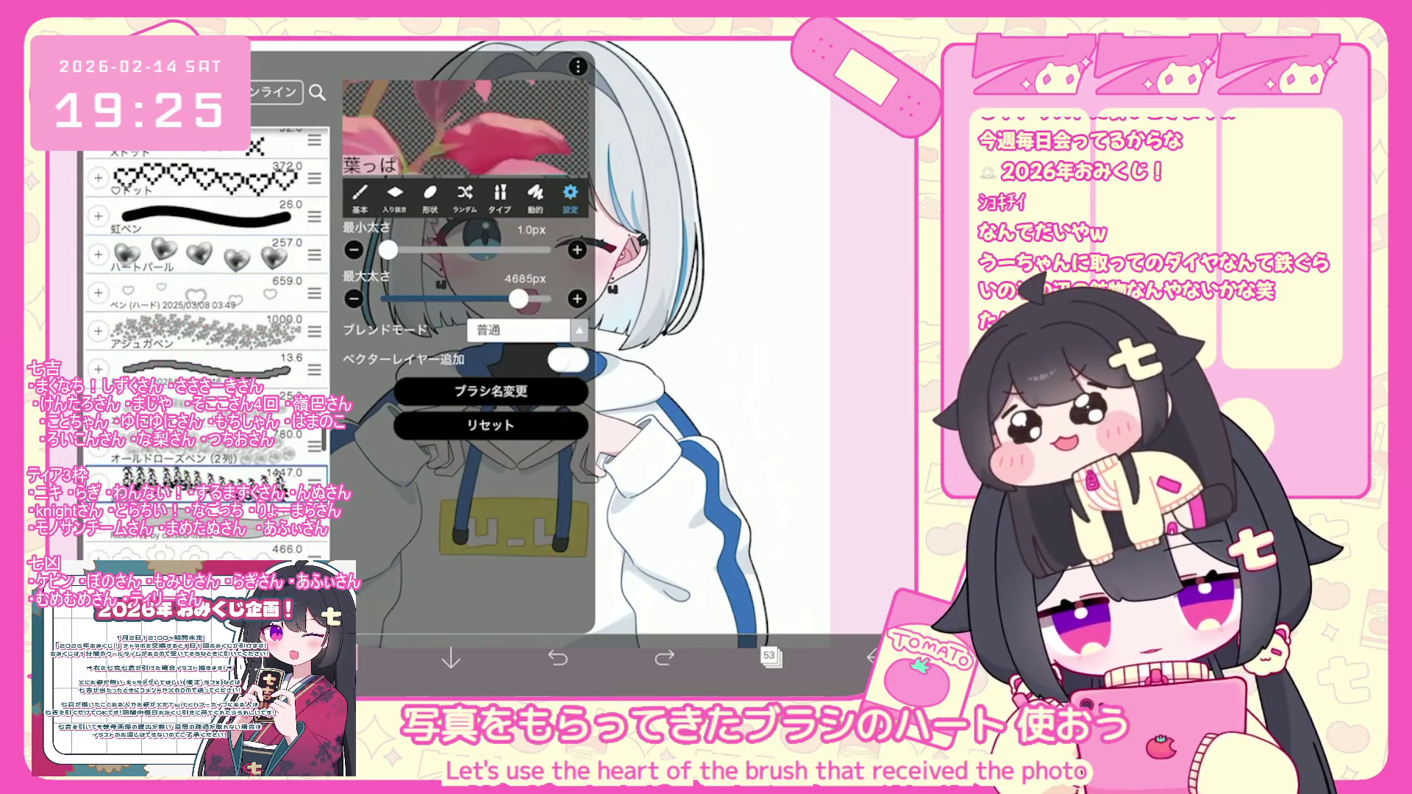
left_click(557, 656)
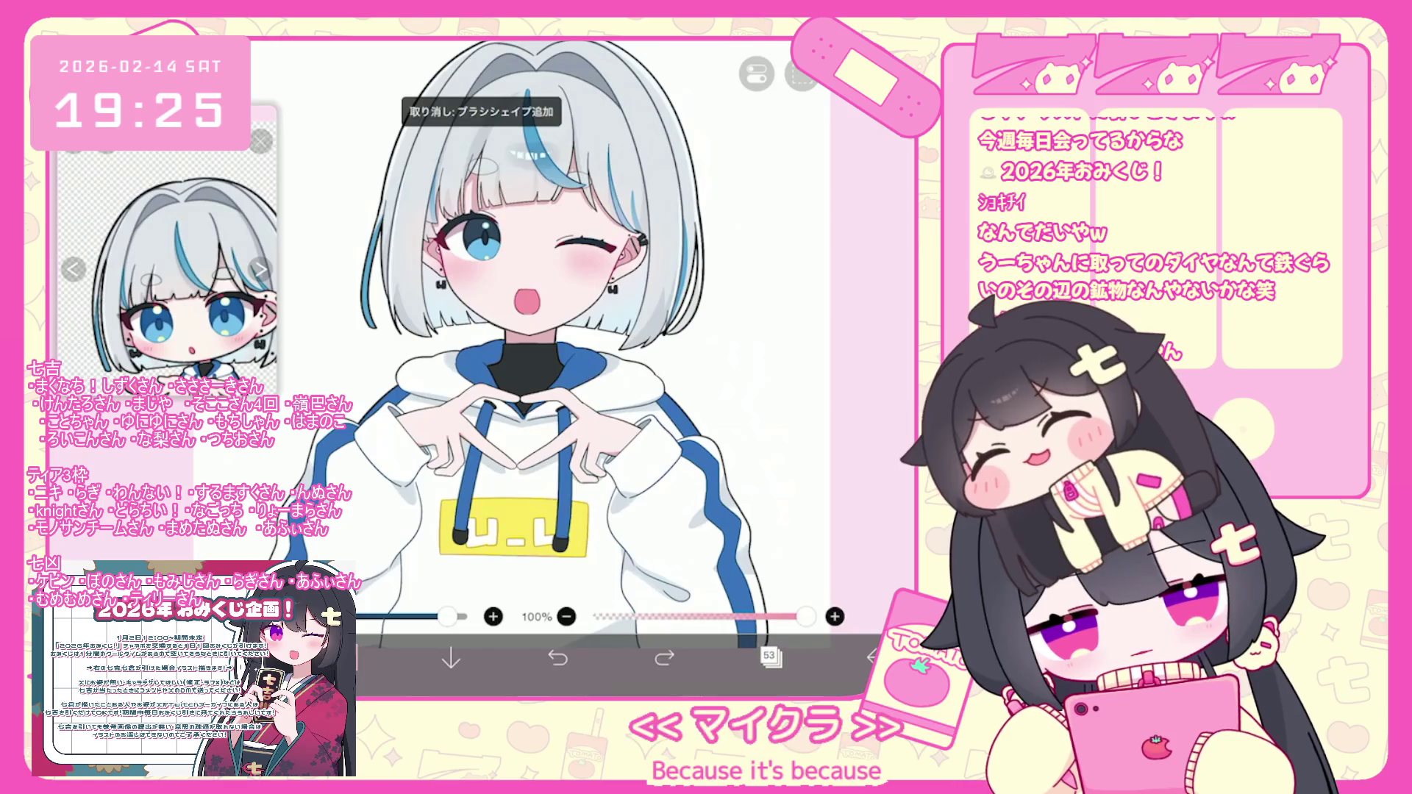
left_click(508, 427)
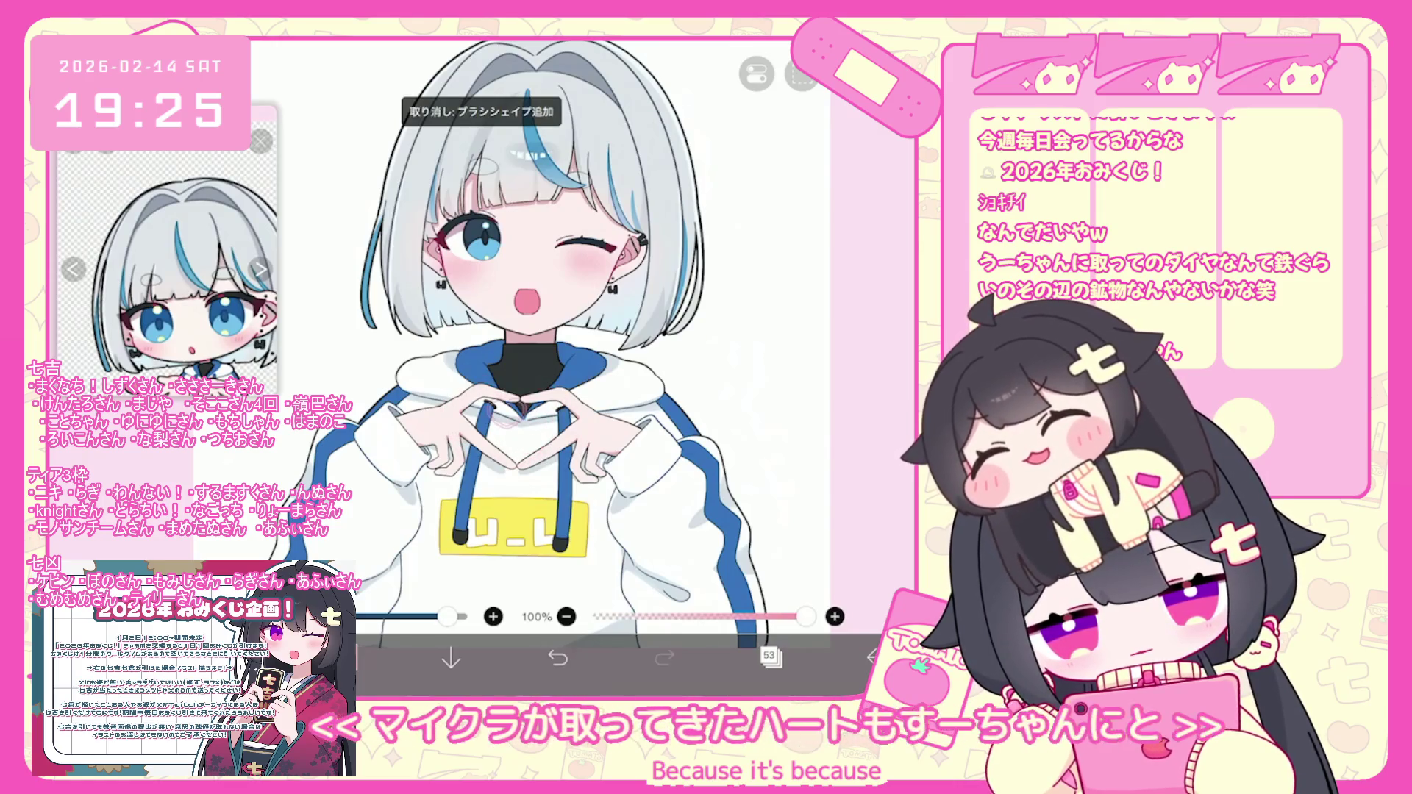
left_click(525, 444)
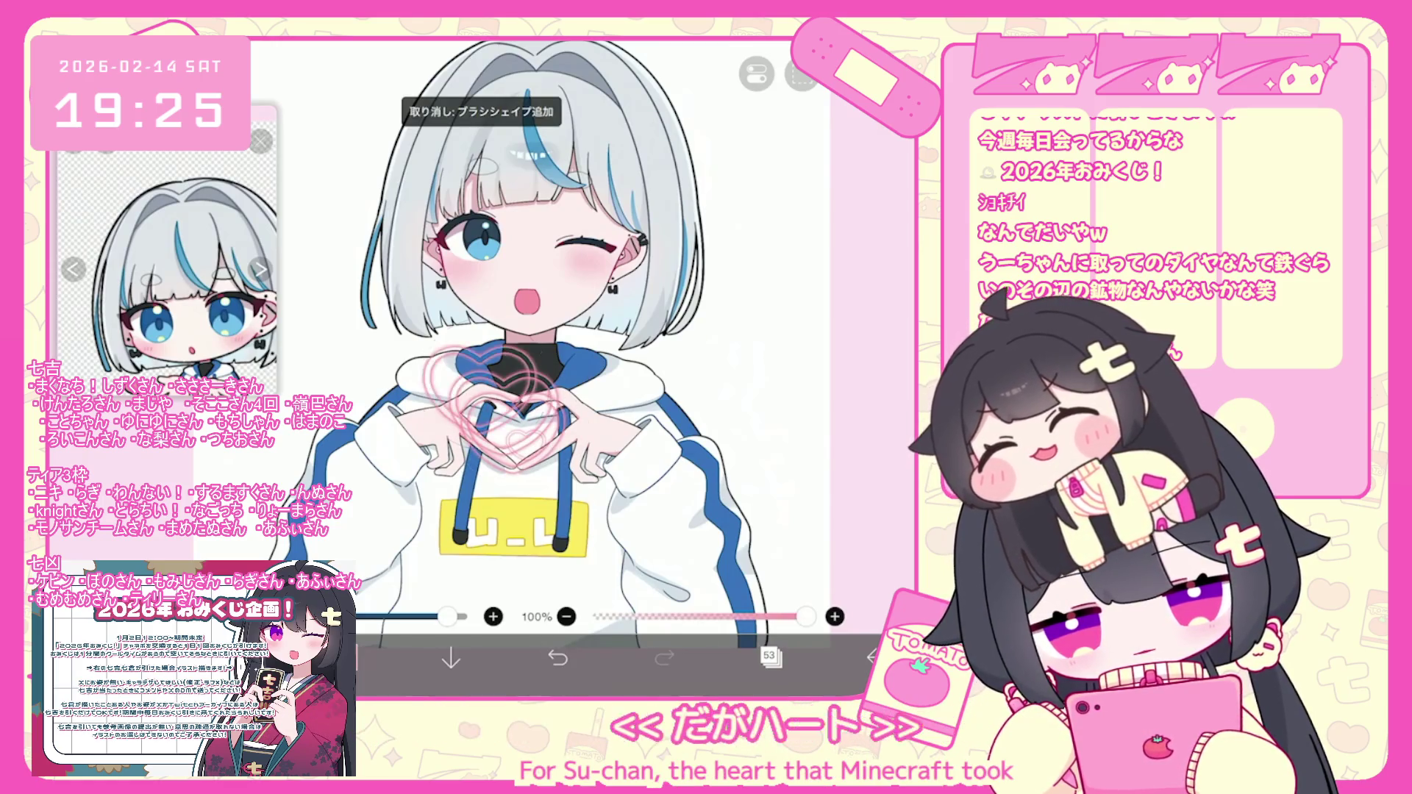
left_click(557, 657)
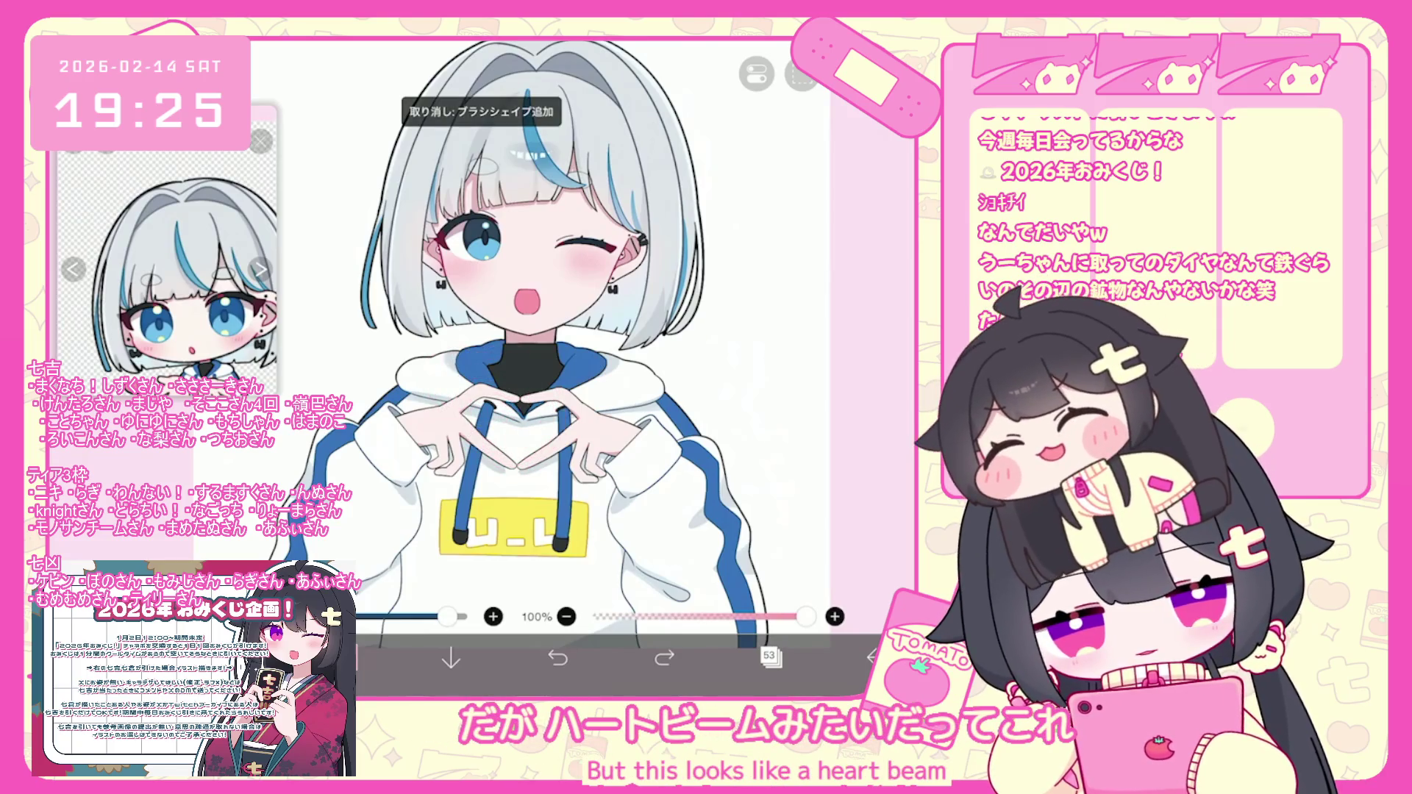
Review the heart brush's taper and randomness settings.
left_click(346, 657)
left_click(395, 194)
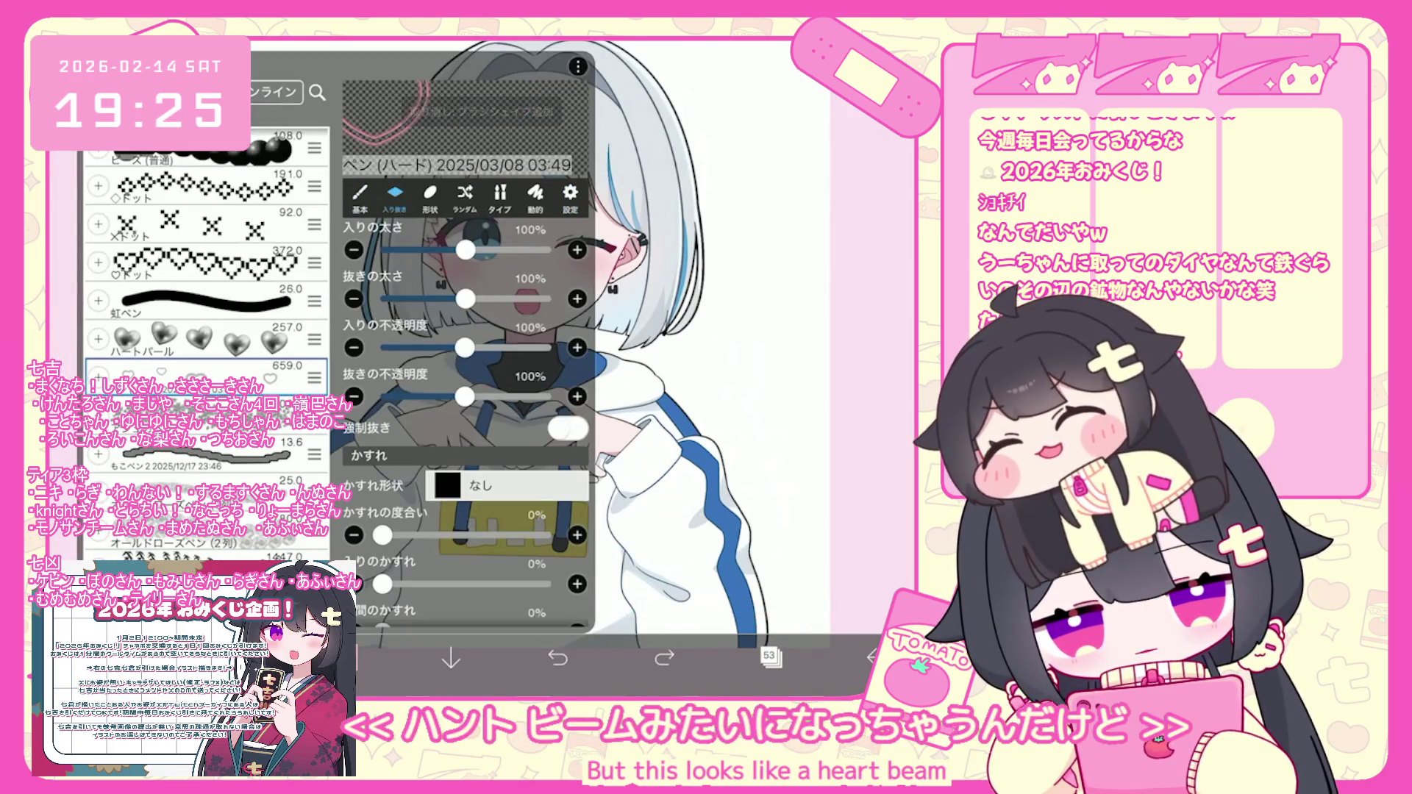
left_click(465, 194)
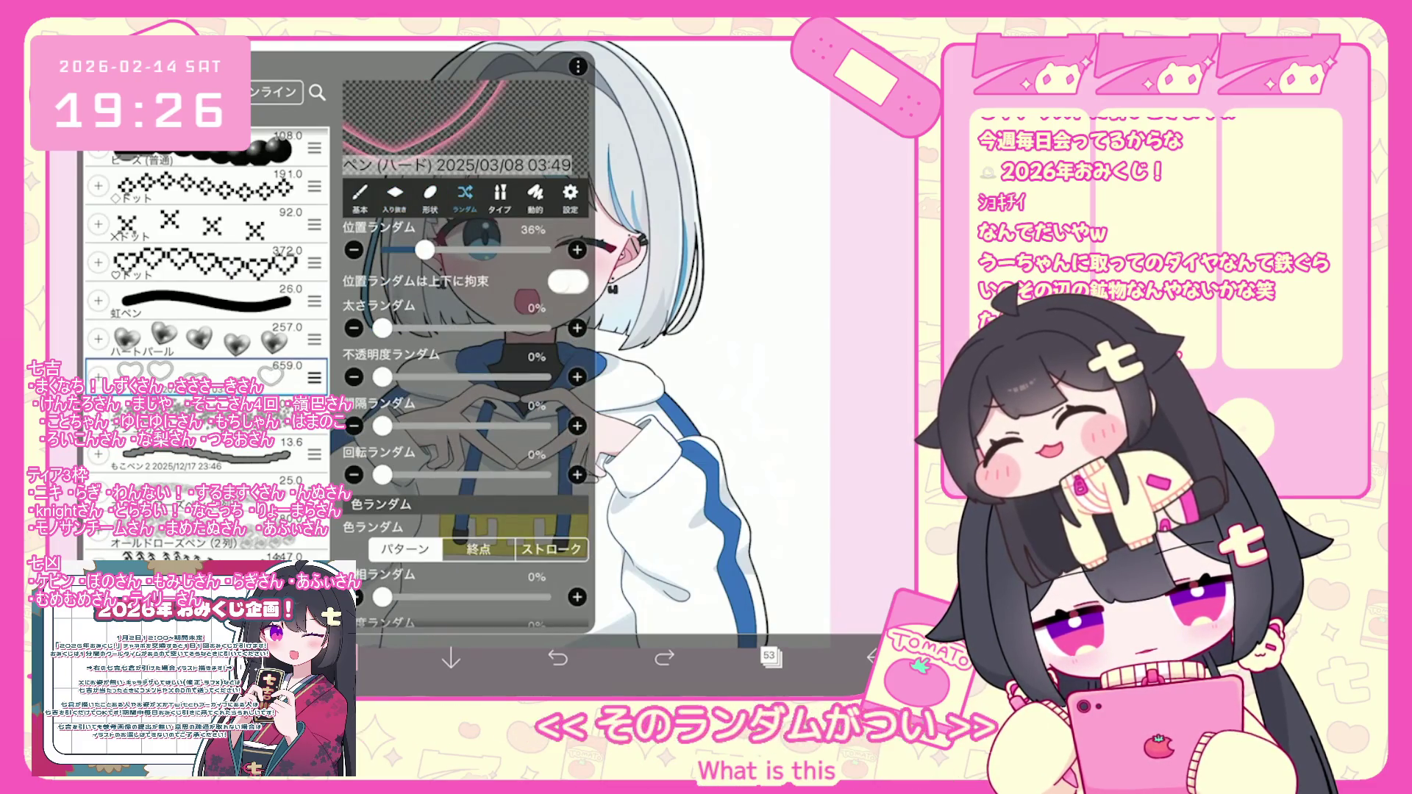
left_click(346, 656)
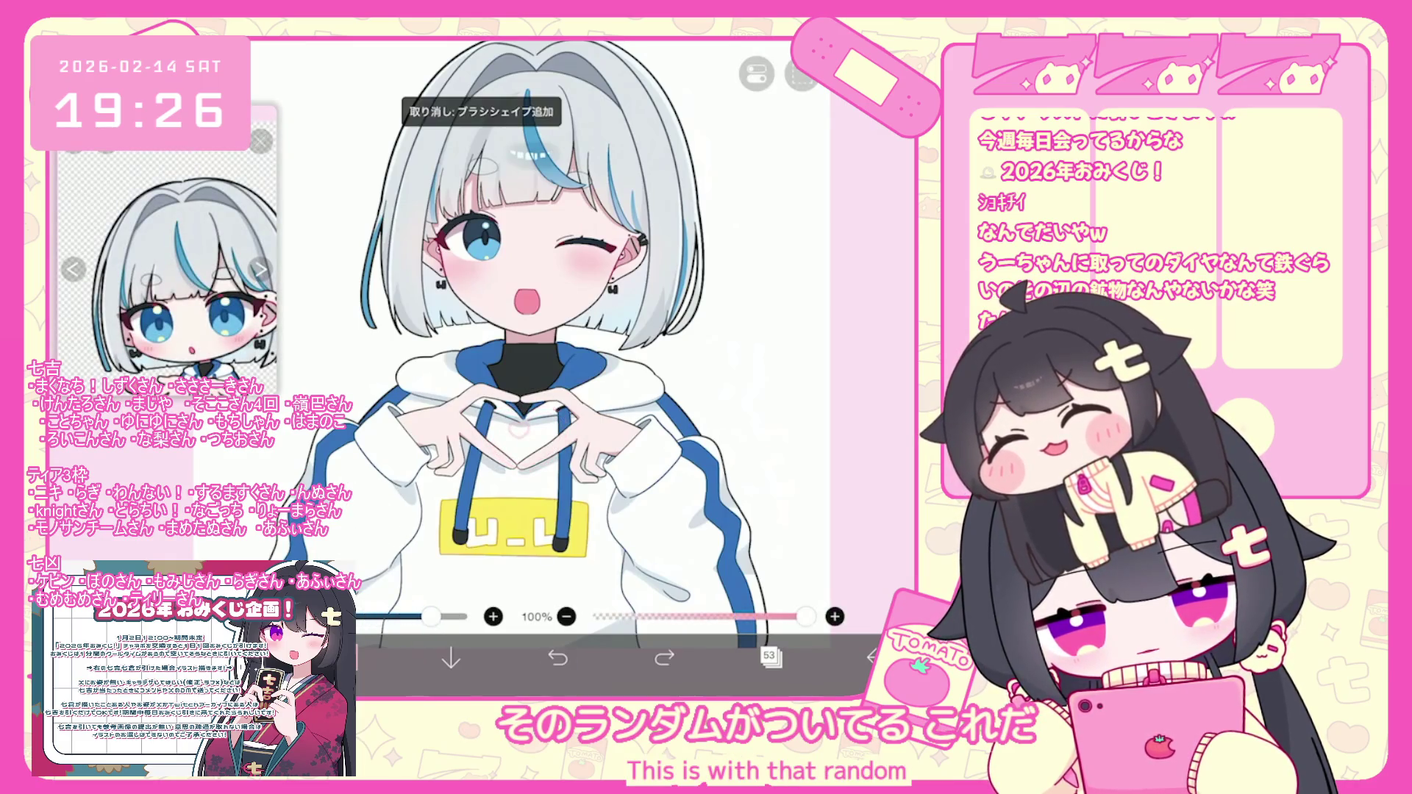
Stamp several pink hearts over the hands, undo them, and try an outlined heart instead.
left_click(506, 434)
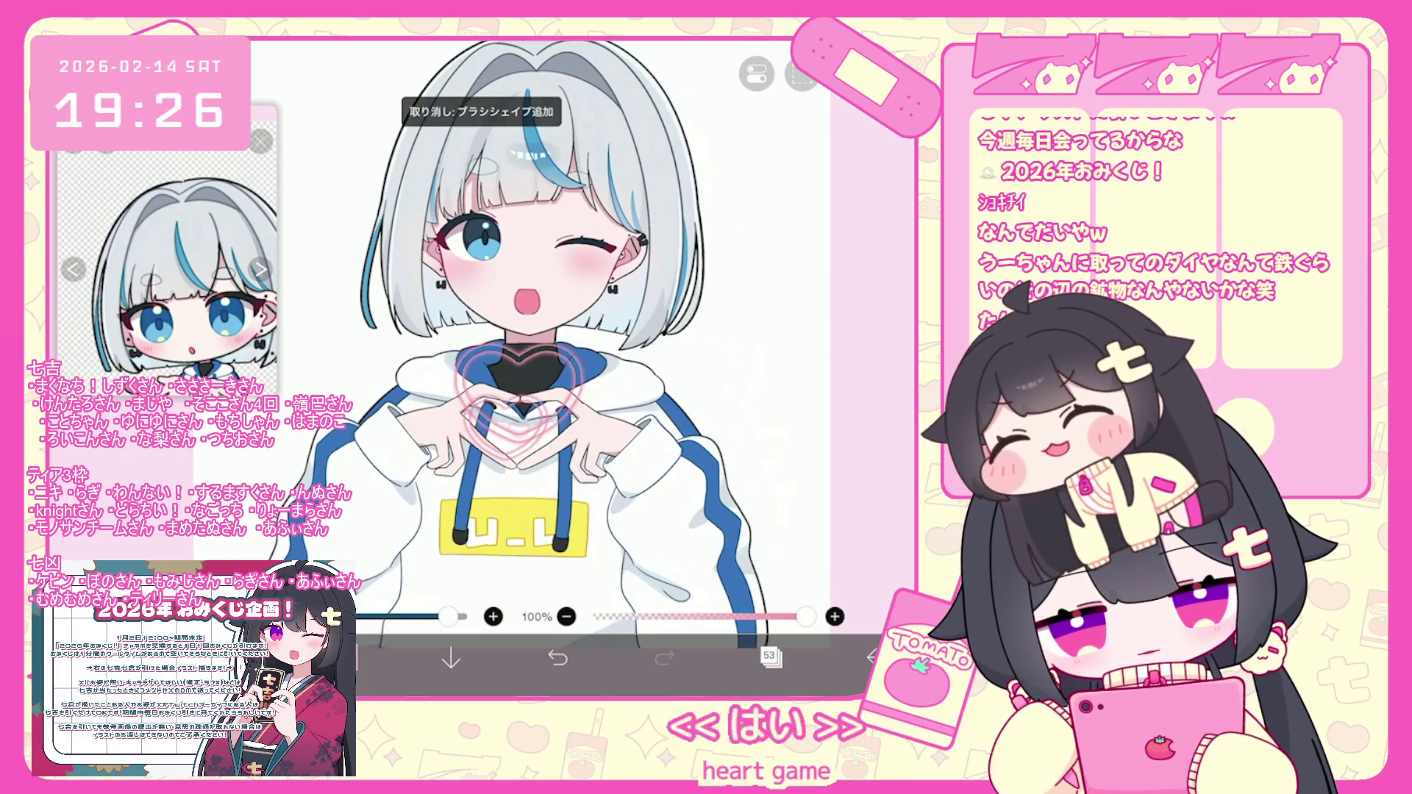
left_click(508, 412)
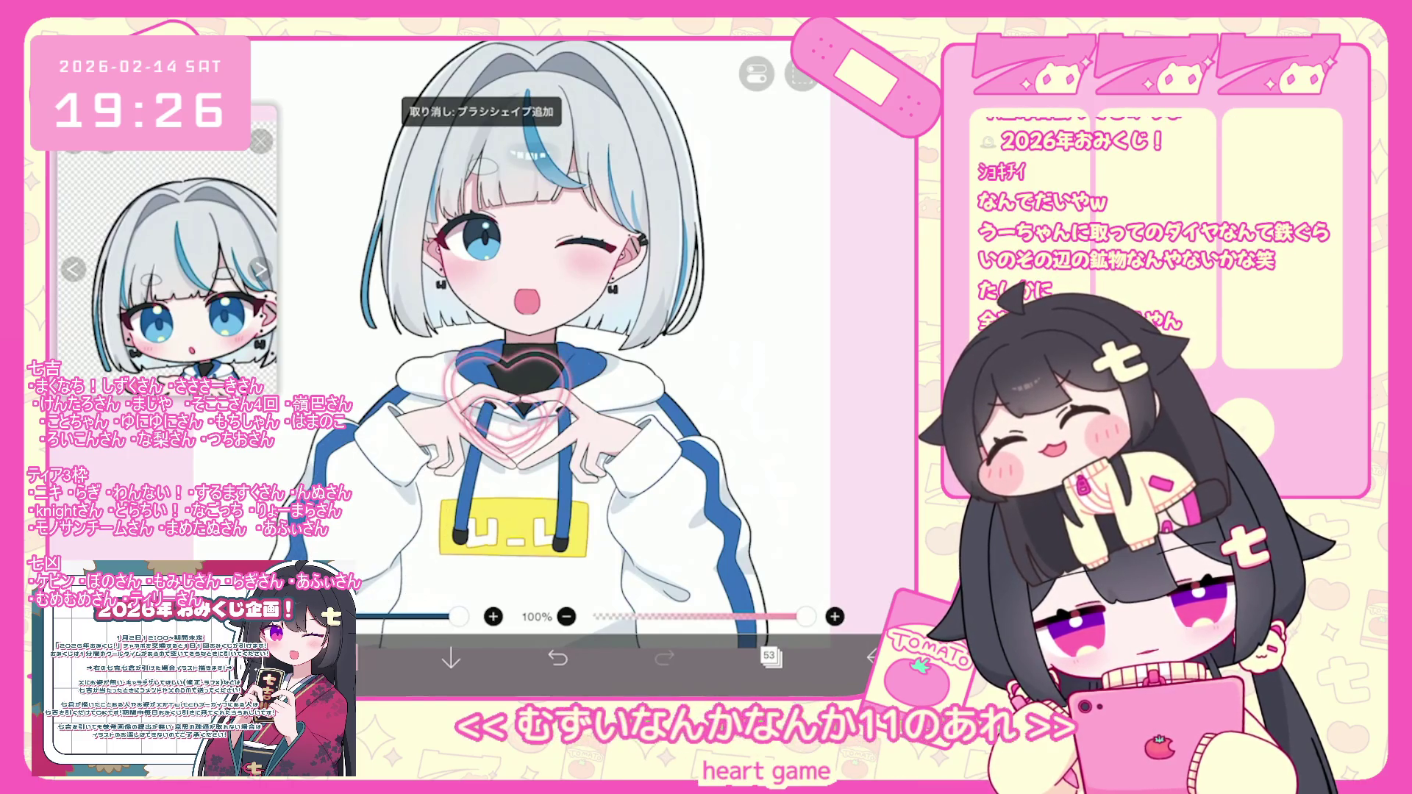
left_click(441, 420)
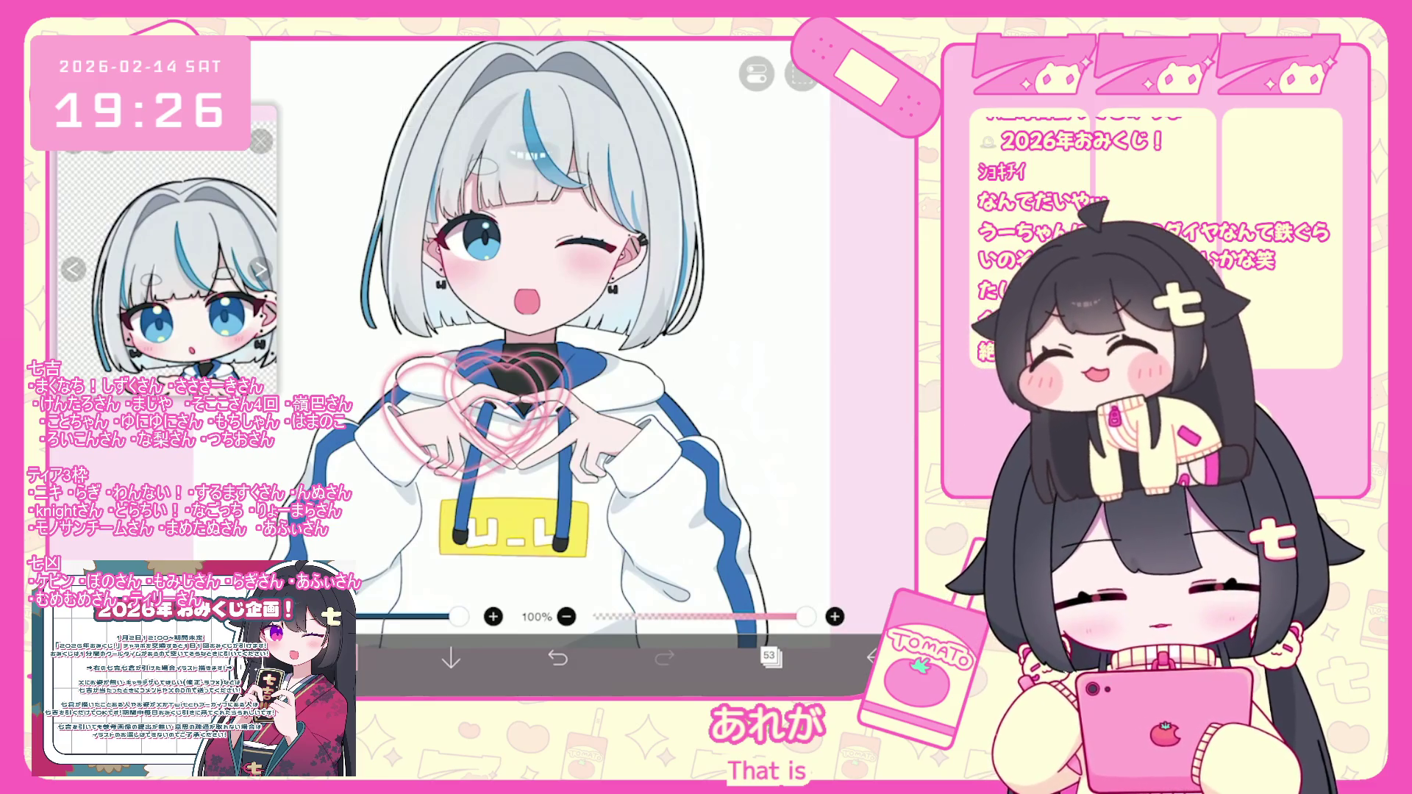
key("ctrl+z")
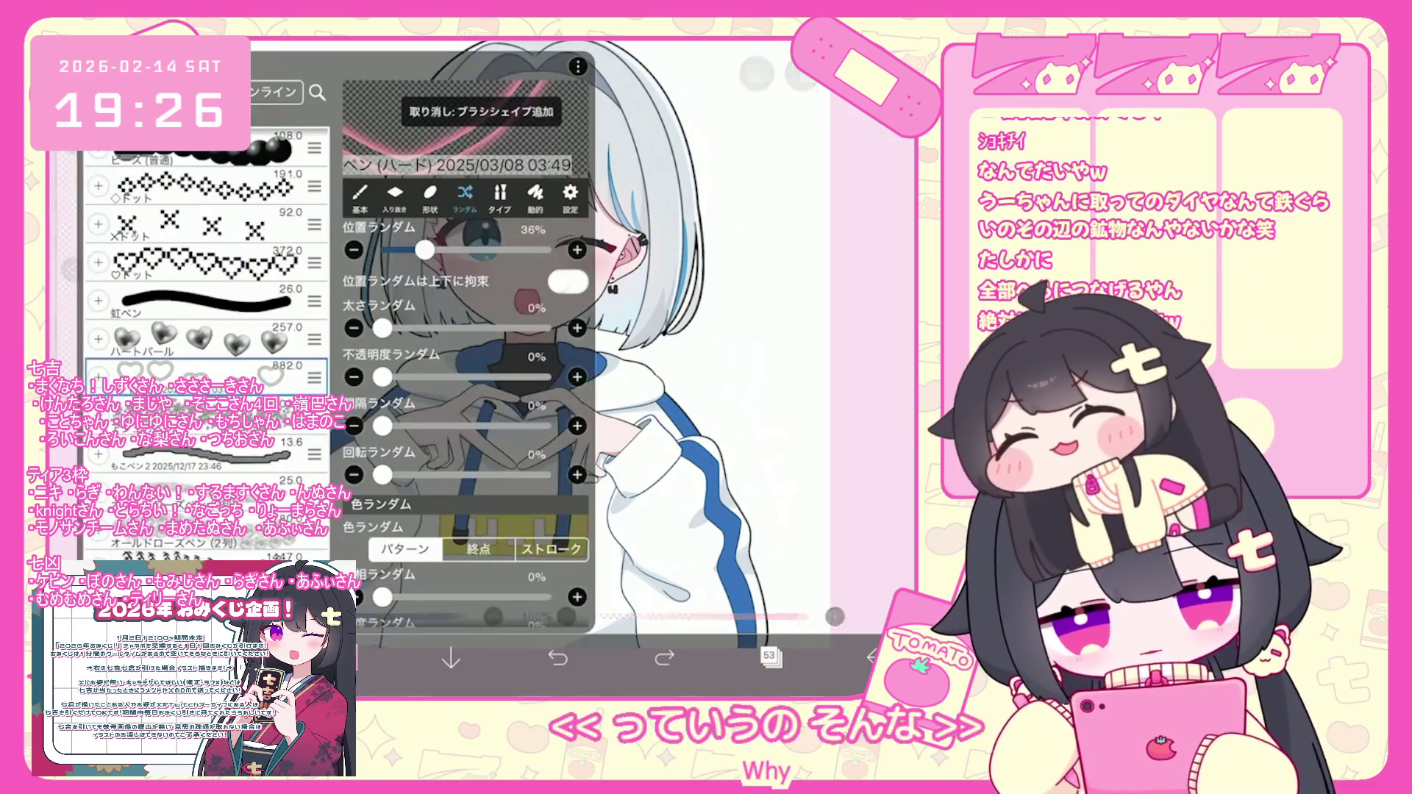
scroll(206, 323, "down", 5)
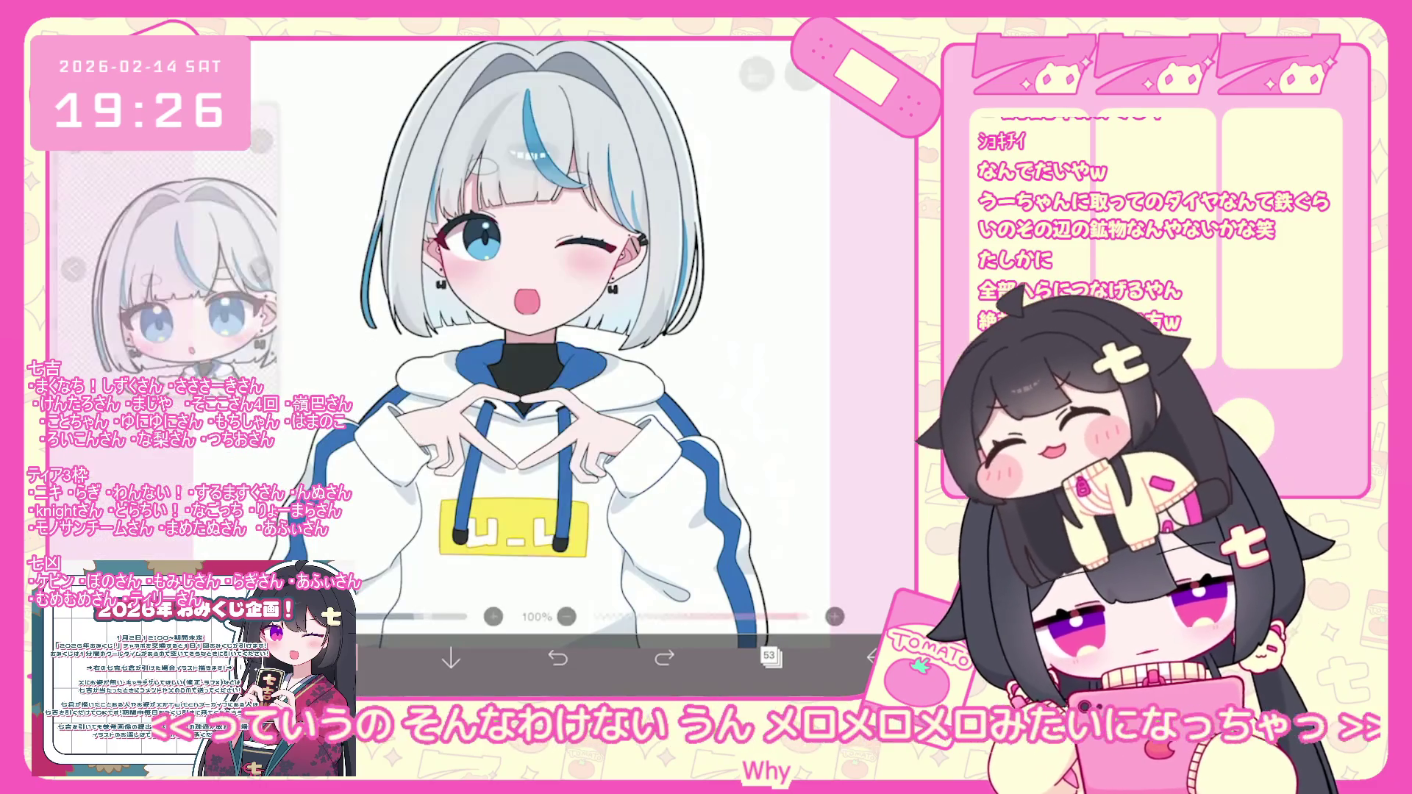
left_click(523, 427)
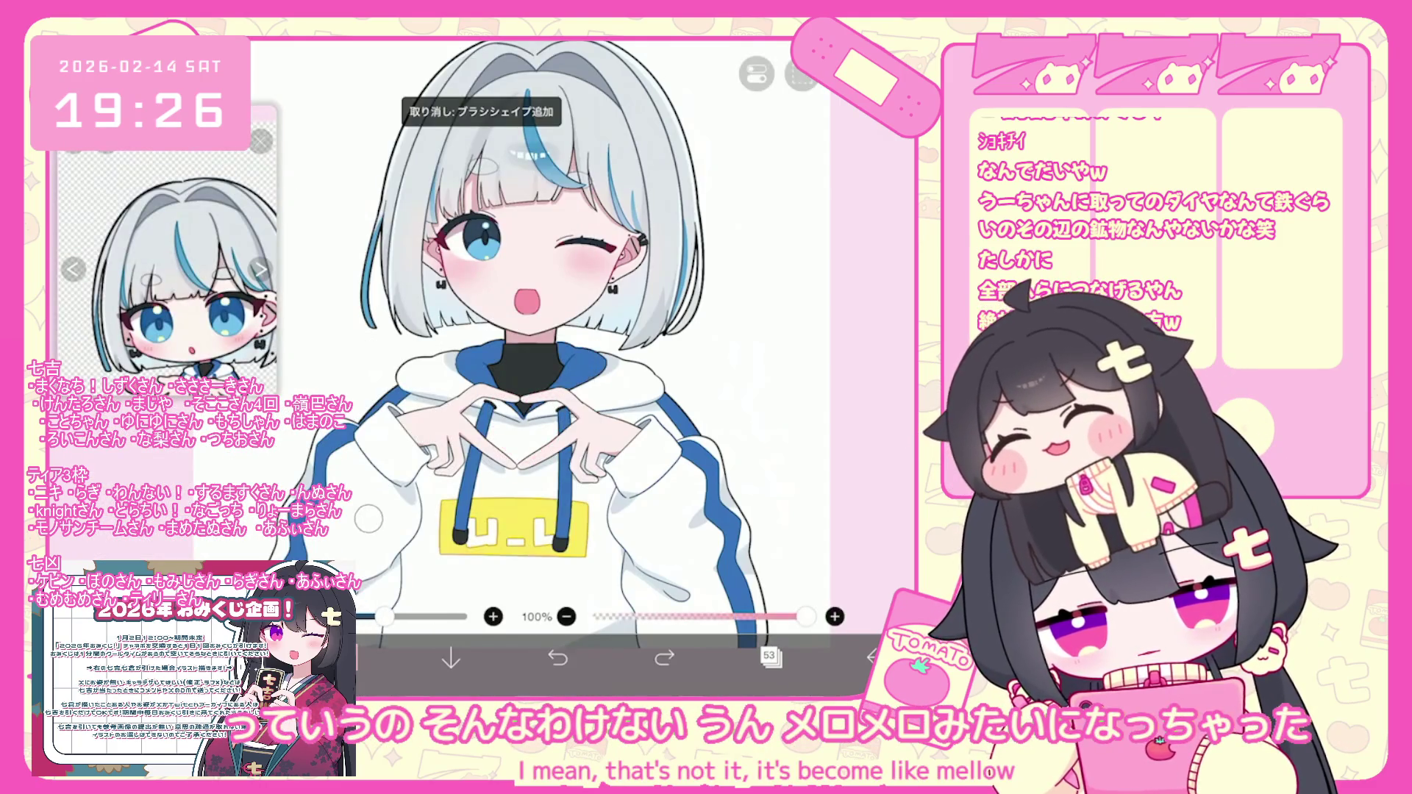
left_click(519, 430)
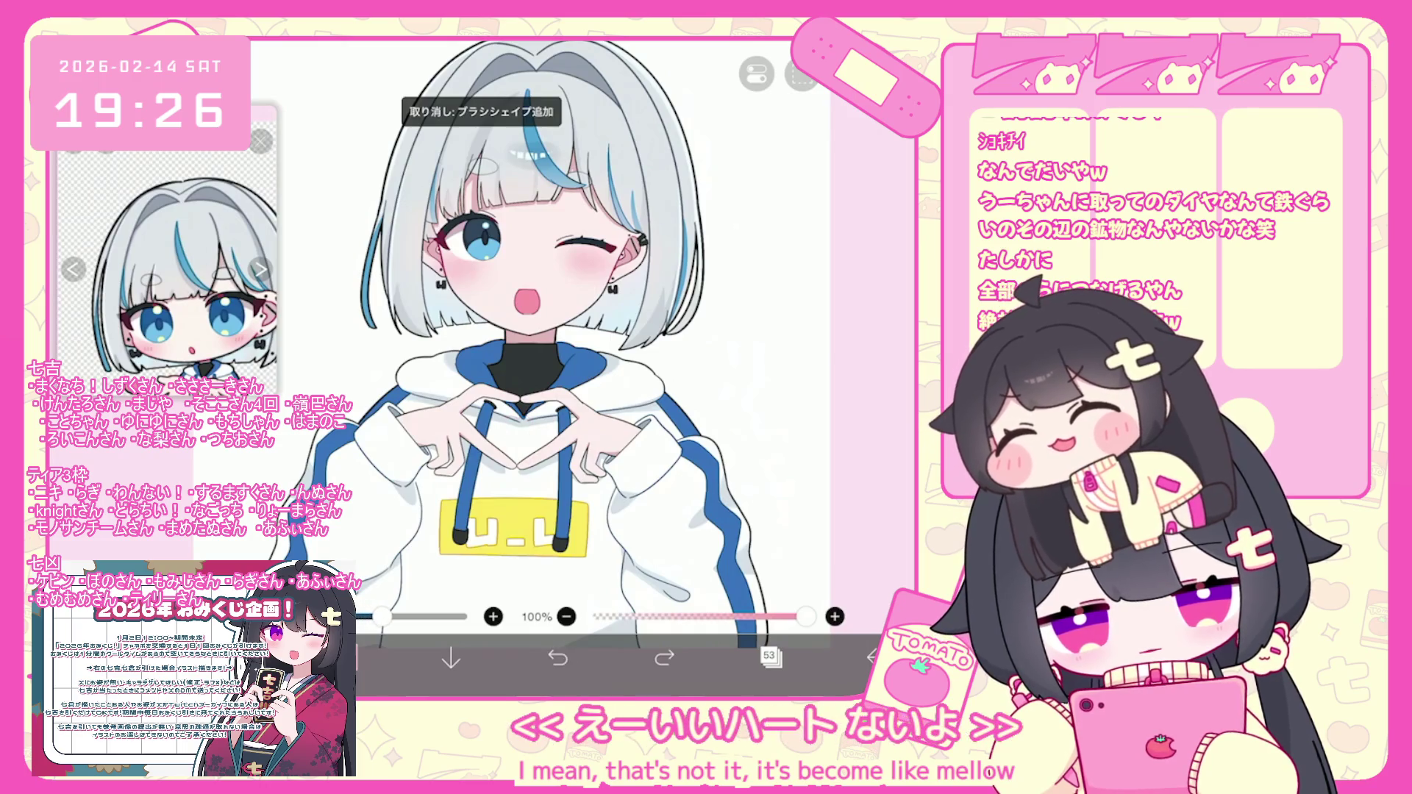
scroll(518, 412, "up", 5)
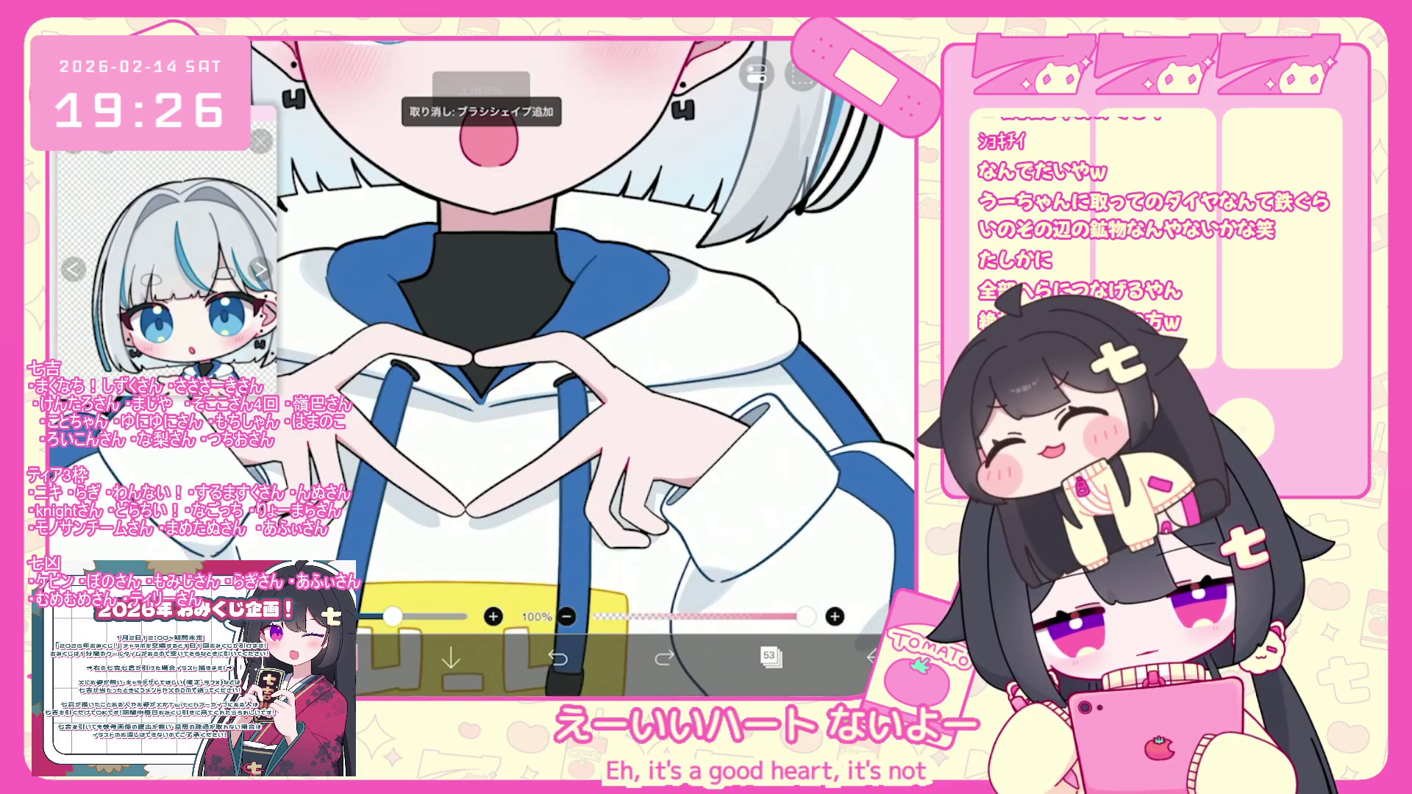
On layer 52, recolour the heart between the hands from pink to red.
left_click(770, 655)
left_click(809, 267)
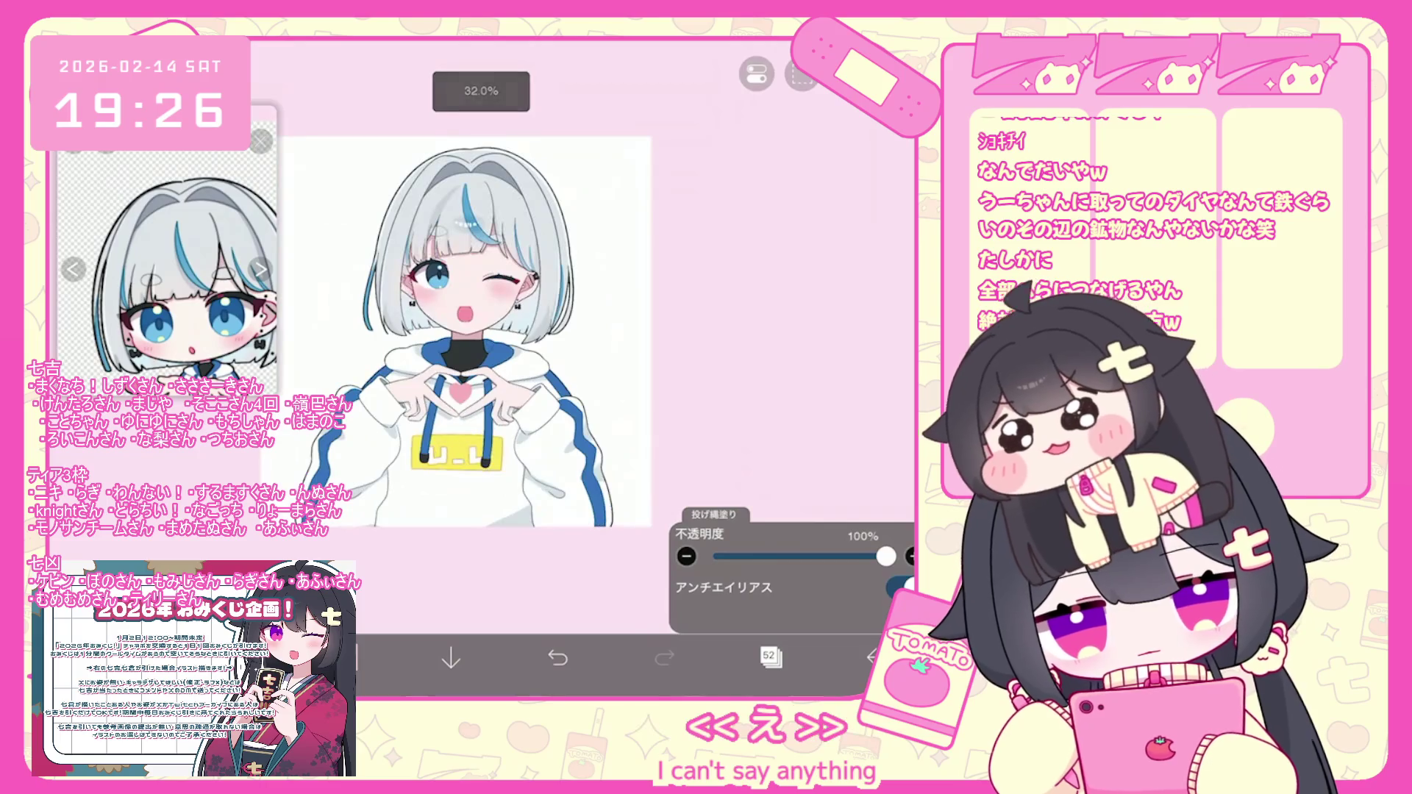
left_click(461, 393)
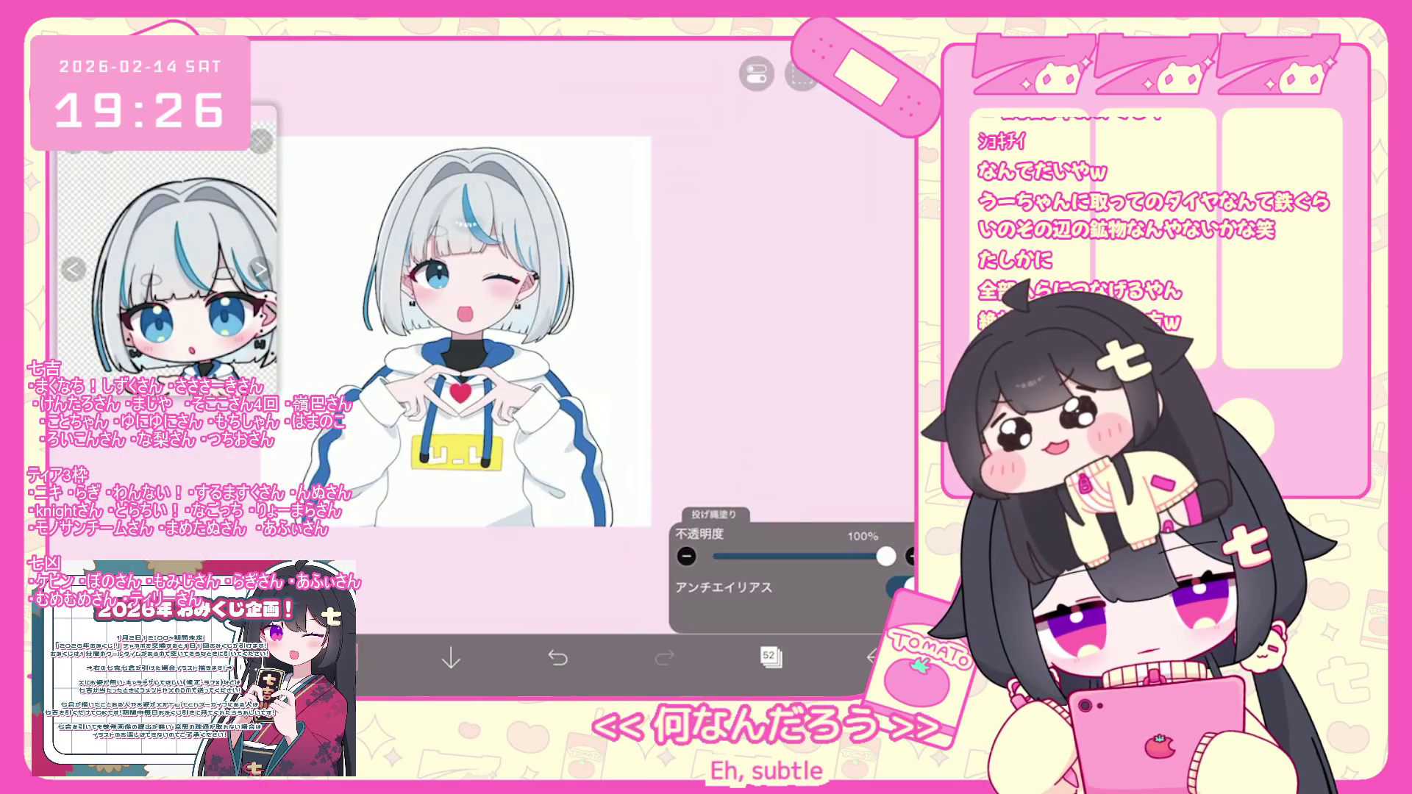
scroll(441, 331, "up", 3)
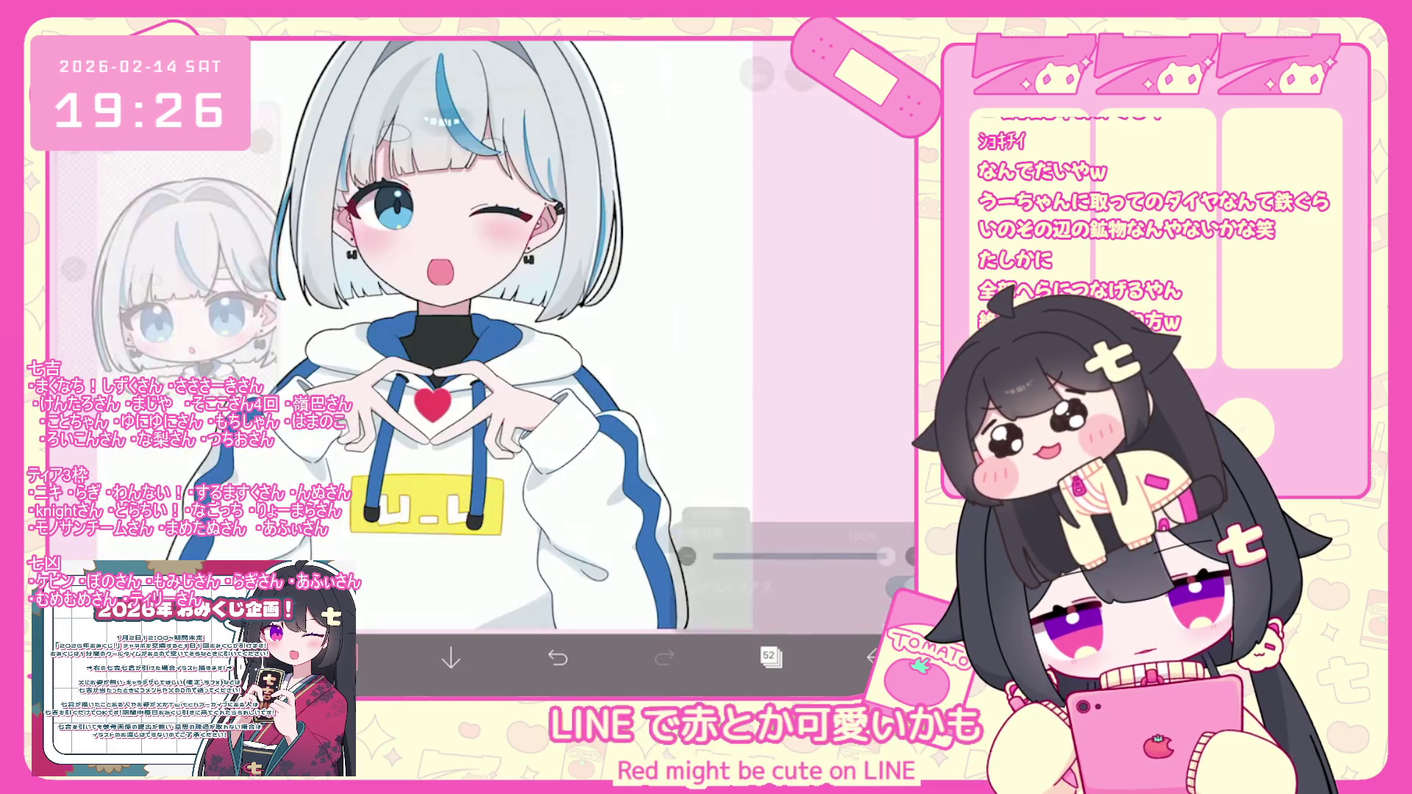
left_click(770, 657)
left_click(809, 192)
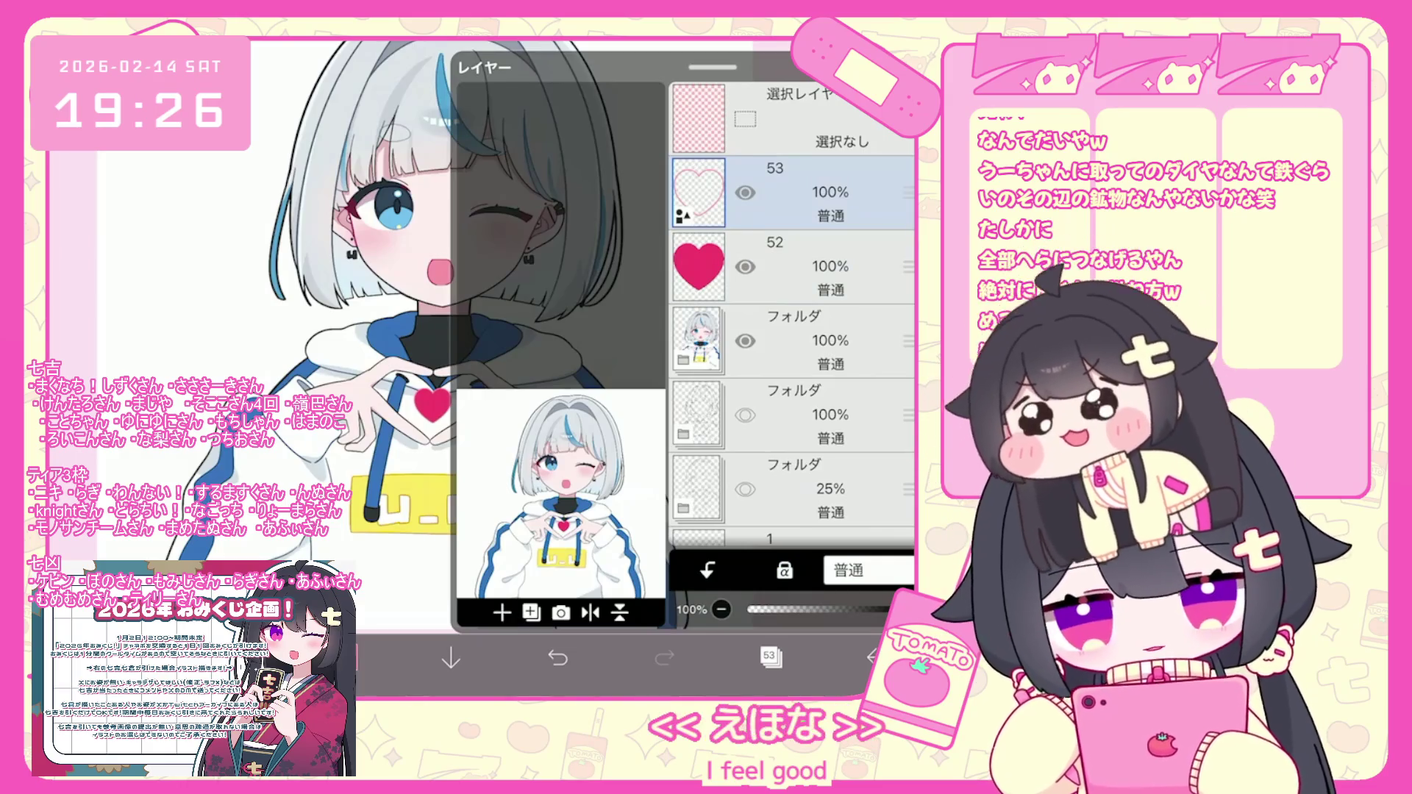
Enable alpha lock on layer 53, confirming the conversion, and give it a new colour.
left_click(785, 571)
left_click(536, 407)
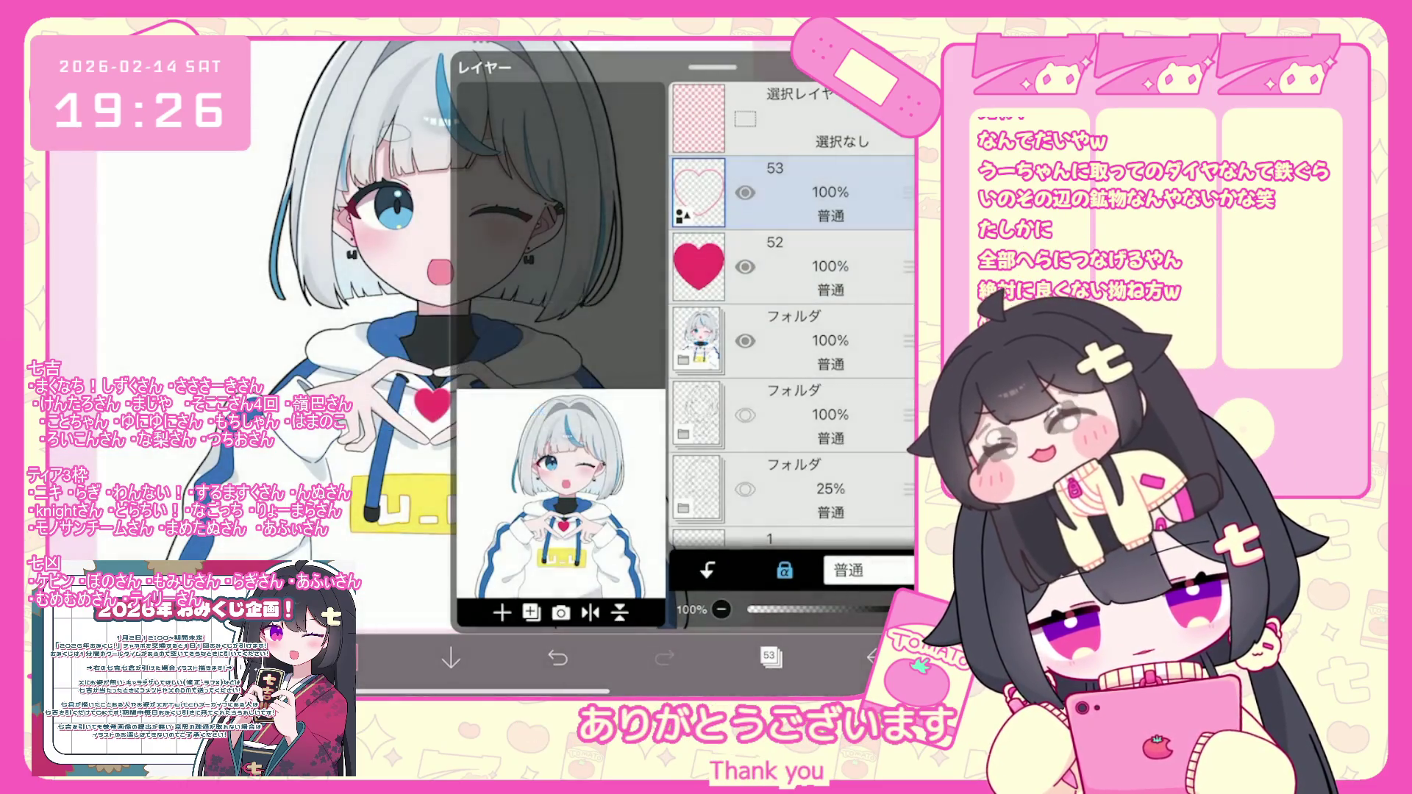
left_click(344, 658)
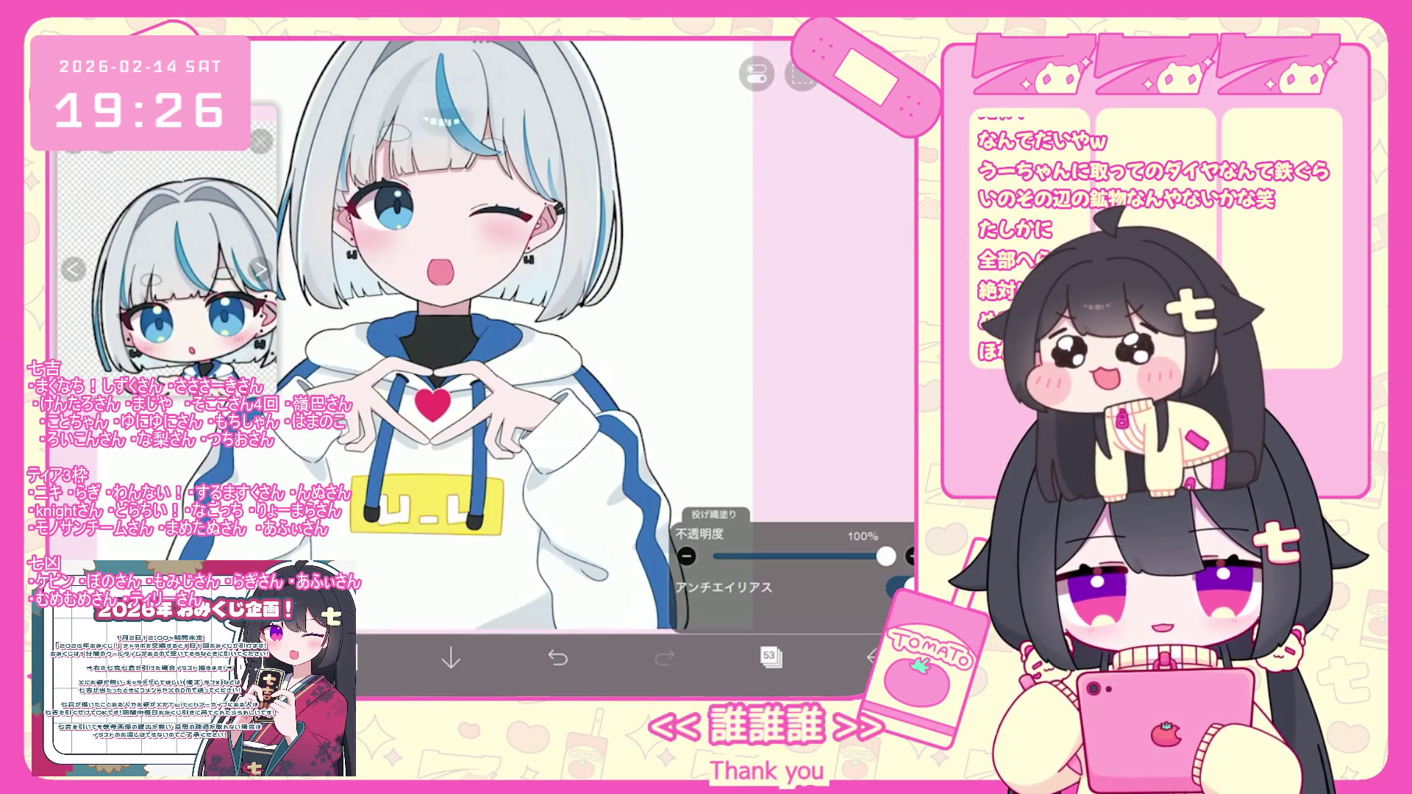
scroll(471, 331, "up", 2)
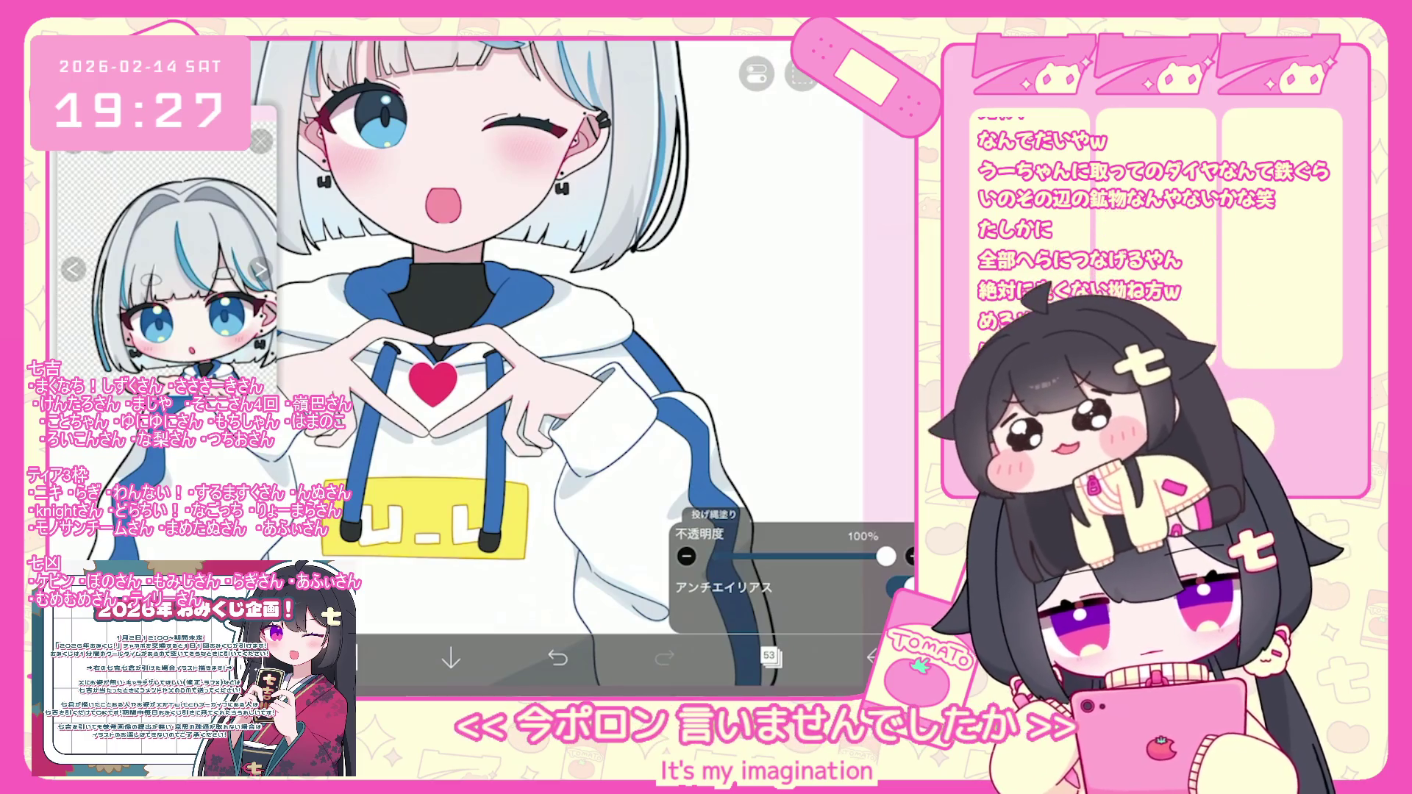
scroll(515, 368, "up", 3)
Add new layers above the character folder, create a folder, and move layer 52 and the heart layers into it.
left_click(769, 656)
left_click(809, 341)
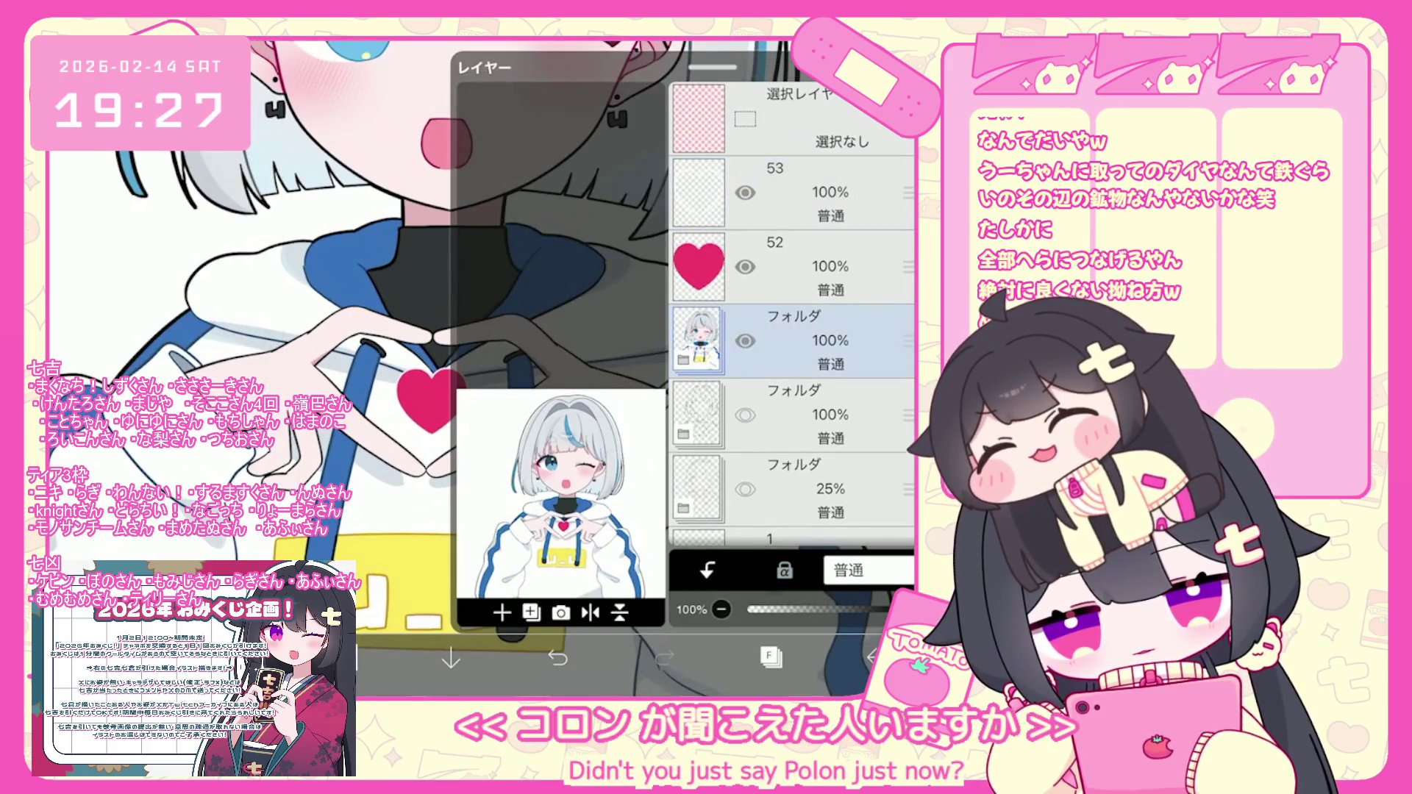
left_click(502, 613)
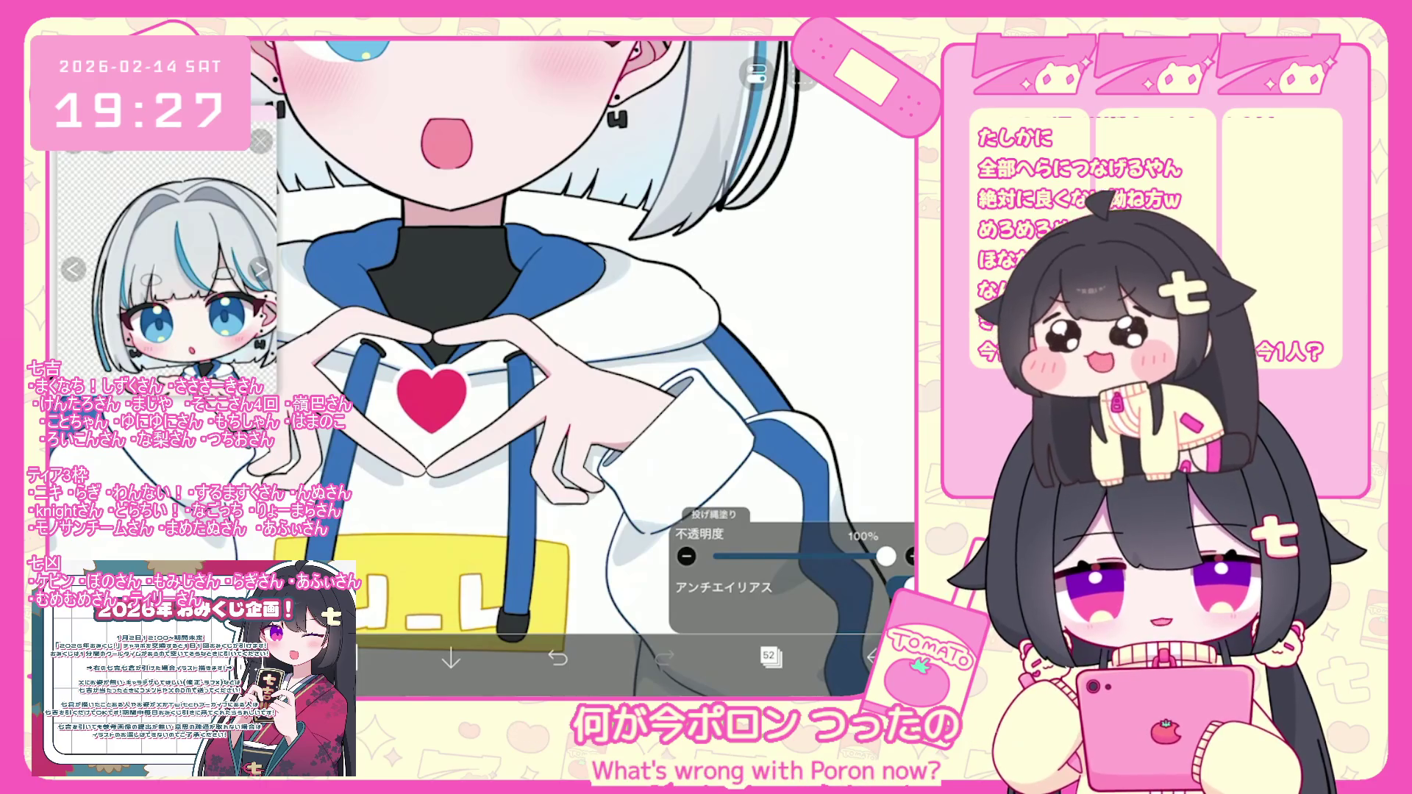
scroll(478, 331, "down", 5)
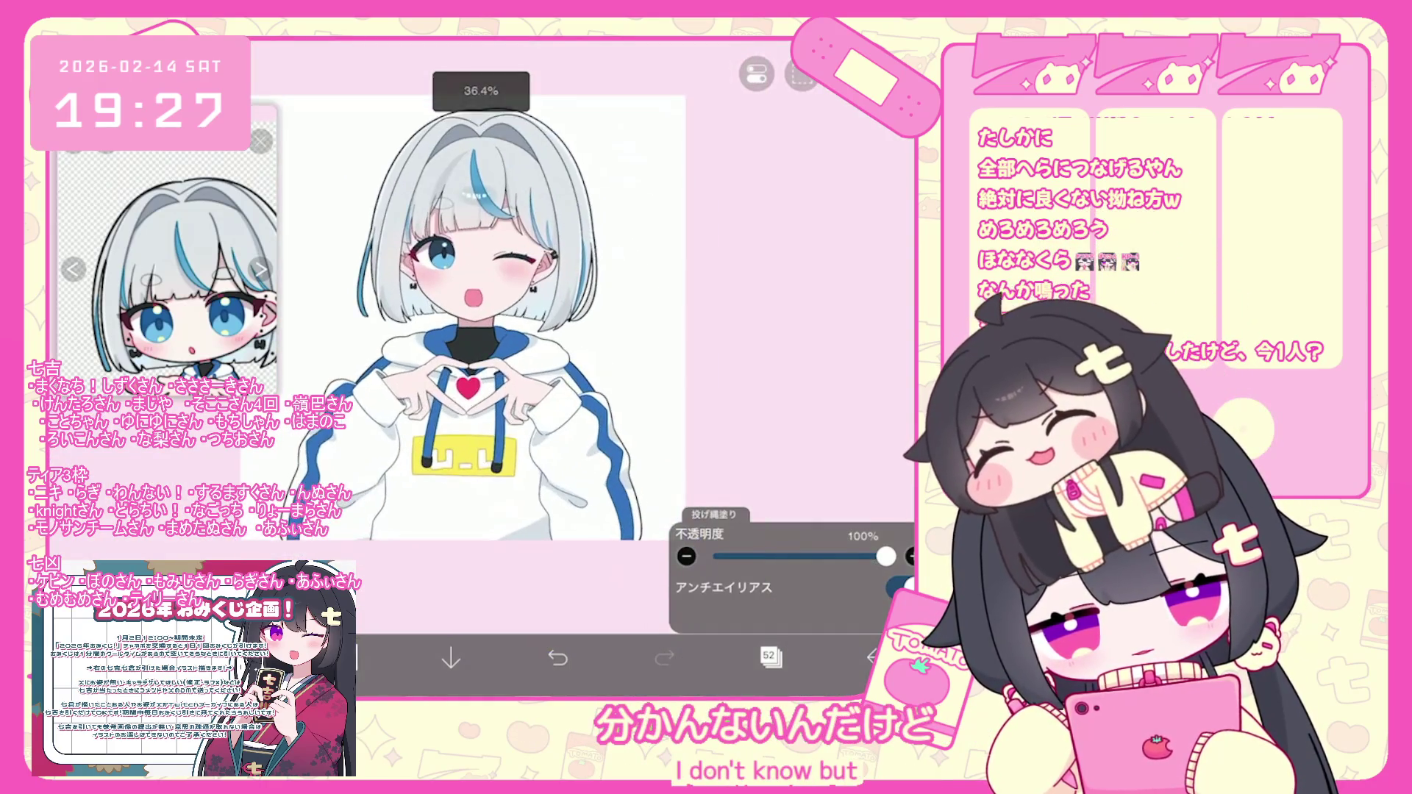
left_click(770, 656)
left_click(503, 613)
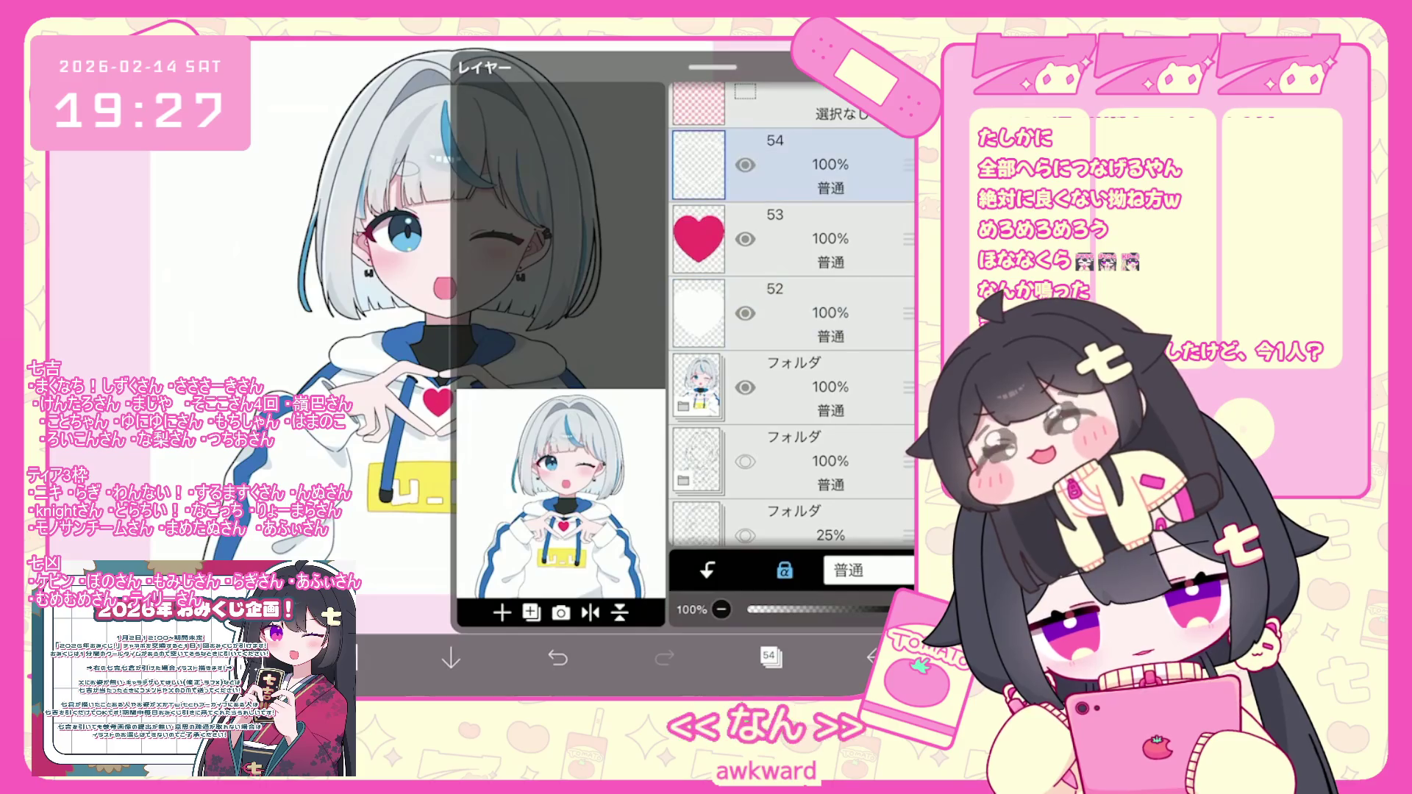
left_click(507, 449)
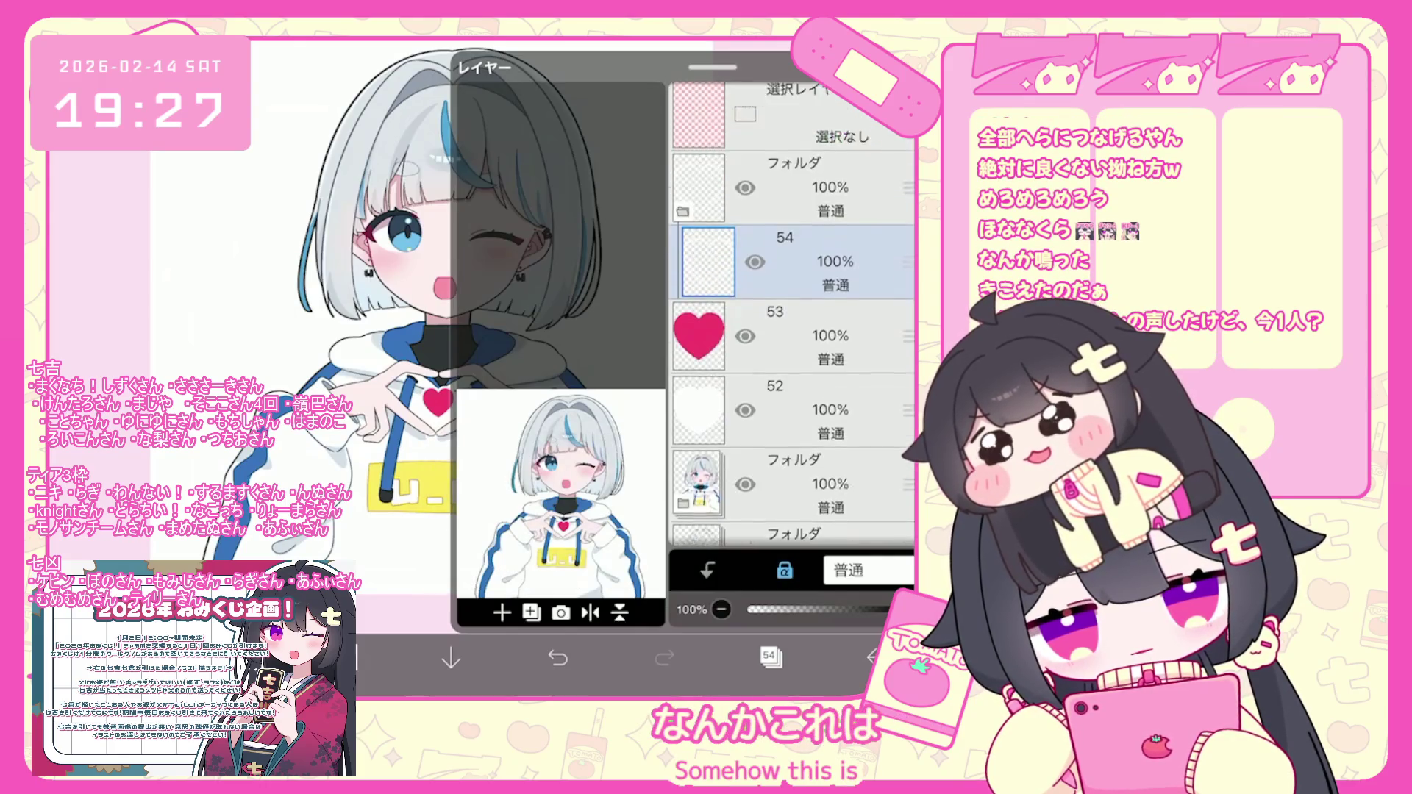
left_click_drag(909, 412, 909, 316)
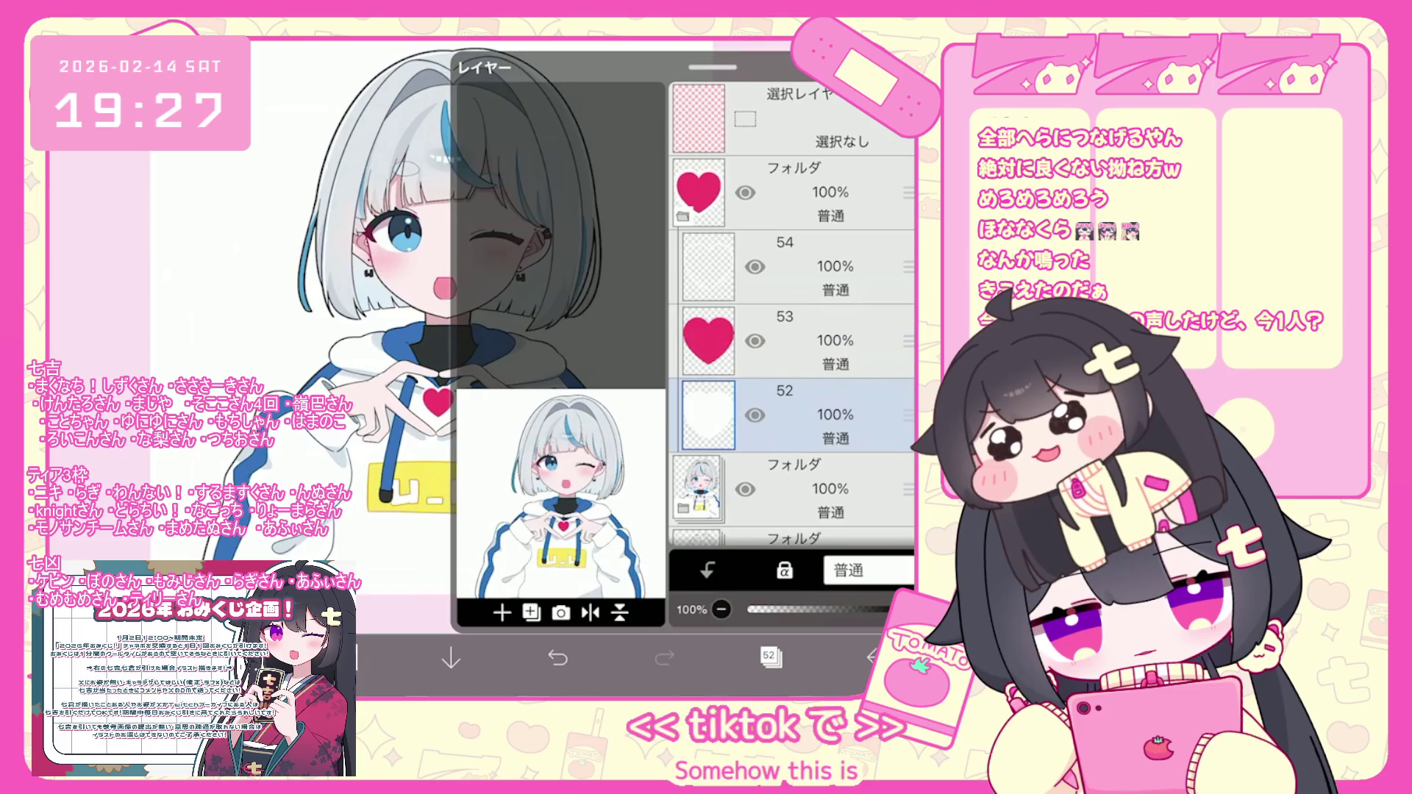
left_click(683, 216)
left_click(770, 656)
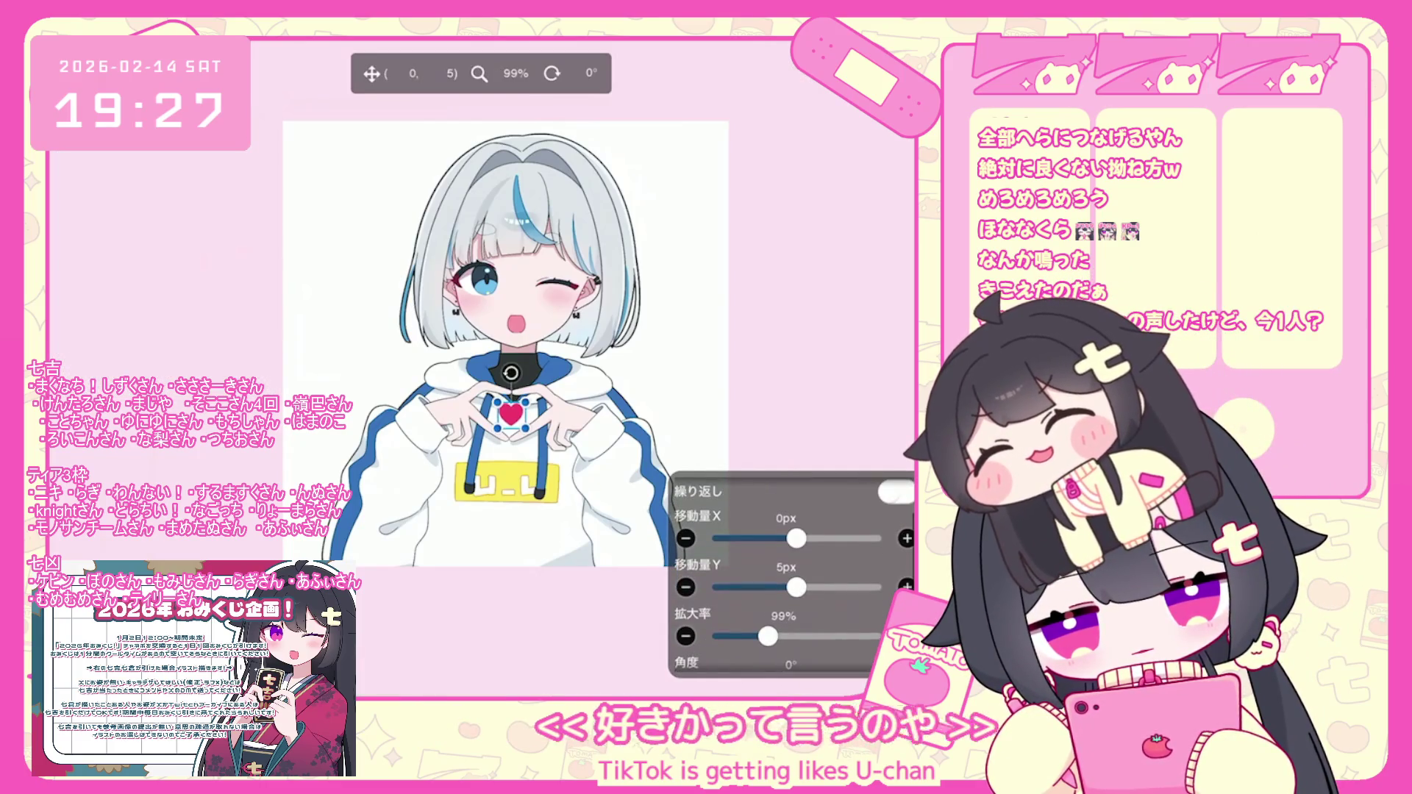
scroll(408, 368, "up", 5)
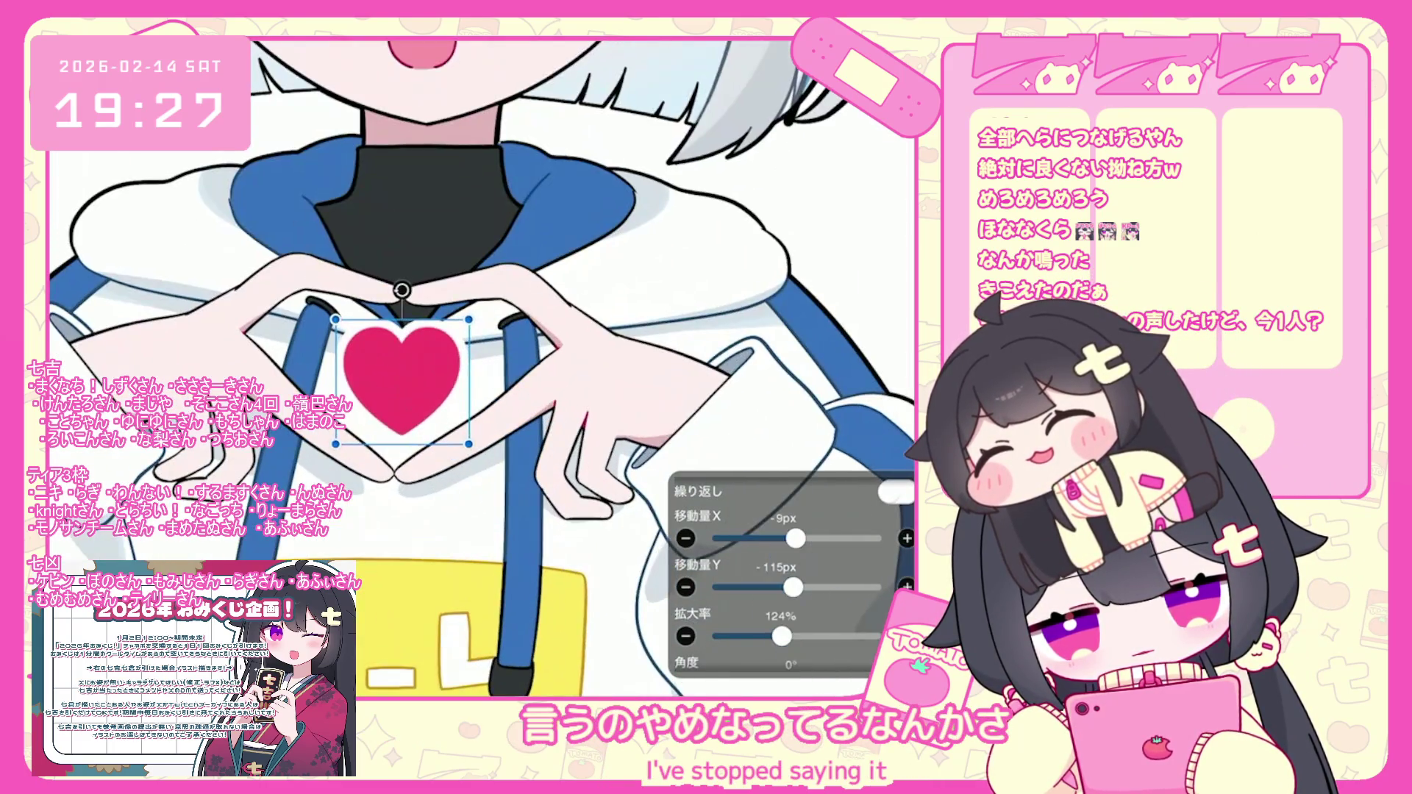
left_click_drag(408, 381, 406, 384)
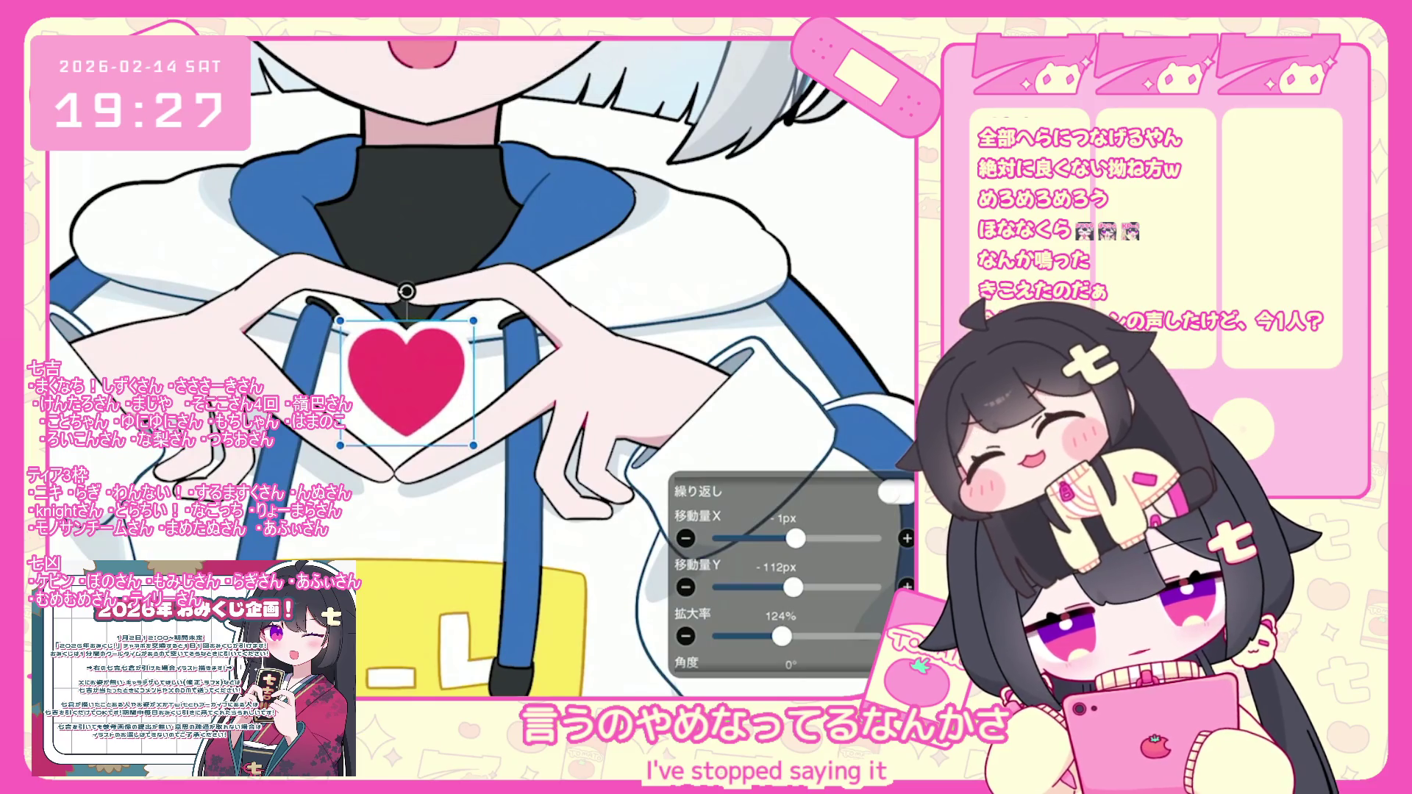
scroll(547, 375, "down", 5)
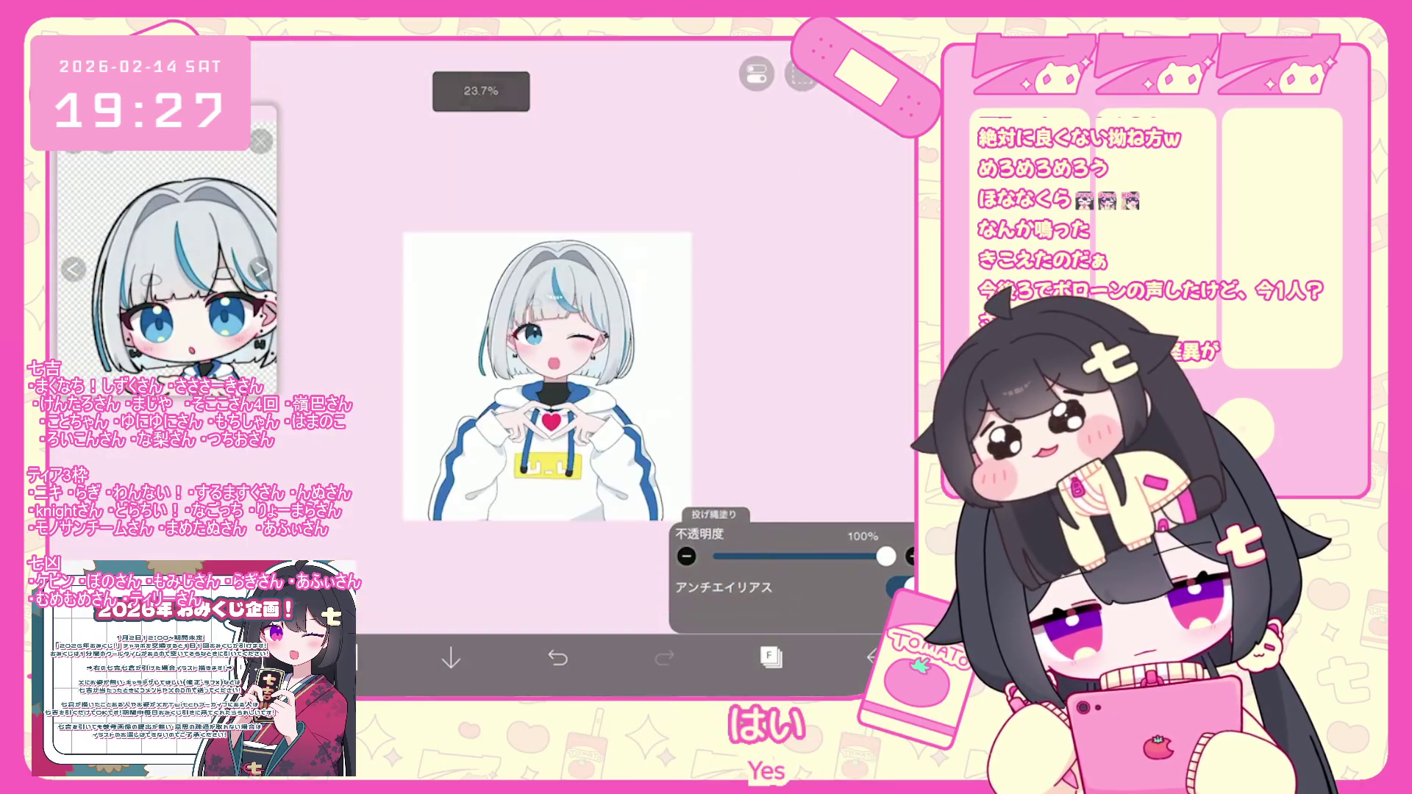
scroll(508, 347, "up", 3)
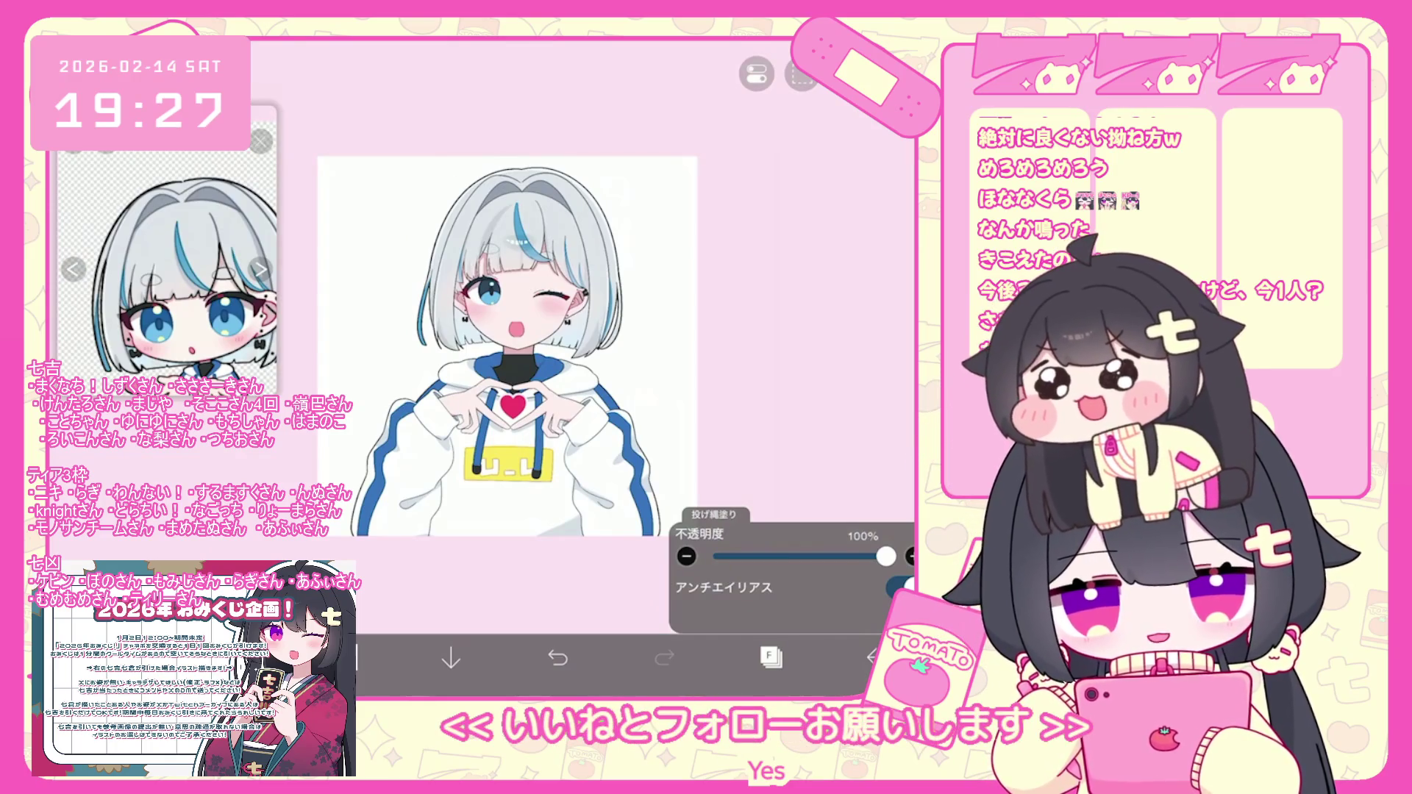
scroll(491, 316, "up", 3)
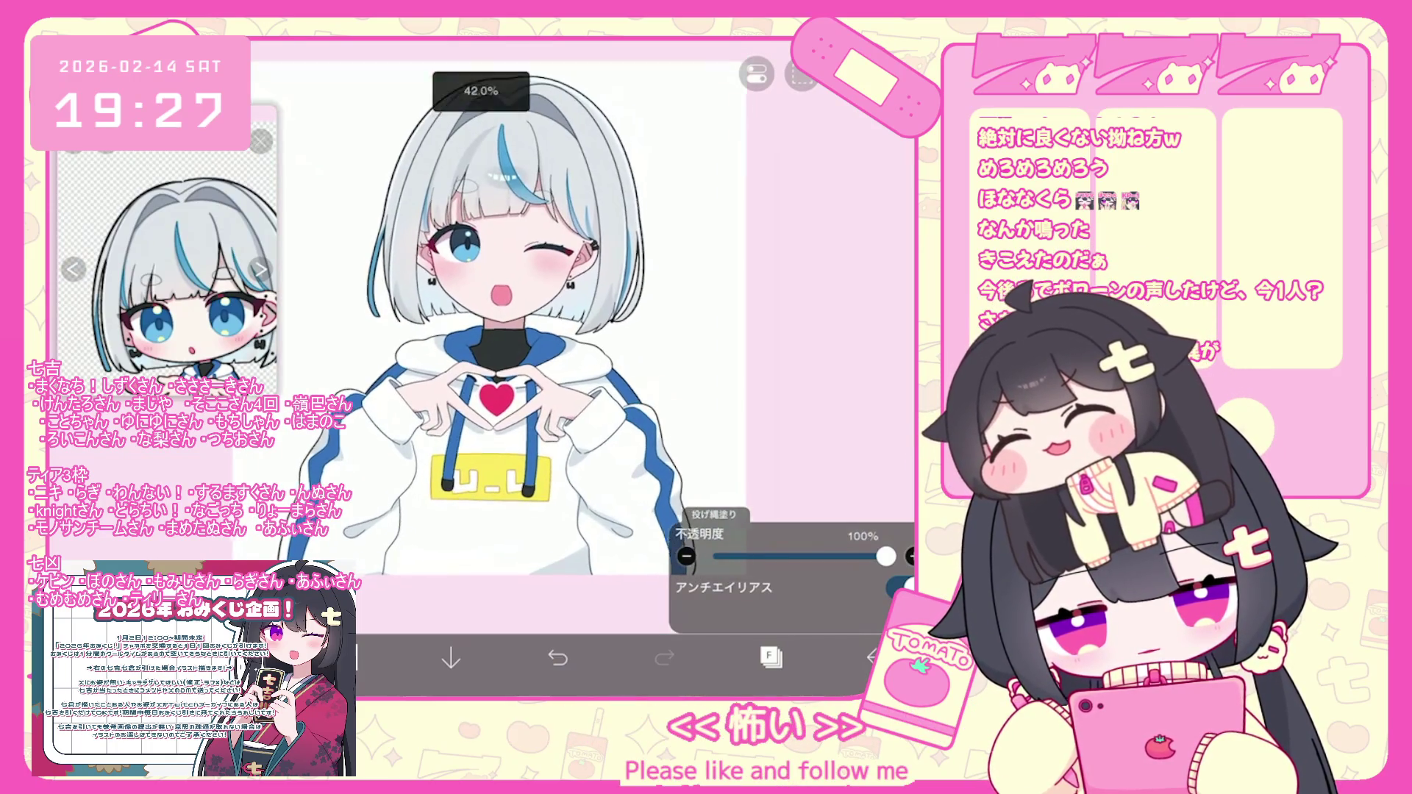
scroll(489, 317, "down", 2)
scroll(461, 320, "up", 1)
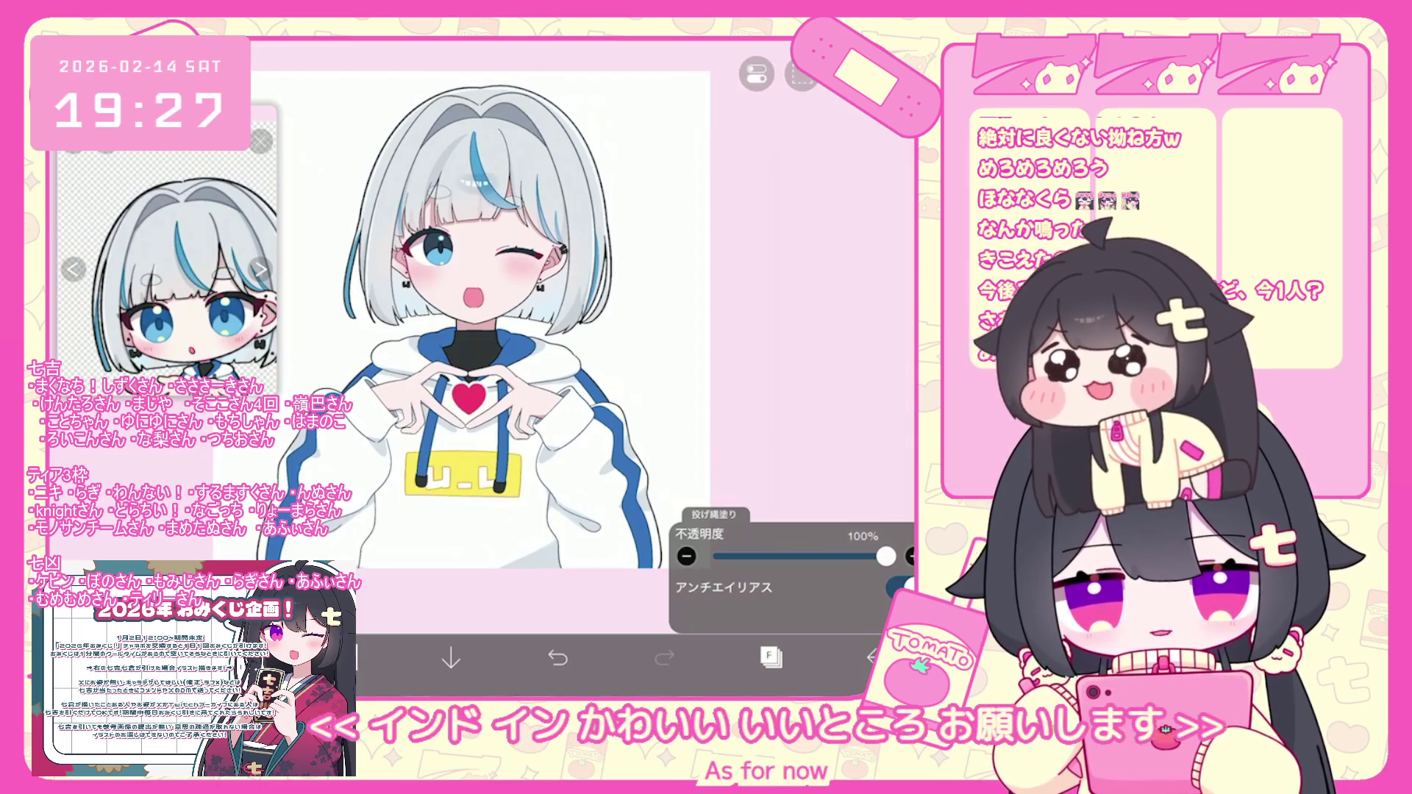
scroll(512, 349, "down", 3)
scroll(477, 346, "up", 1)
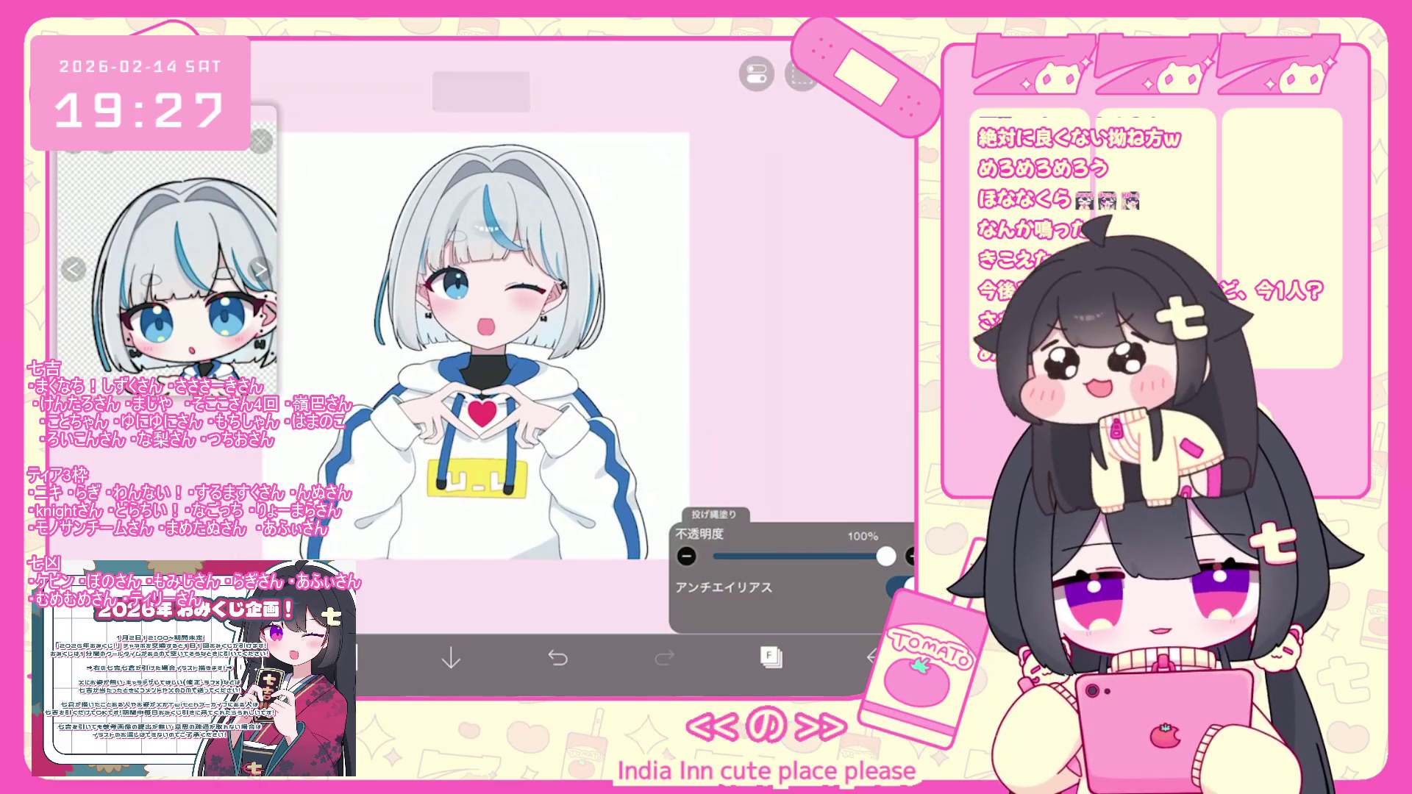
left_click(770, 657)
Add a new empty layer 13 above the third folder.
left_click(794, 340)
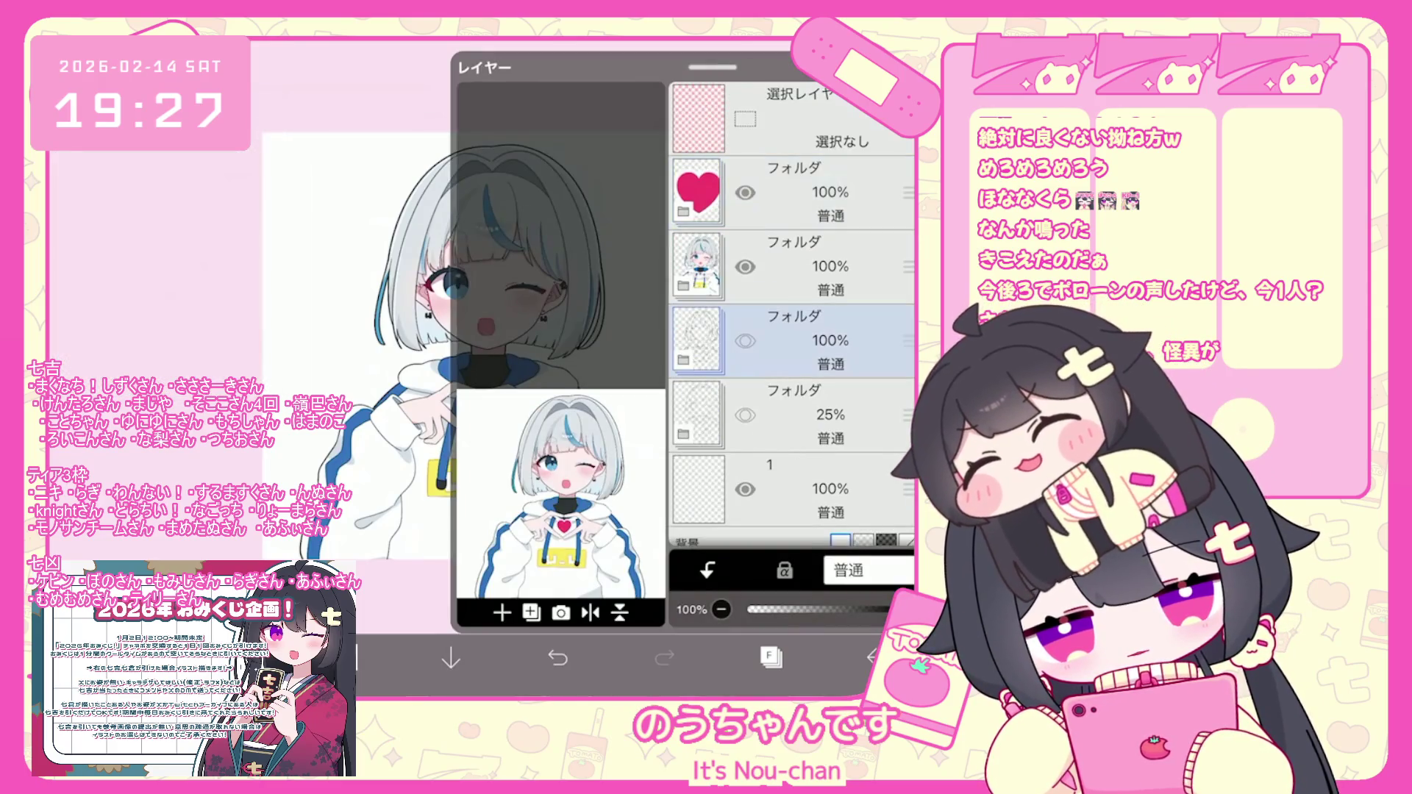
left_click(502, 612)
left_click(770, 656)
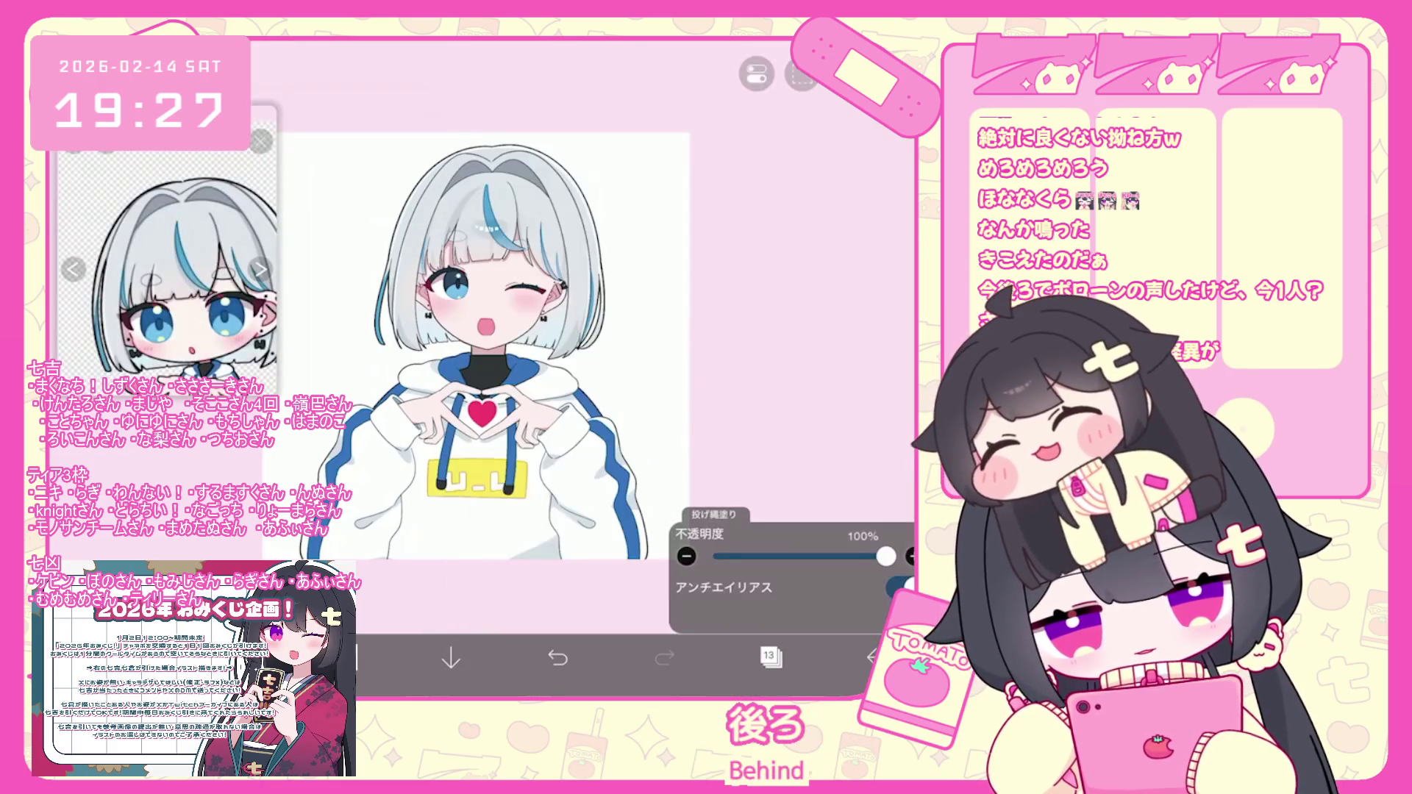
Select layer 46, sample the hoodie's blue, and switch to the 投げ縄塗り lasso fill tool.
left_click(770, 657)
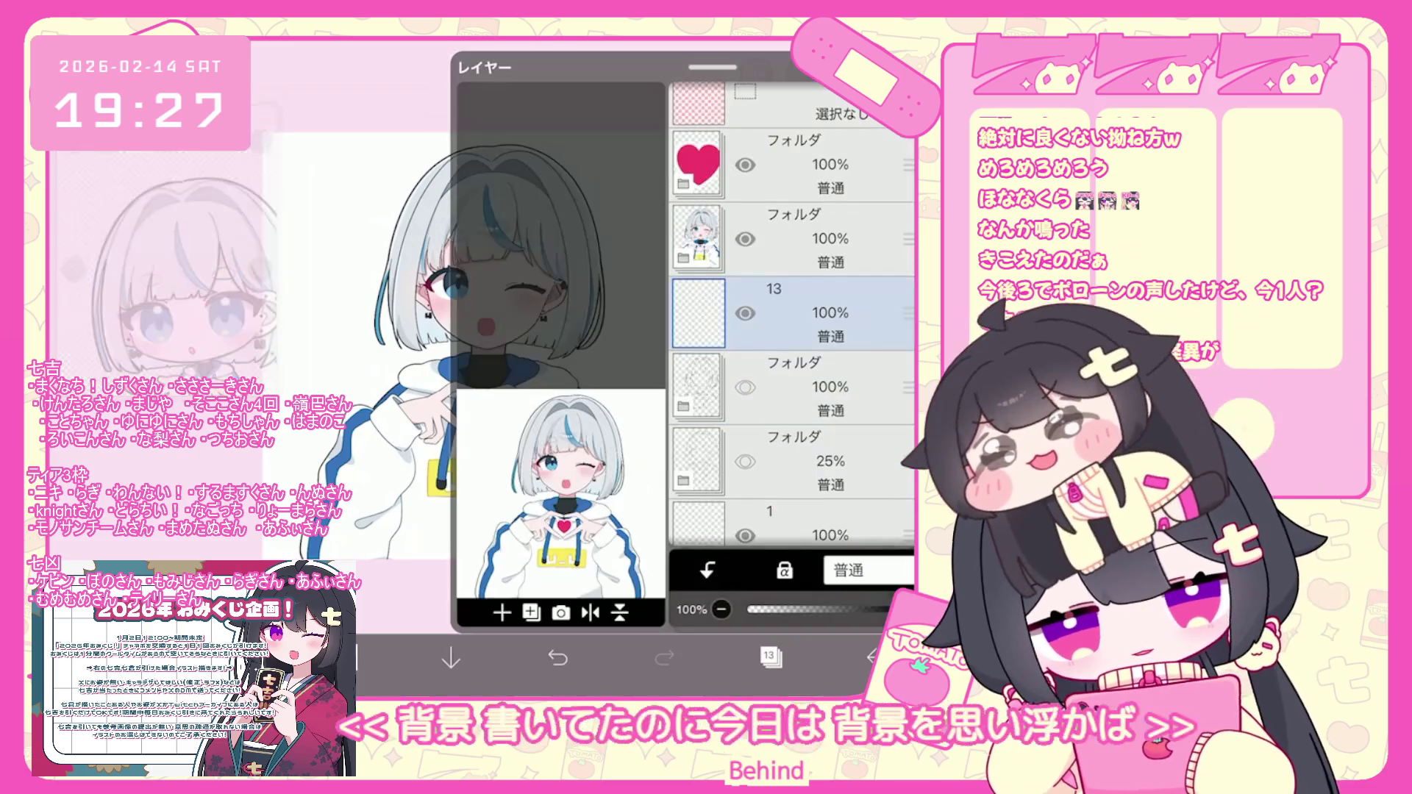
scroll(791, 317, "down", 5)
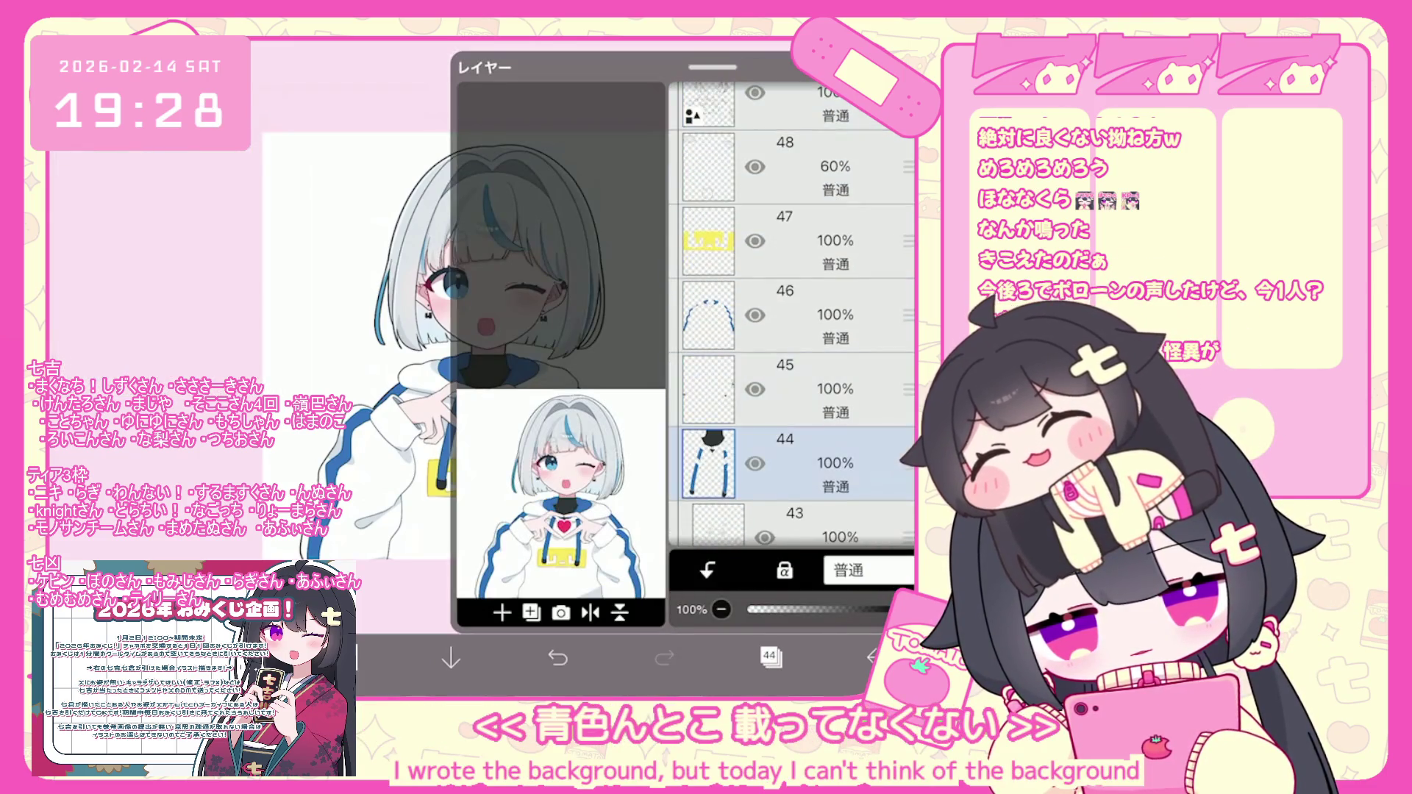
left_click(794, 315)
left_click(770, 657)
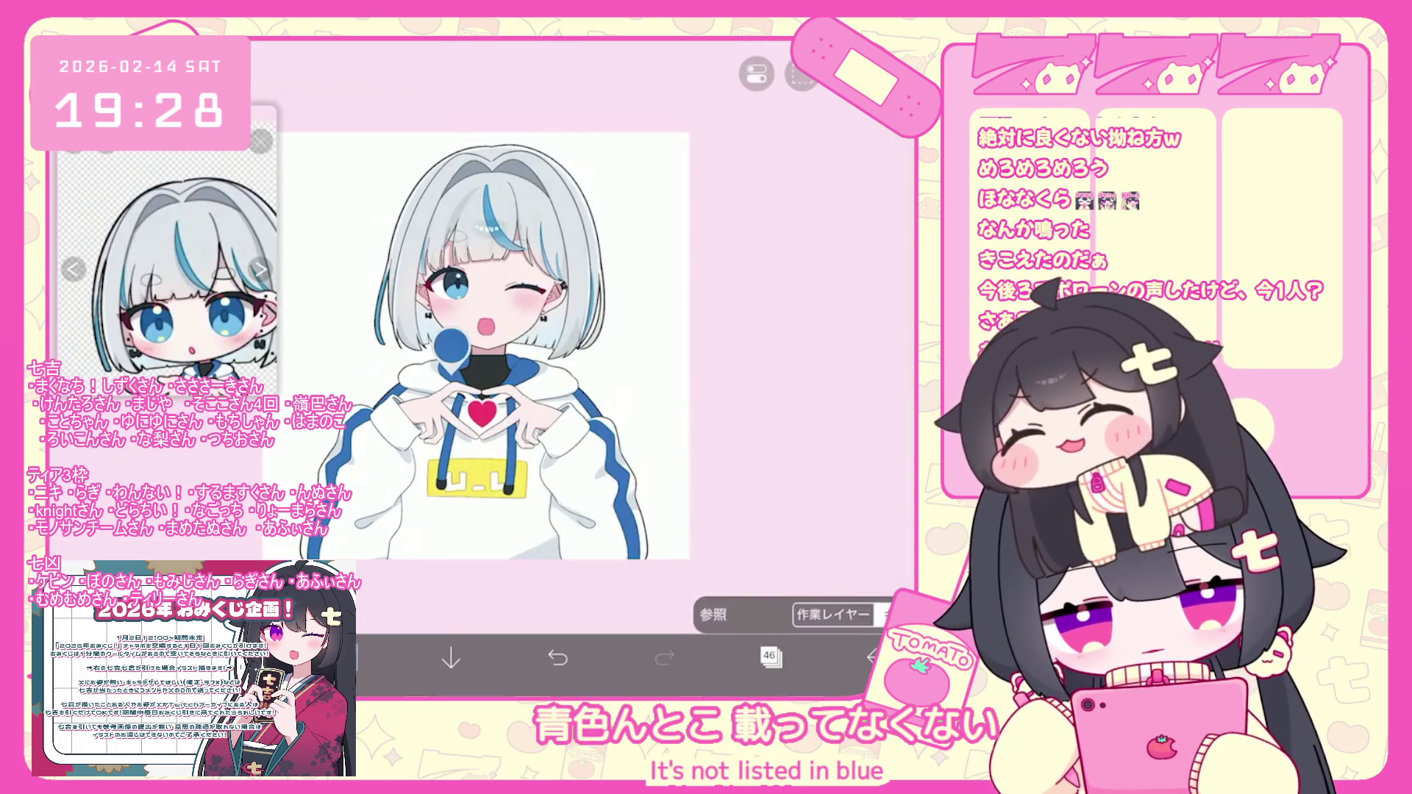
left_click(346, 656)
left_click(345, 657)
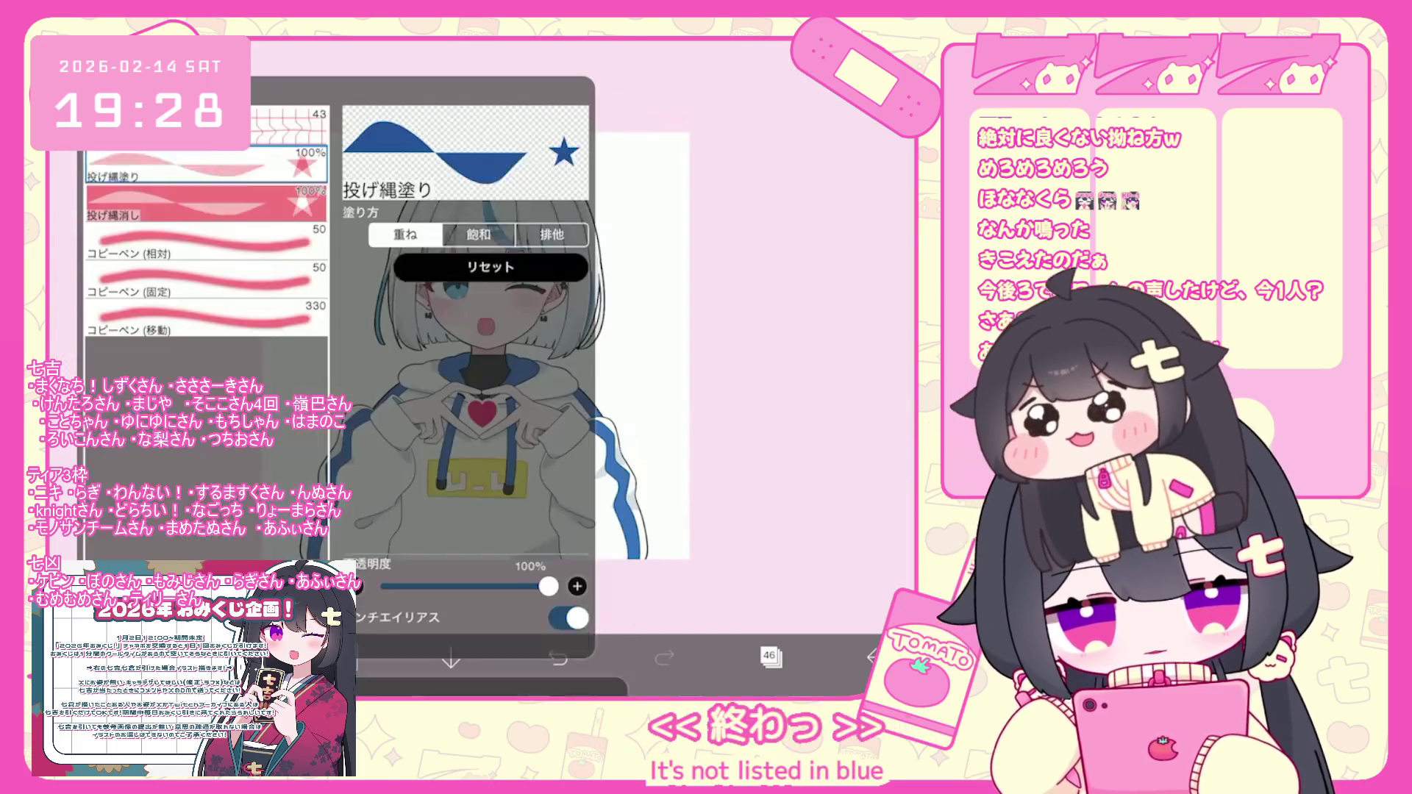
Inspect the hood and sleeve, open the colour wheel, and undo the last lasso fill.
scroll(482, 368, "up", 5)
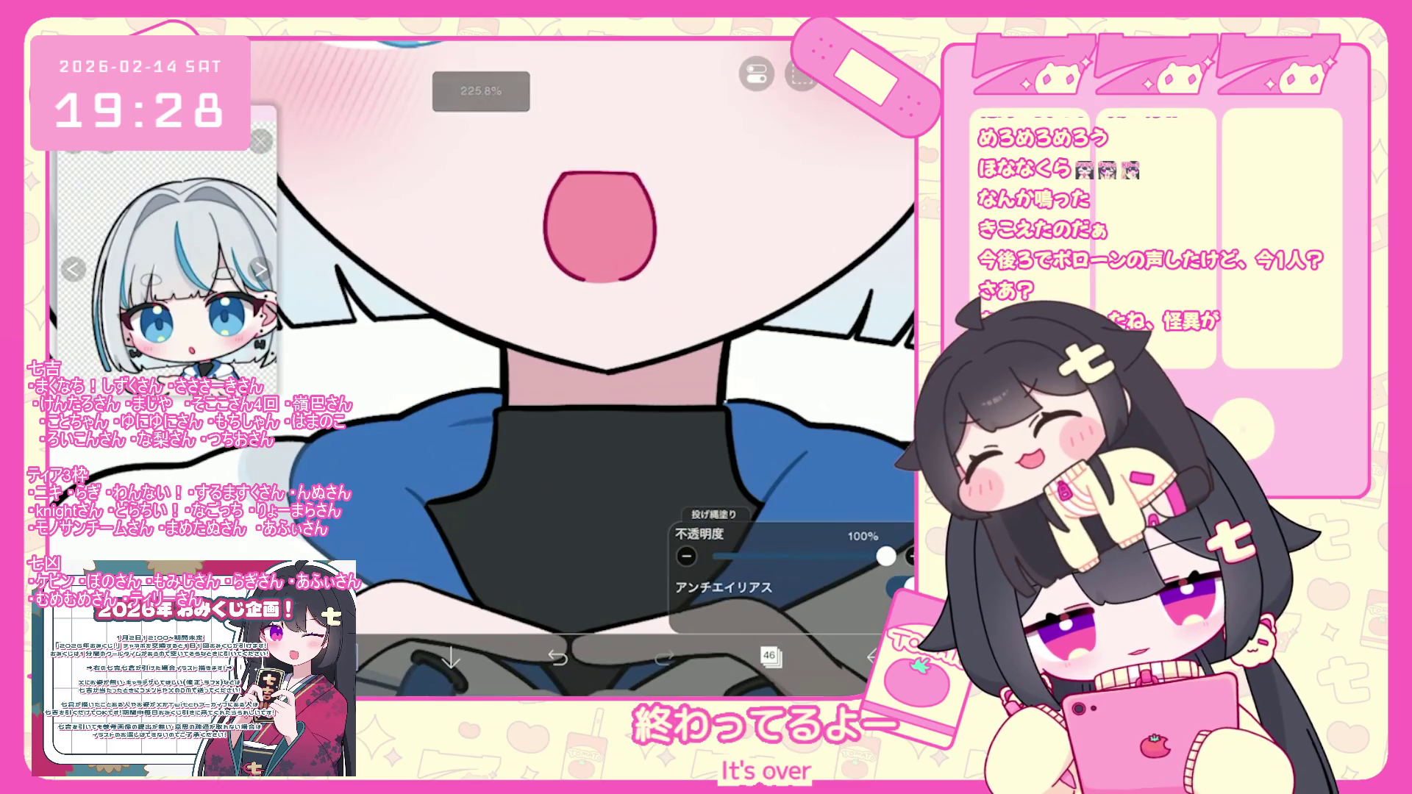
scroll(482, 367, "down", 1)
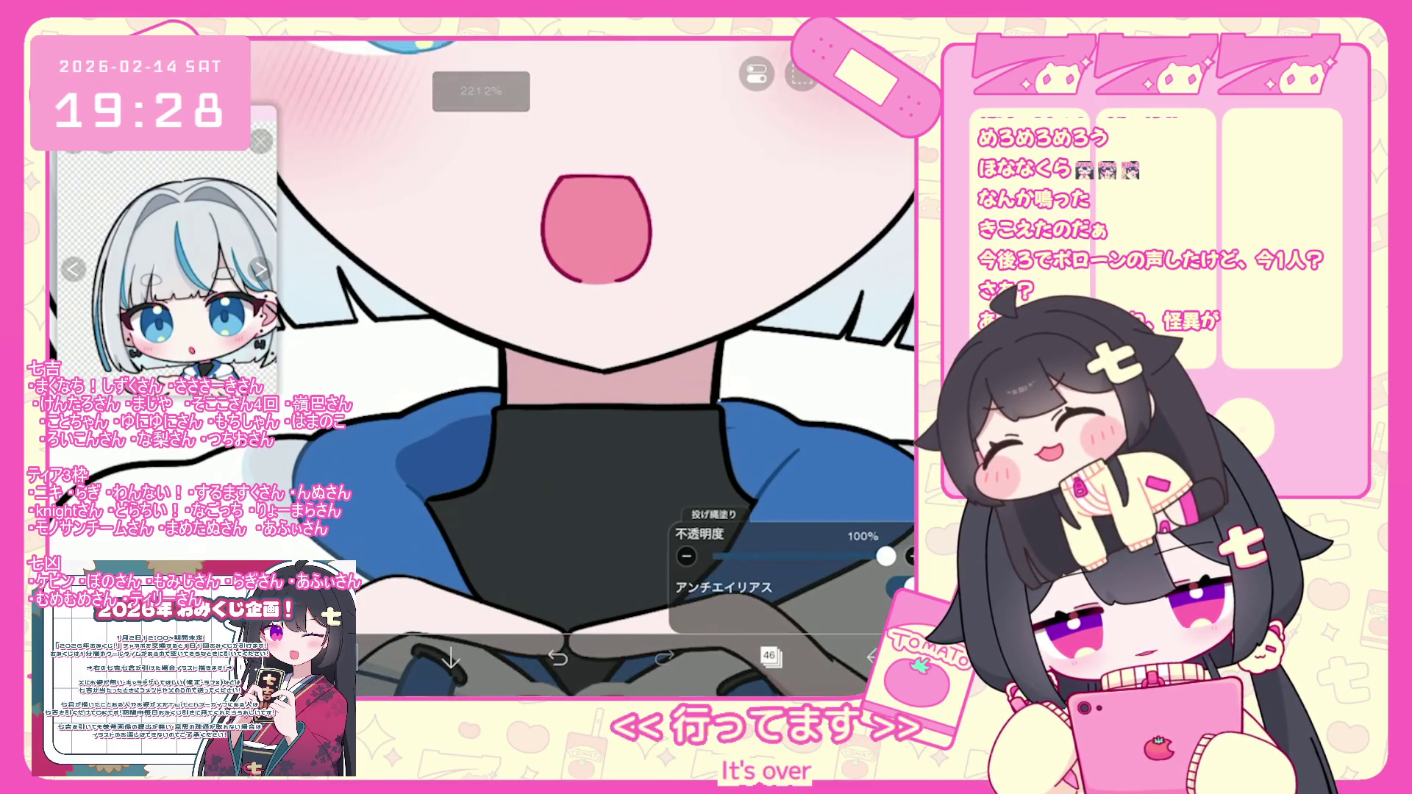
scroll(559, 368, "down", 1)
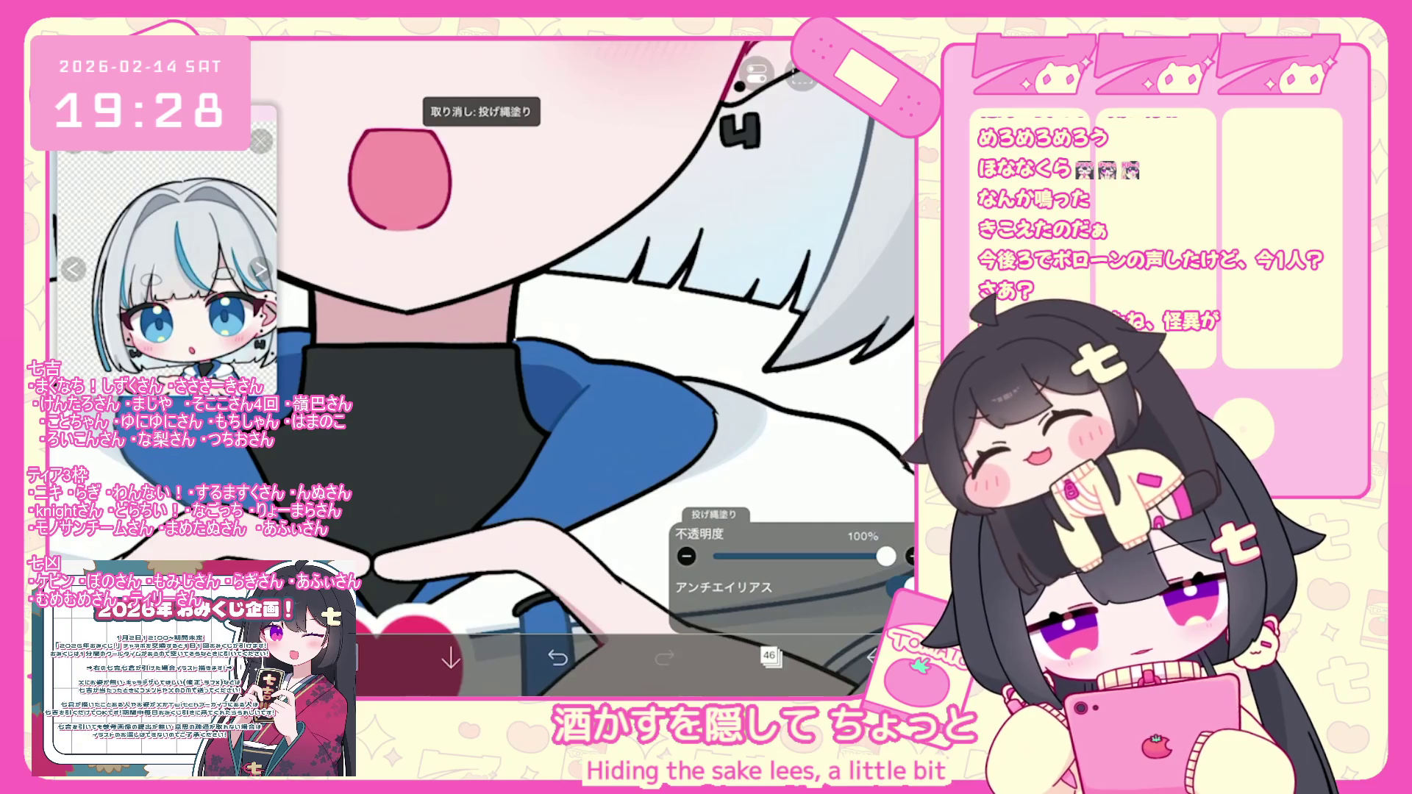
scroll(481, 367, "down", 2)
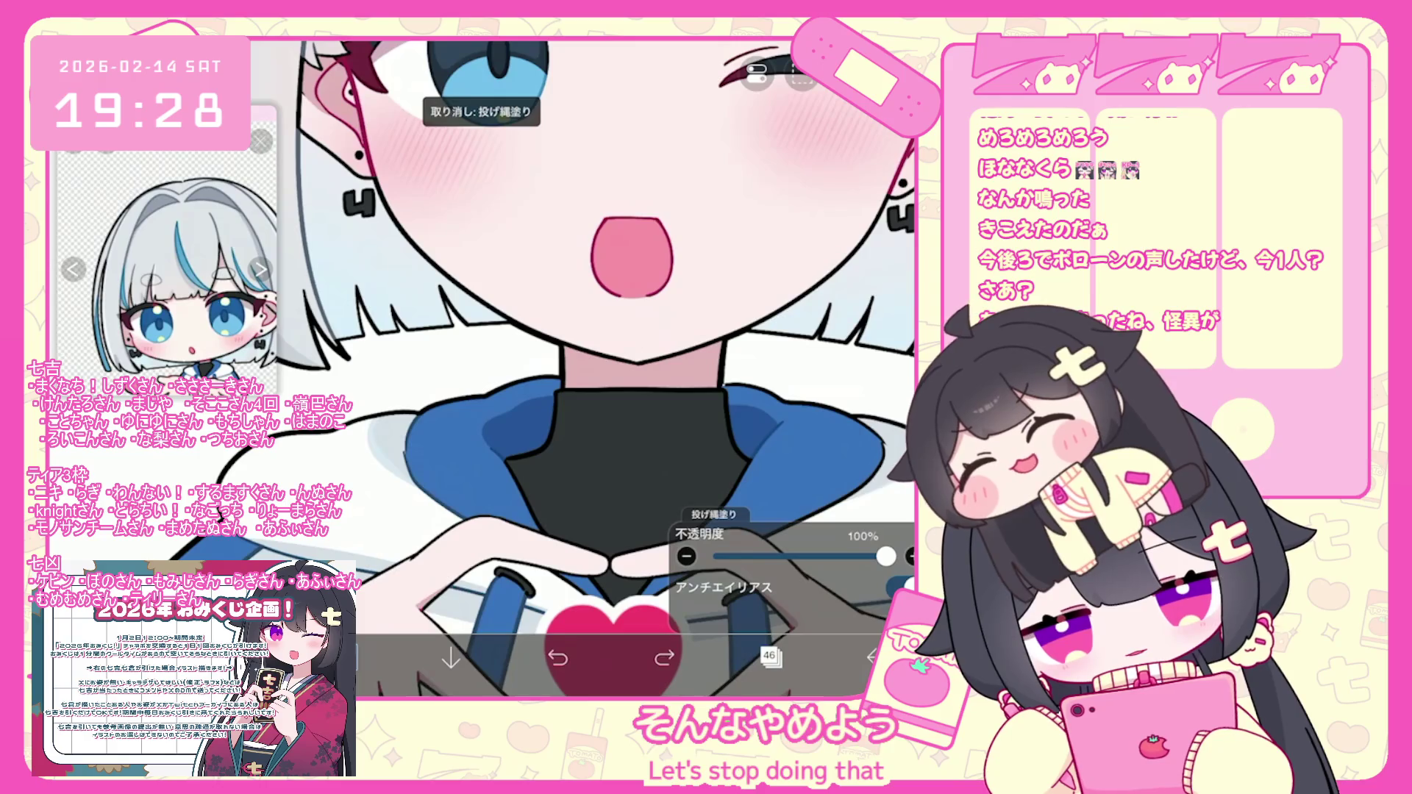
scroll(482, 368, "down", 5)
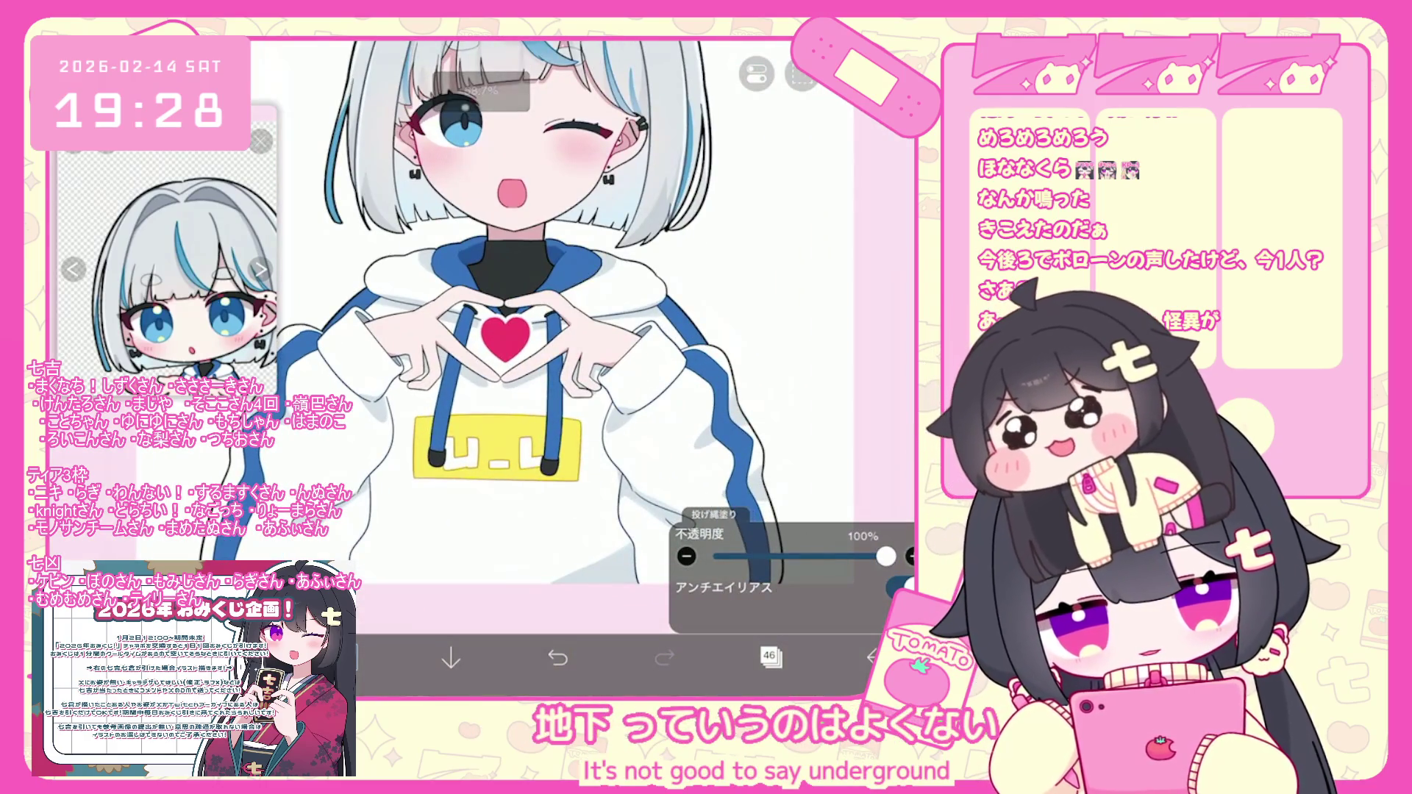
scroll(581, 367, "up", 3)
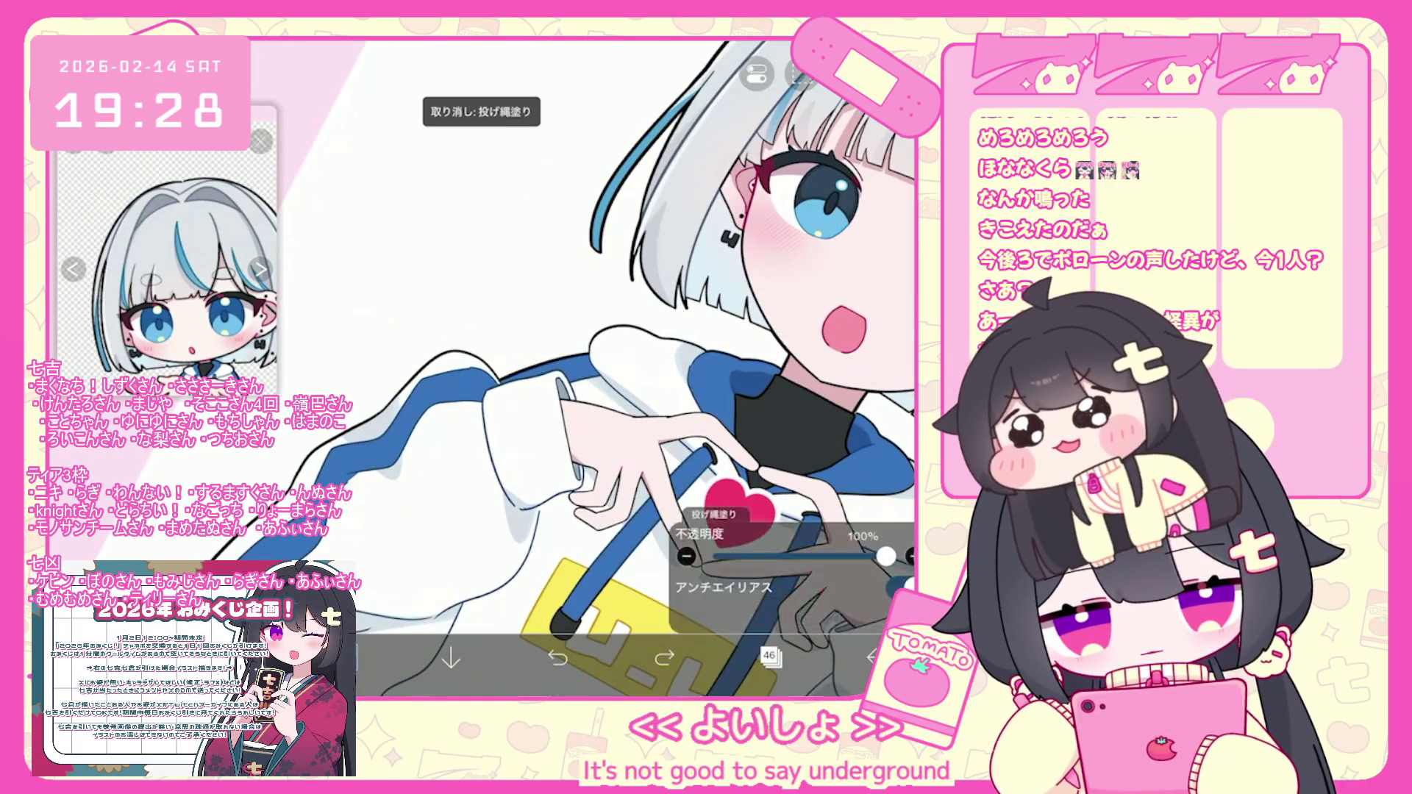
left_click(344, 657)
scroll(559, 412, "up", 5)
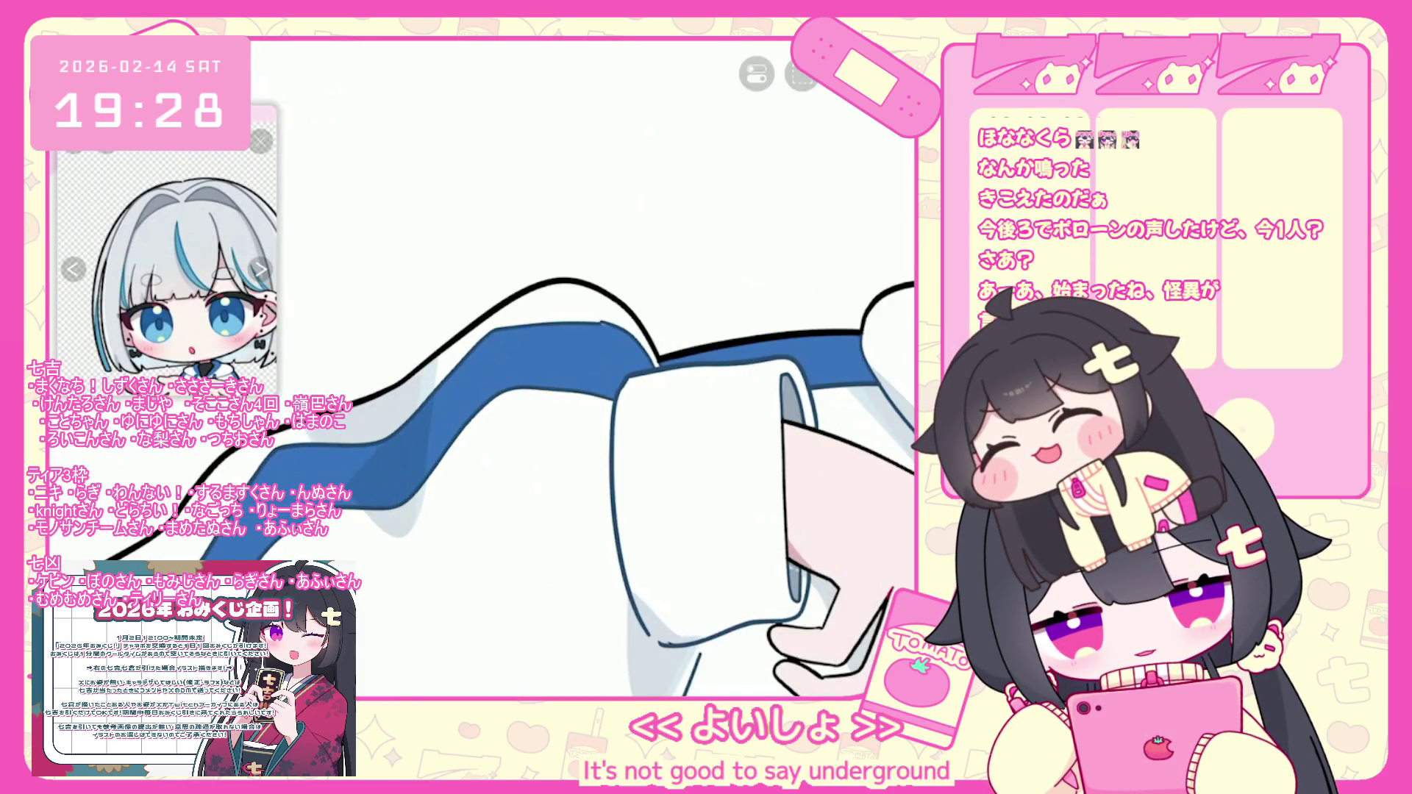
scroll(478, 368, "down", 5)
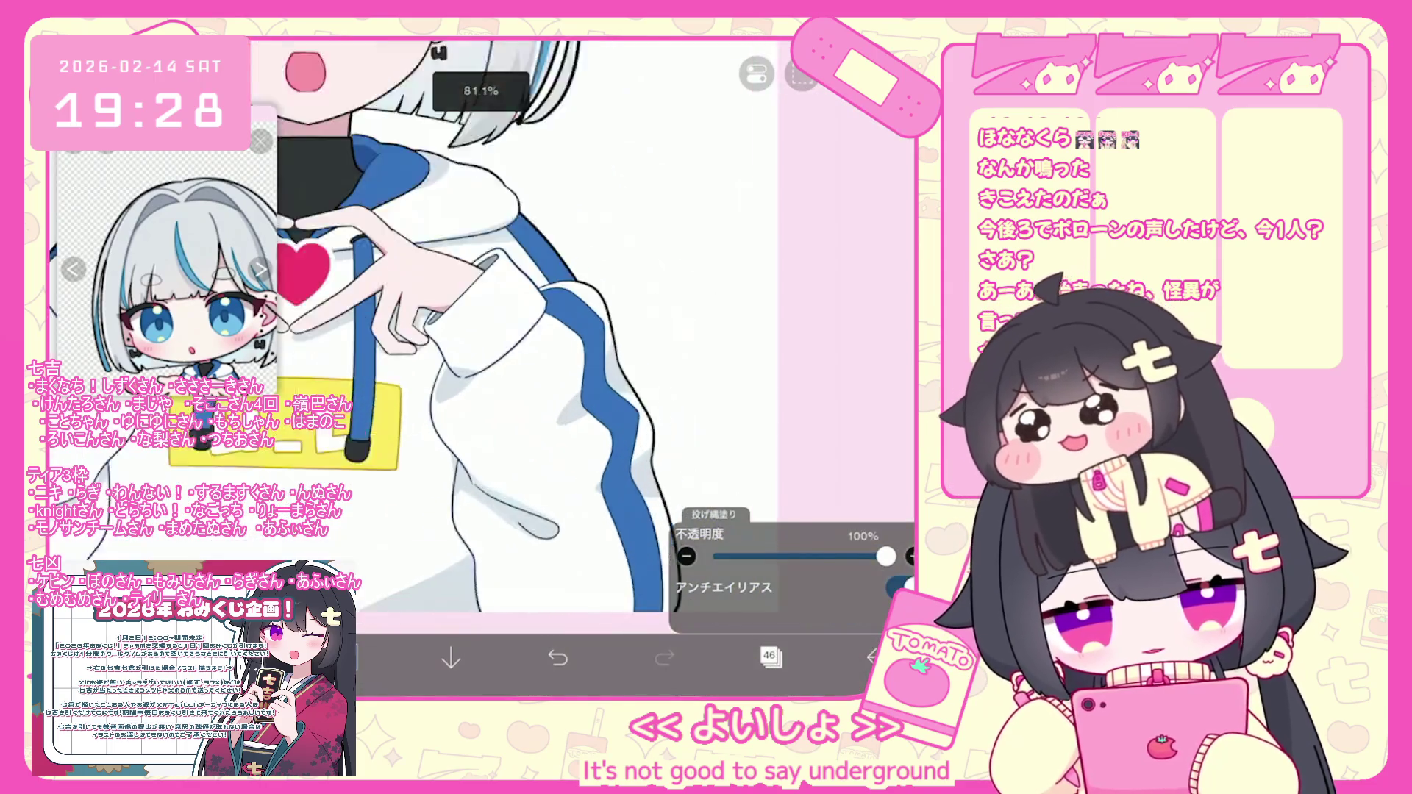
scroll(515, 368, "up", 4)
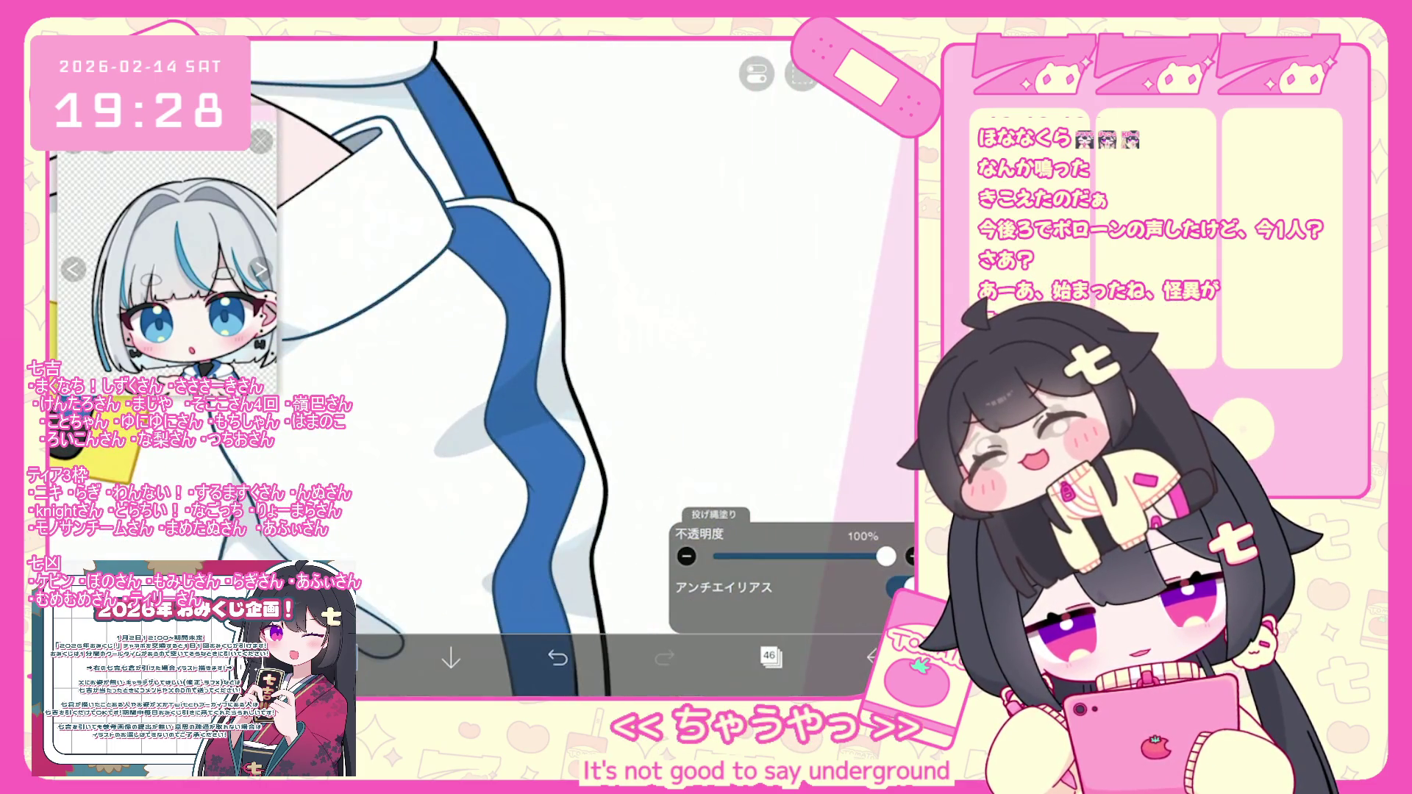
scroll(478, 368, "down", 2)
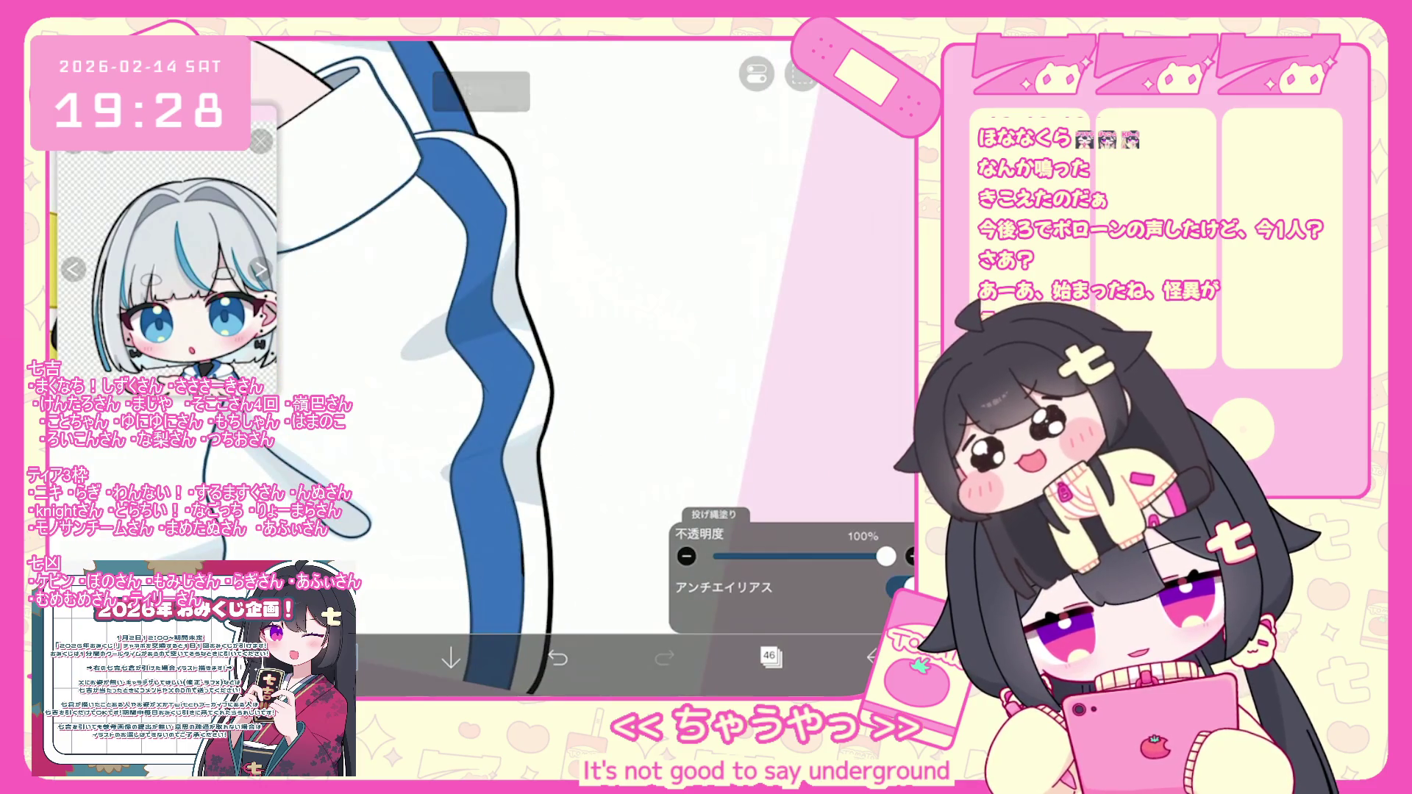
key("ctrl+z")
scroll(485, 331, "down", 5)
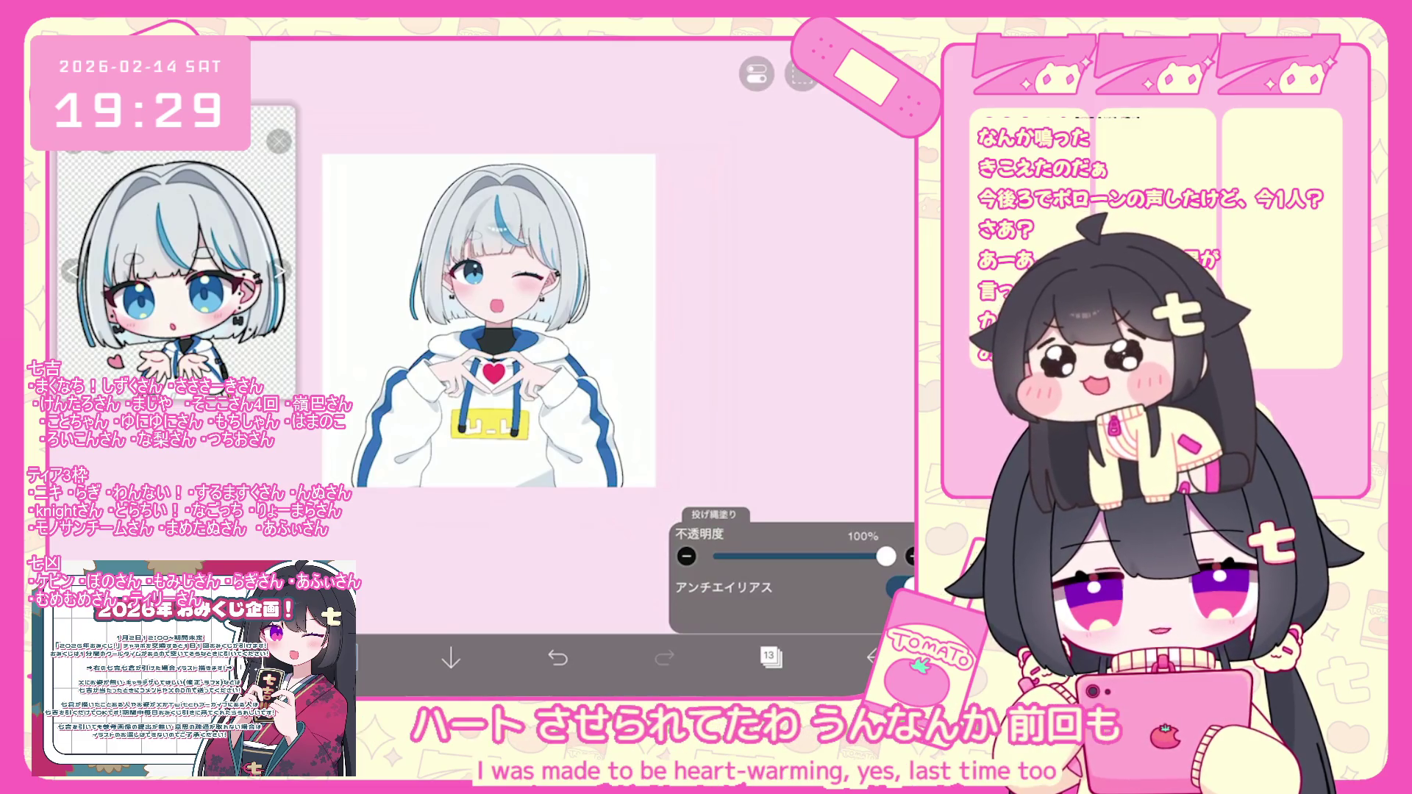
scroll(481, 317, "up", 3)
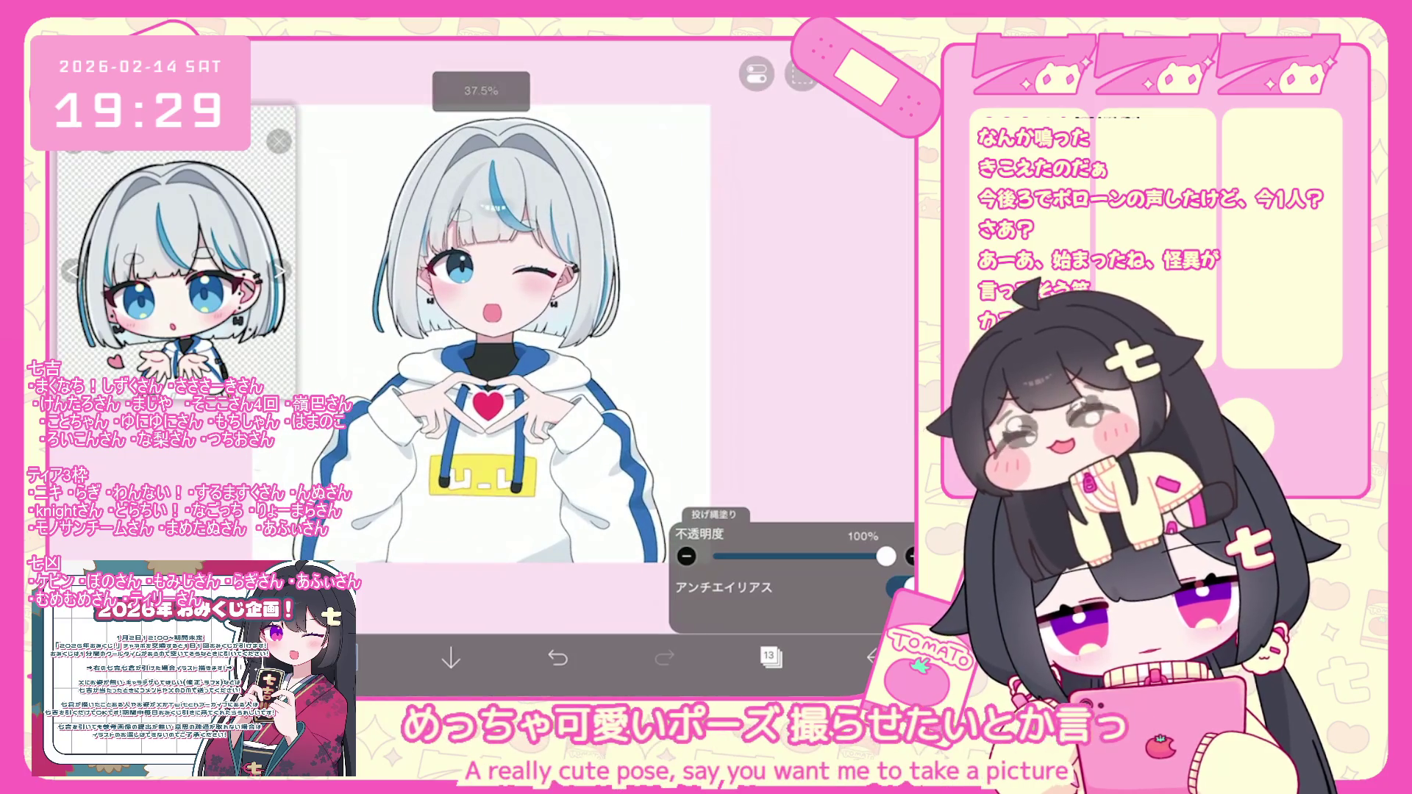